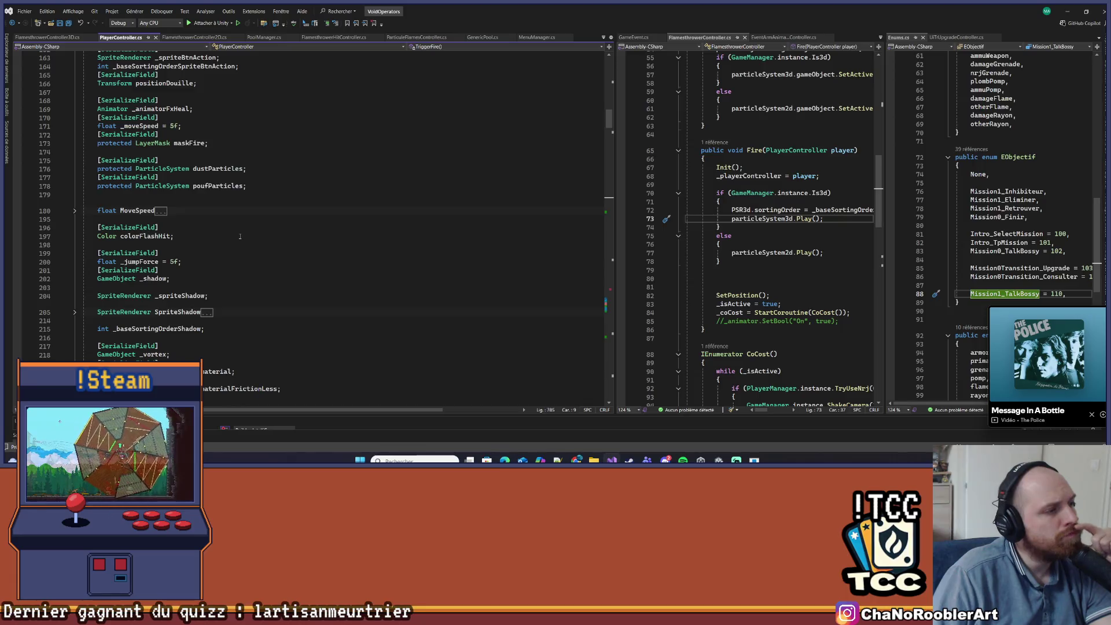
- Scroll through PlayerController.cs fields, inspecting _posZ, PvMax and GetPvMax
scroll(240, 236, "down", 7)
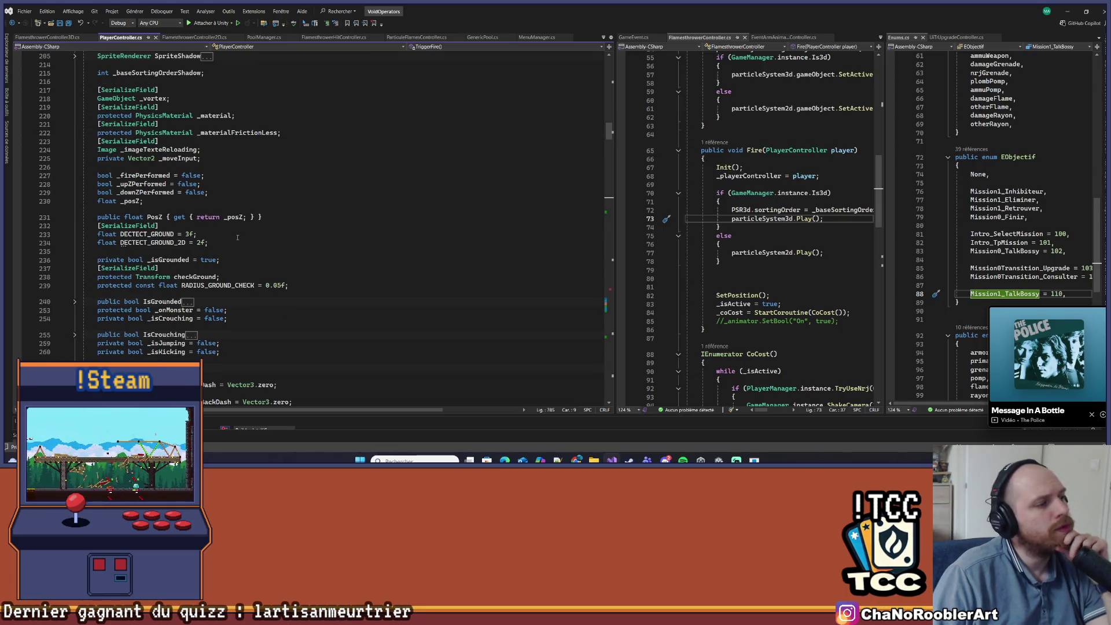
scroll(233, 239, "down", 1)
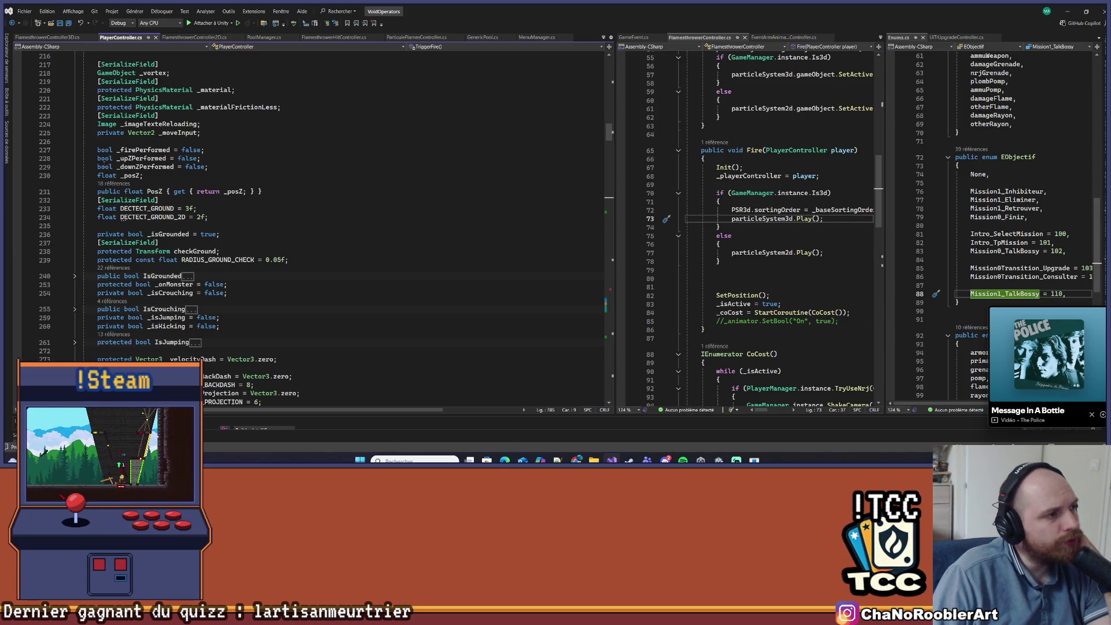
left_click(261, 175)
scroll(261, 181, "down", 2)
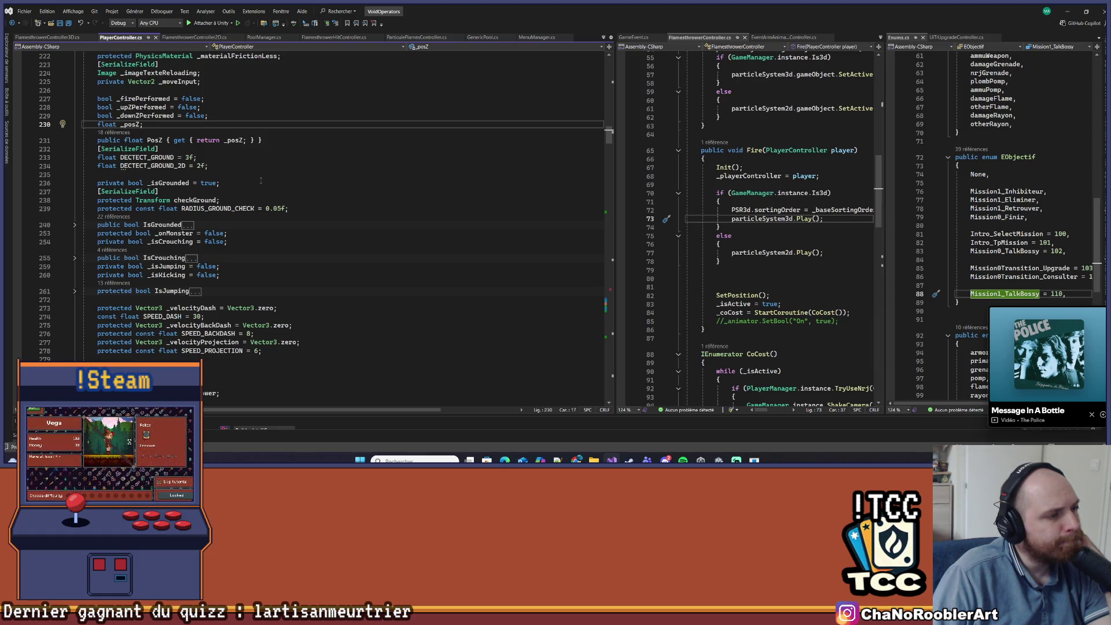
scroll(258, 181, "down", 3)
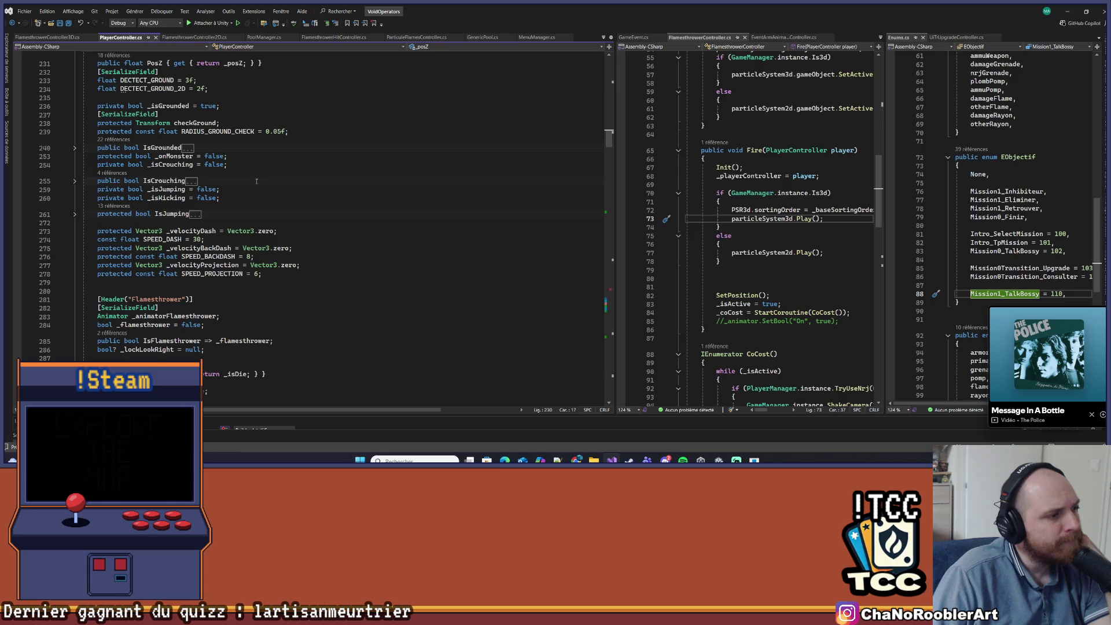
scroll(257, 181, "down", 3)
scroll(256, 181, "down", 4)
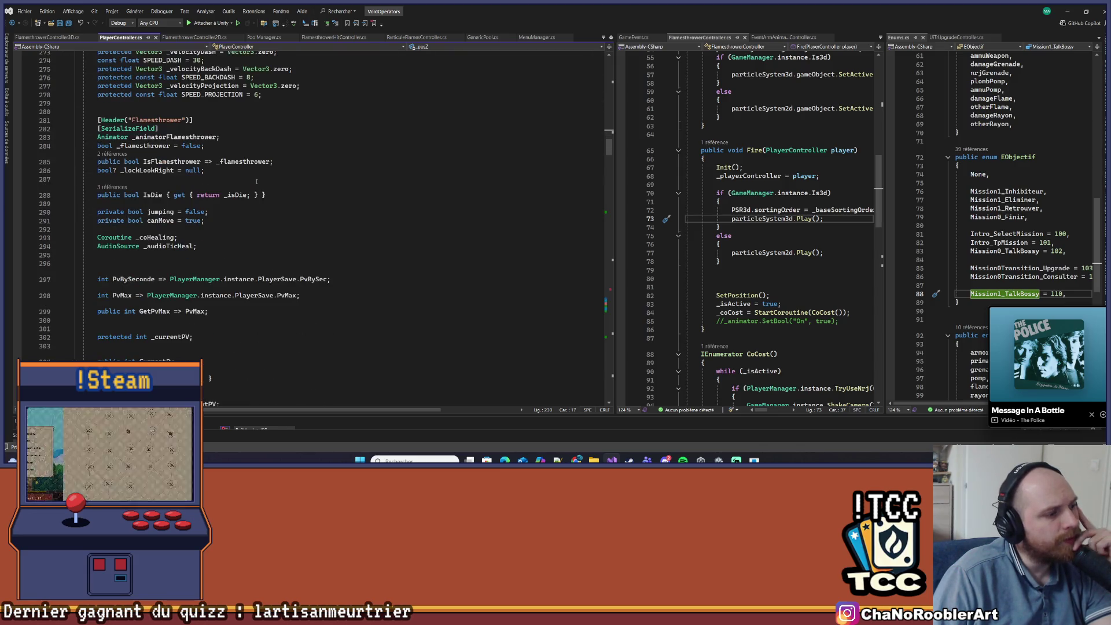
left_click(125, 295)
left_click(156, 320)
left_click(140, 311)
scroll(323, 253, "down", 4)
- List CurrentPv's references and jump to where Hit subtracts damage from it
left_click(155, 259)
left_click(113, 251)
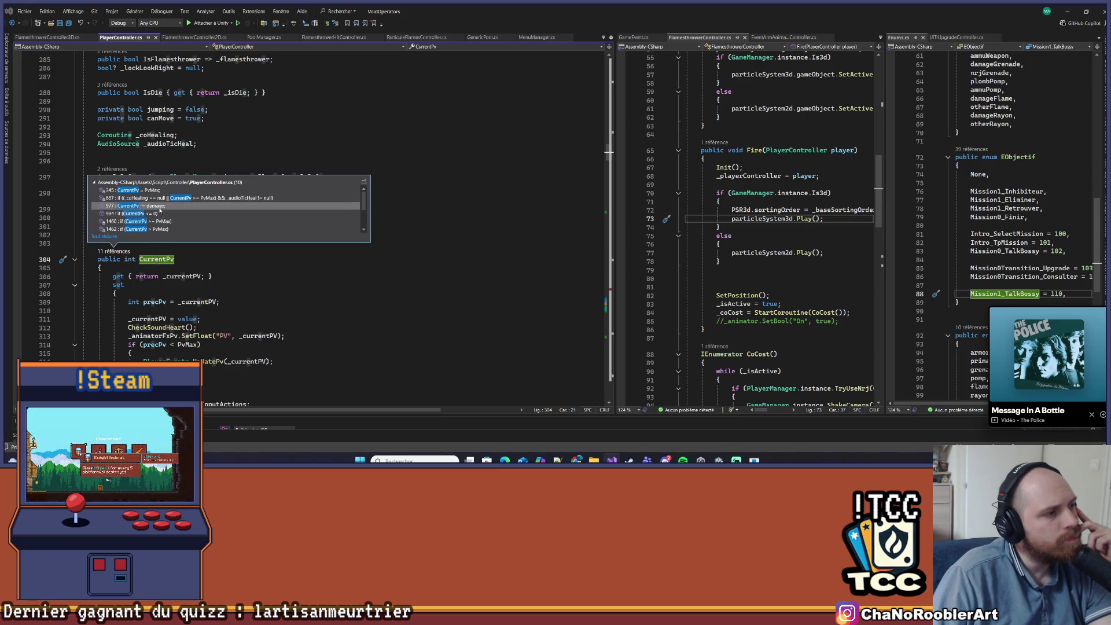
double_click(161, 207)
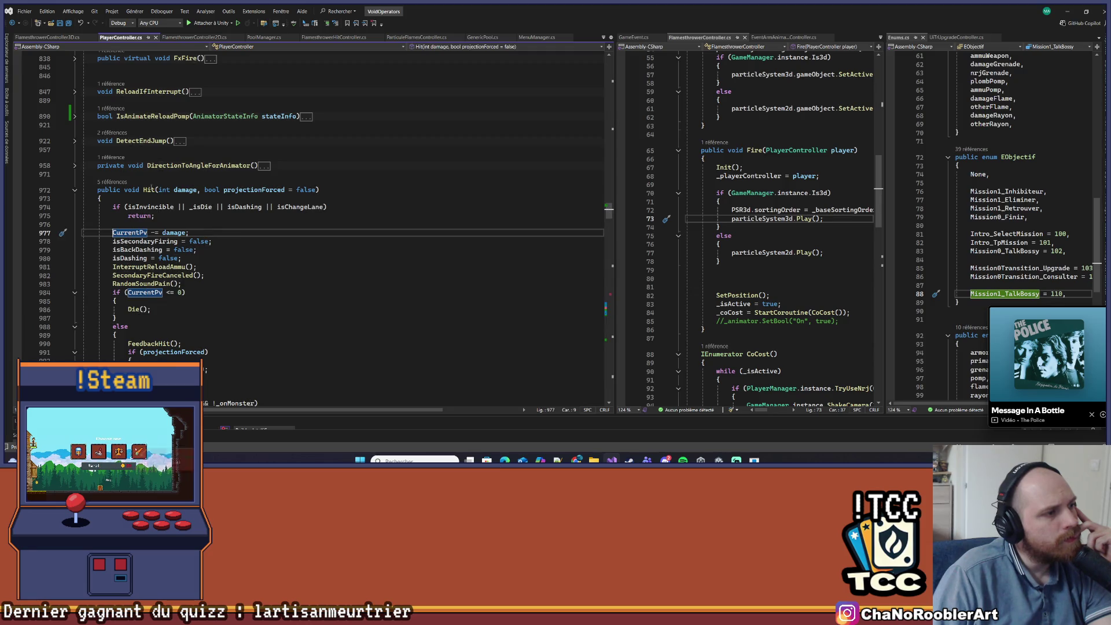
- Examine the Hit method and the state resets applied after taking damage
left_click(151, 189)
left_click_drag(84, 224, 235, 259)
left_click(294, 248)
scroll(294, 249, "down", 3)
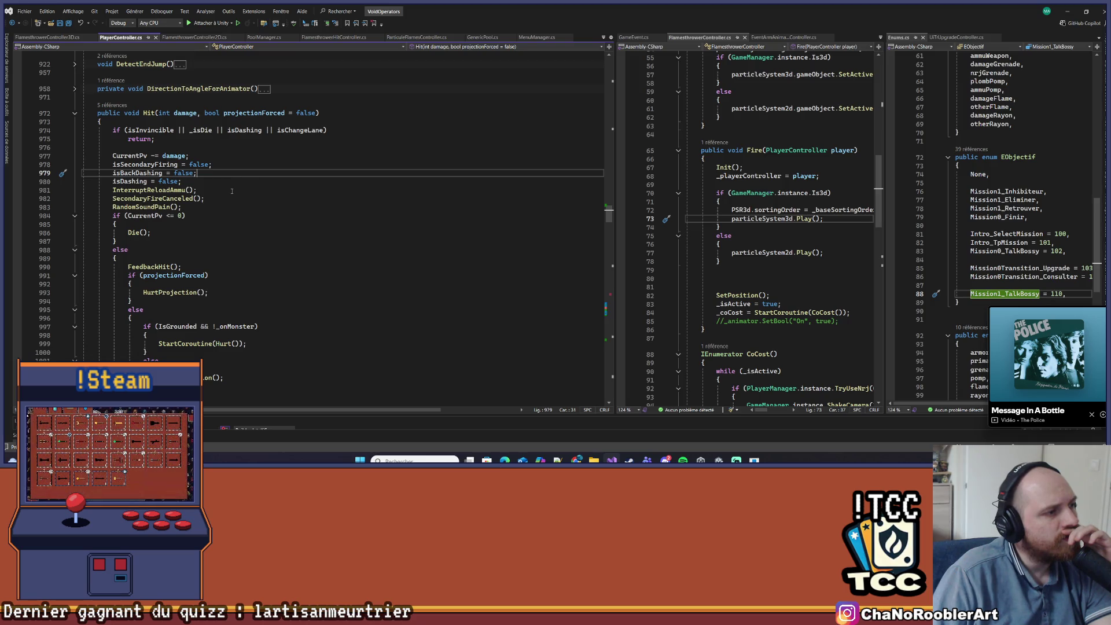
- Open the InterruptReloadAmmu and CodeReloadingSecondaryAmmu definitions, then return to Hit
right_click(167, 190)
left_click(202, 257)
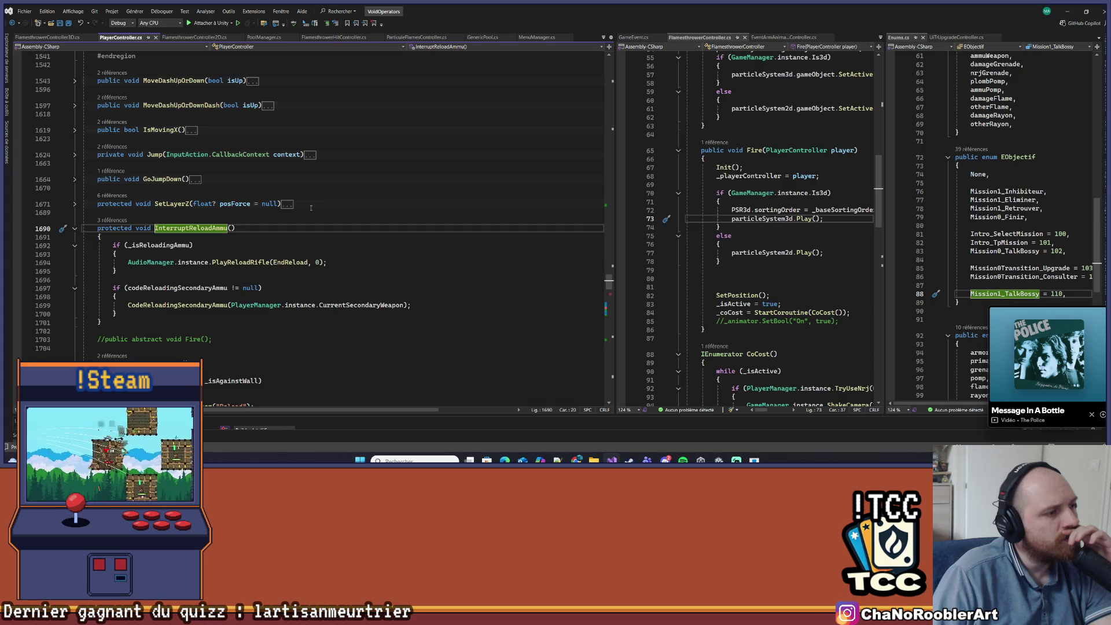
right_click(167, 305)
left_click(196, 259)
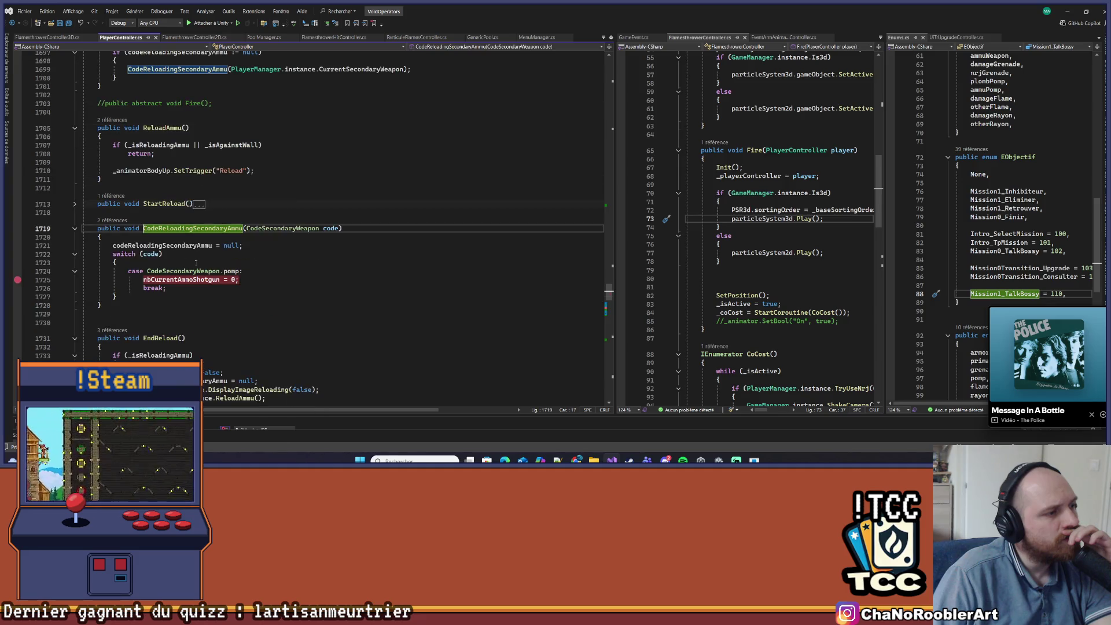
left_click(284, 264)
key("ctrl+minus")
key("ctrl+minus")
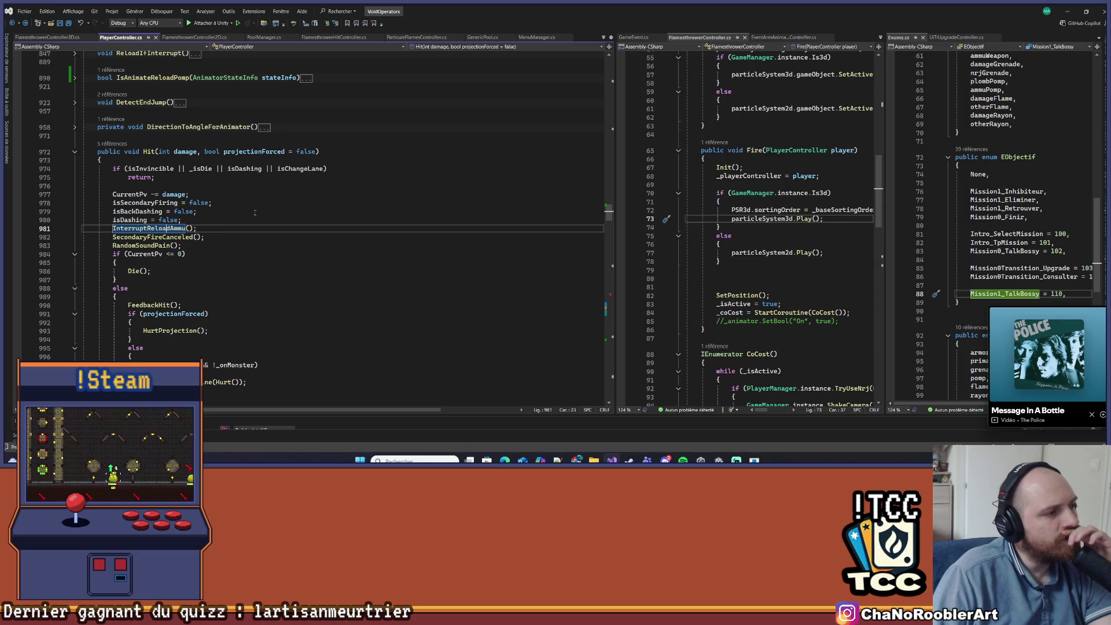
- Recheck both reload definitions and the CurrentPv death check, then start Unity's Play mode
right_click(175, 228)
left_click(207, 261)
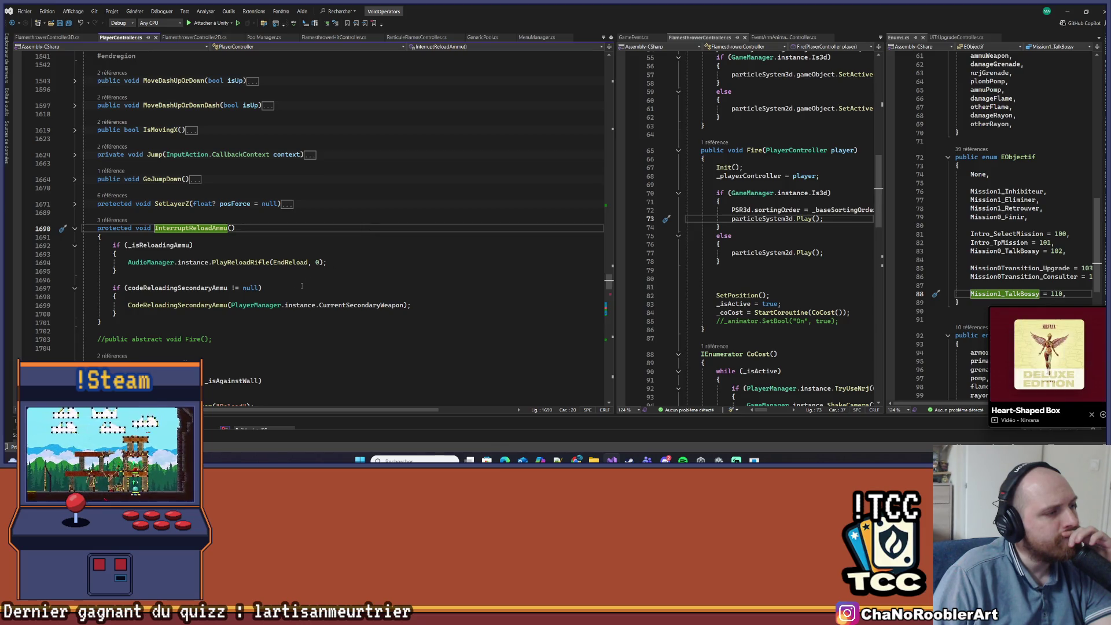
right_click(189, 305)
left_click(217, 265)
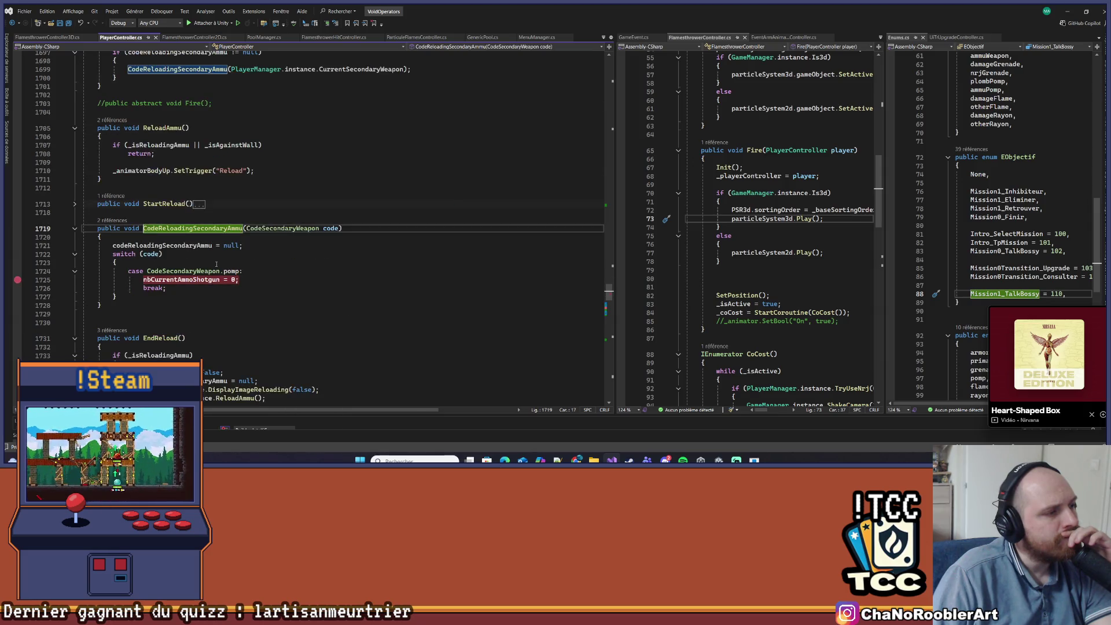
key("ctrl+minus")
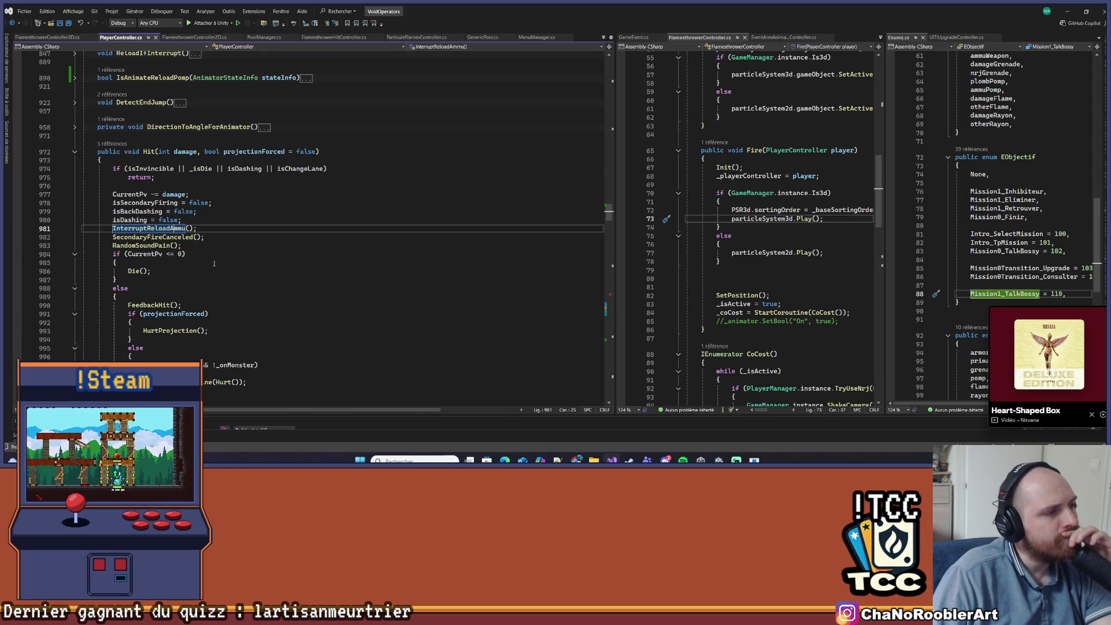
left_click(214, 254)
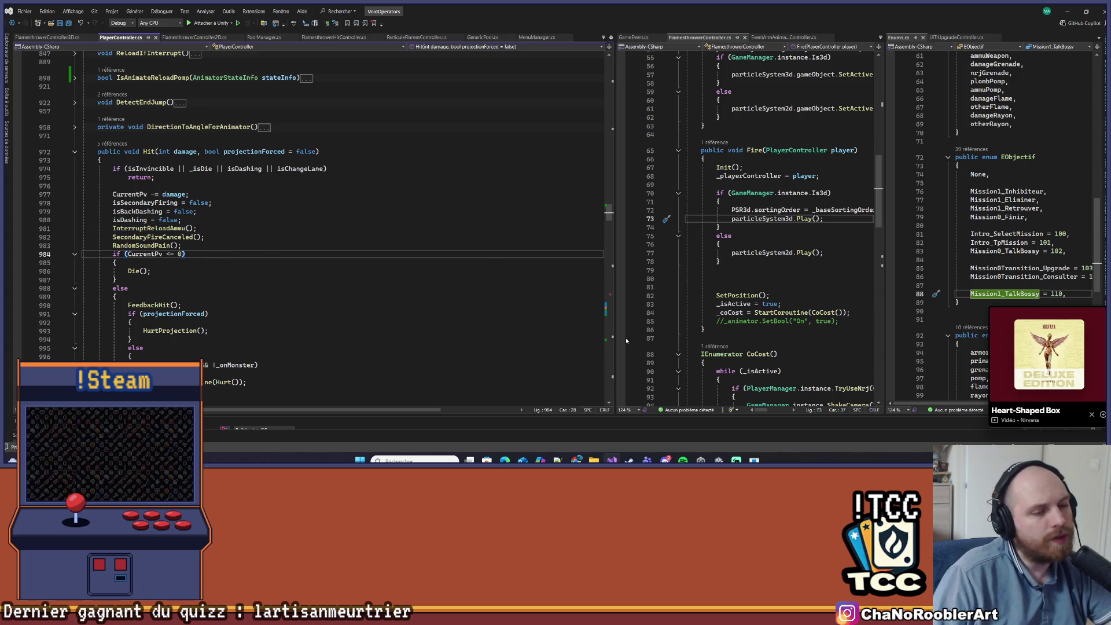
key("alt+Tab")
left_click(544, 29)
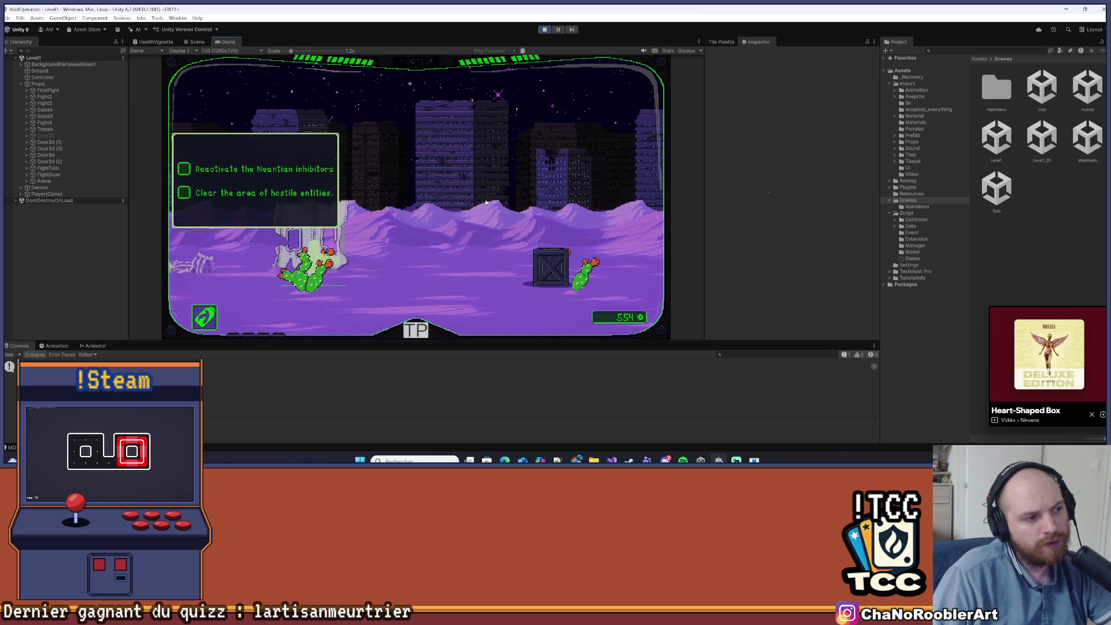
- Teleport the player to the 3D - Boss level from the TP list
left_click(423, 332)
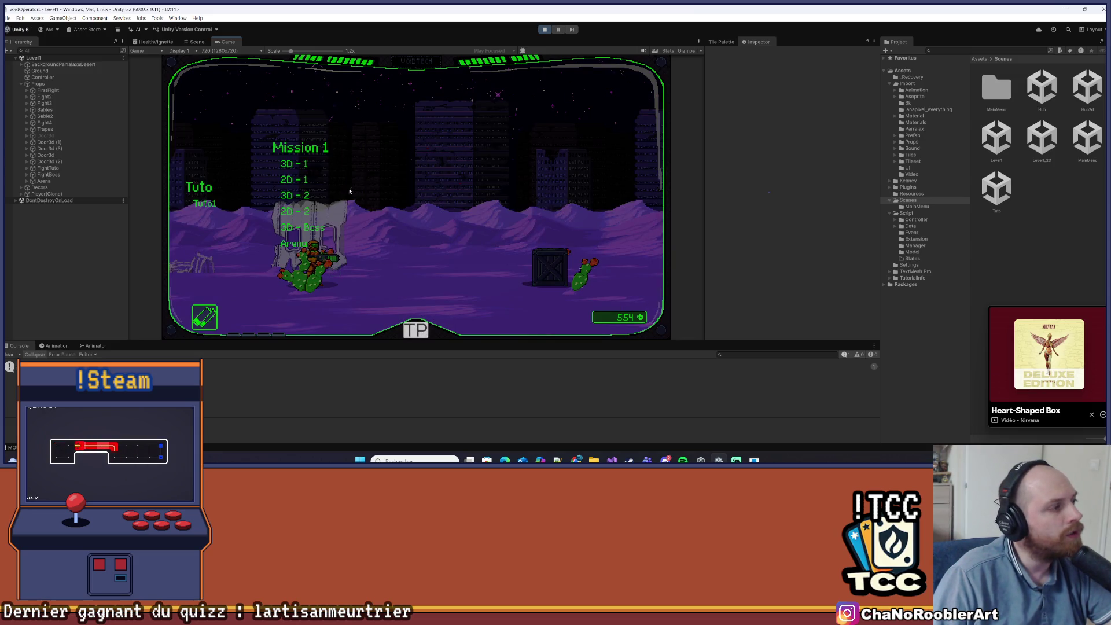
left_click(301, 230)
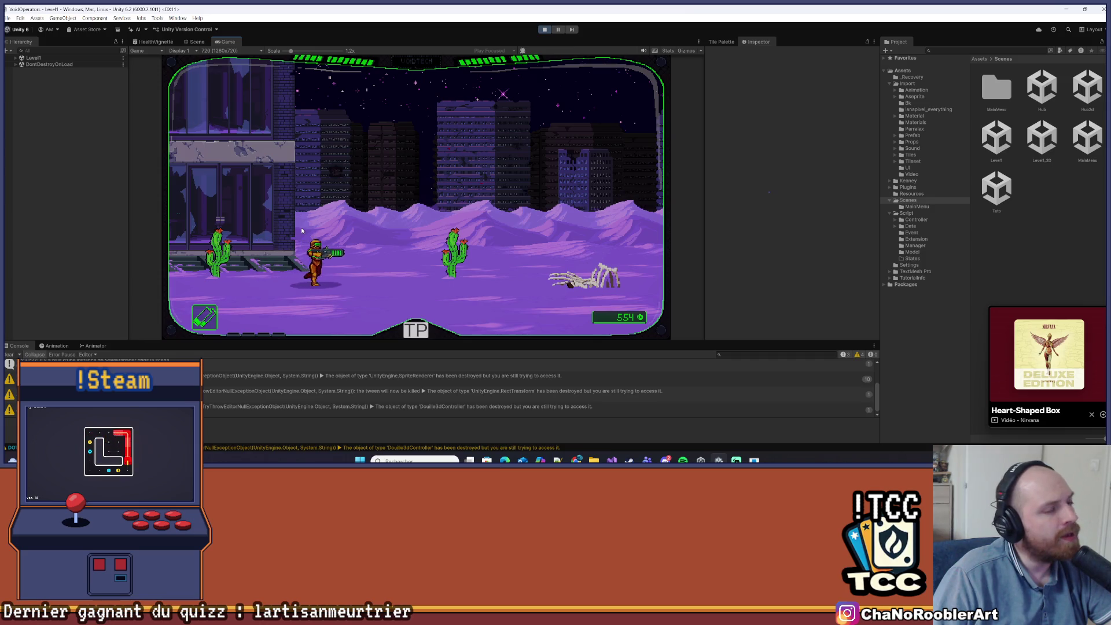
- Walk right through the desert and fight the scorpion boss, then return to Visual Studio
key("d")
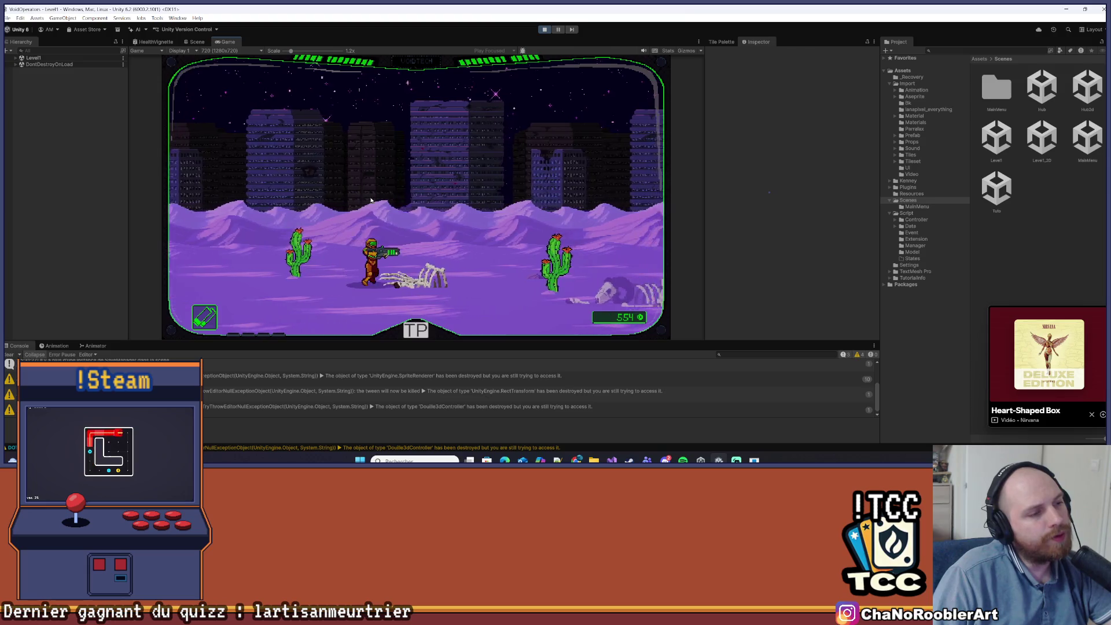
key("d")
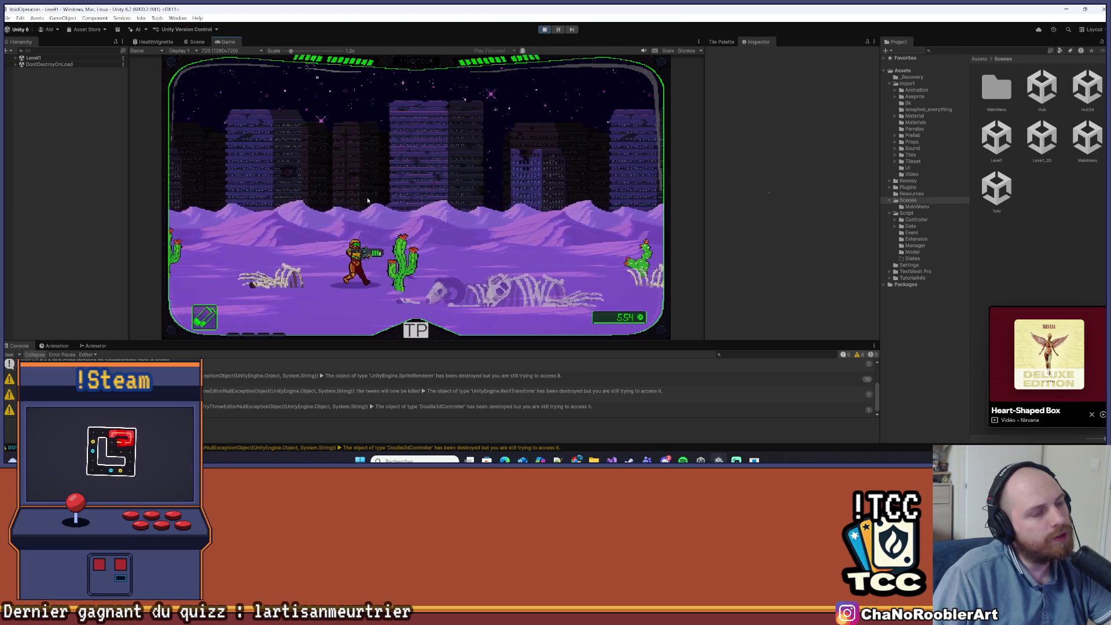
key("a")
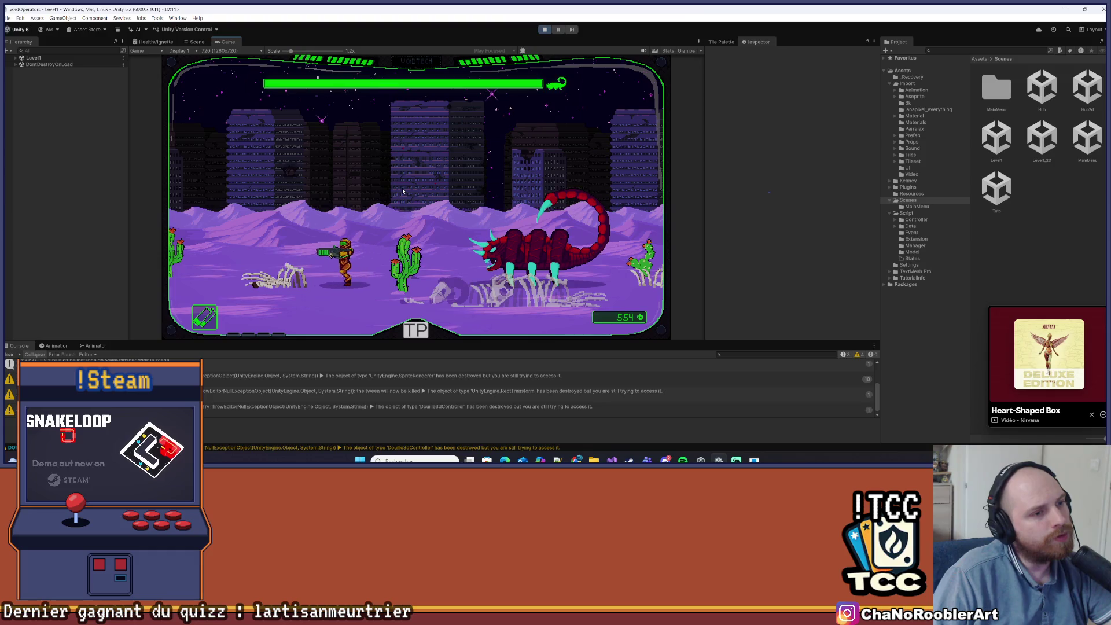
key("a")
key("d")
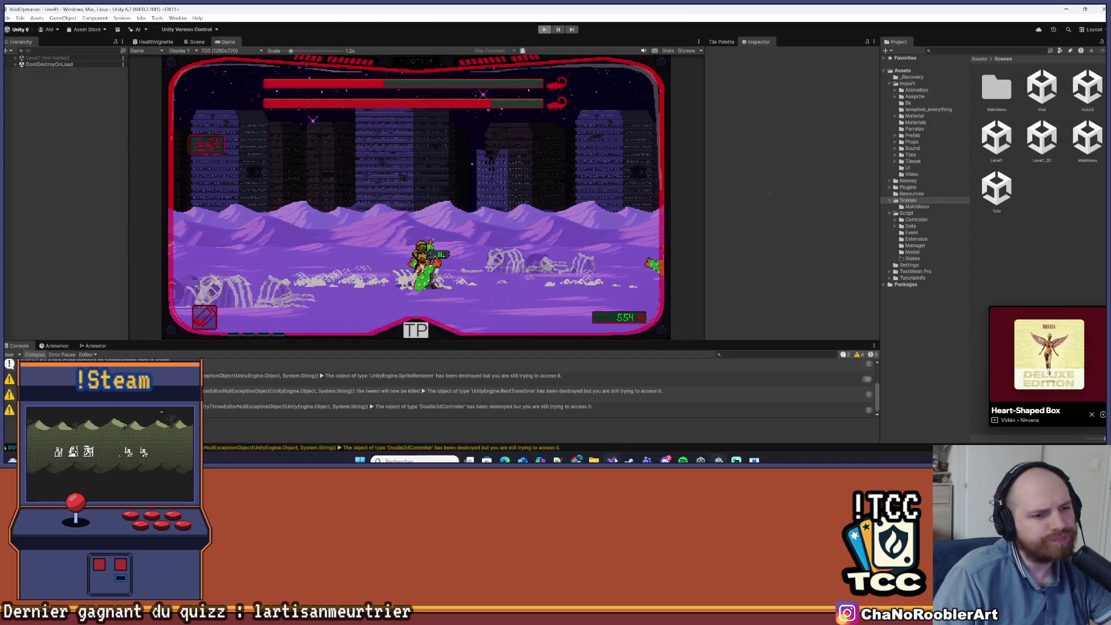
key("alt+Tab")
left_click(296, 219)
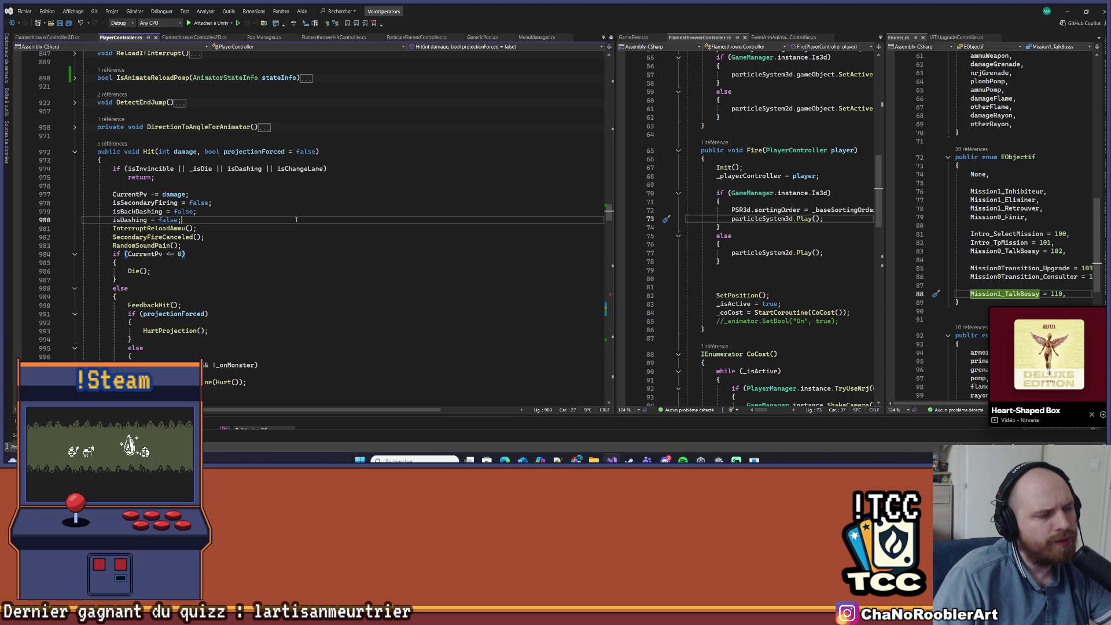
- Delete the Math.Abs(LinearVelocity.y) guard in secondary fire, then undo the edit
scroll(232, 174, "up", 20)
left_click(305, 198)
scroll(305, 198, "down", 20)
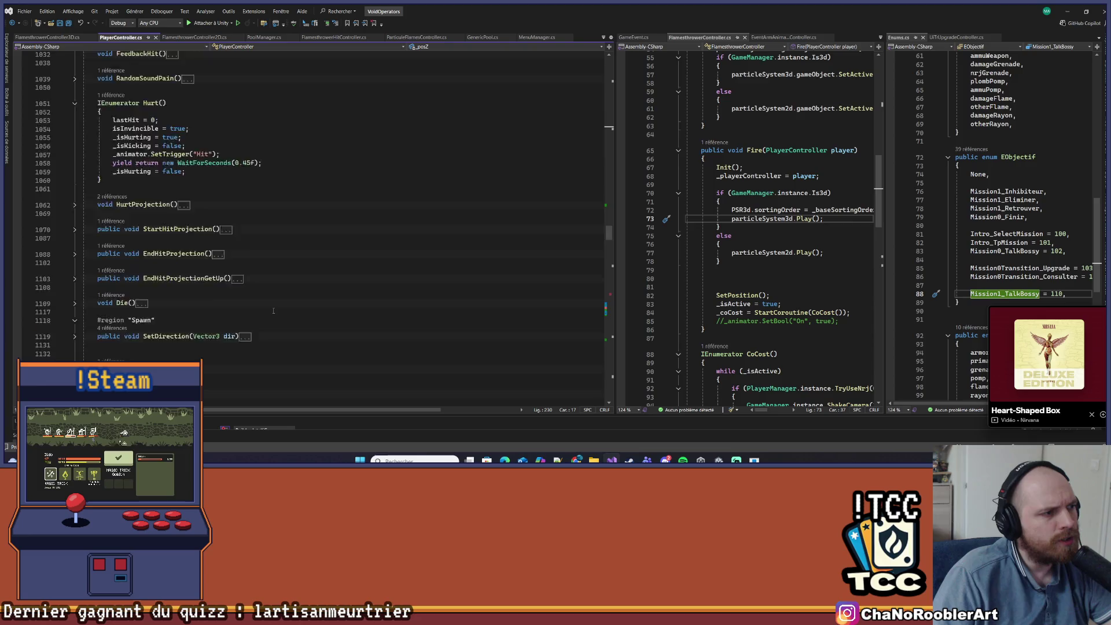
scroll(273, 311, "down", 20)
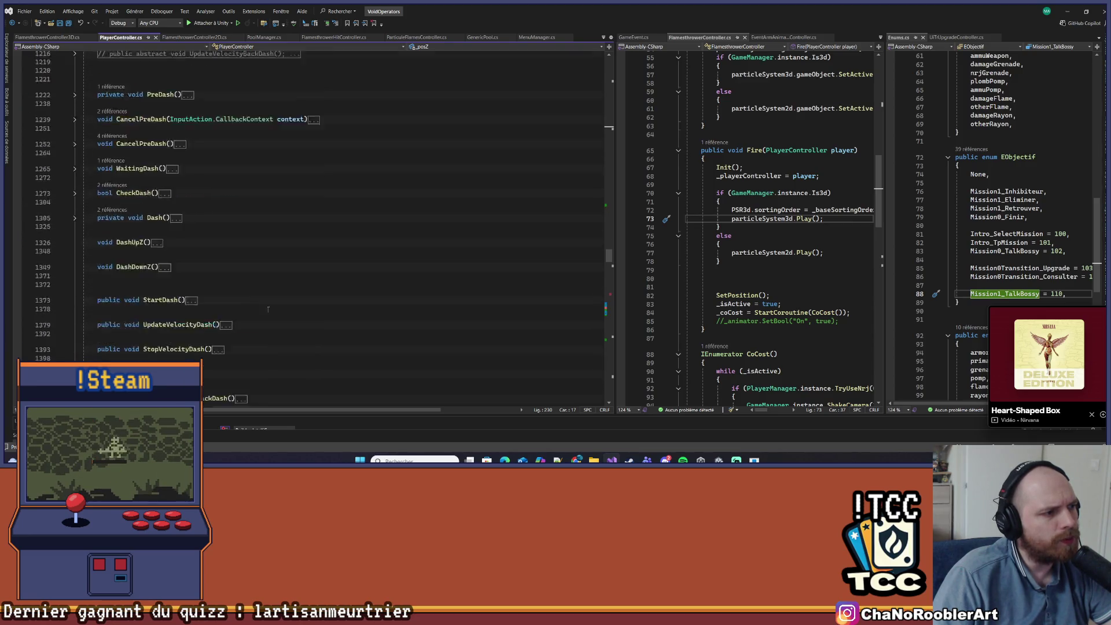
scroll(271, 302, "down", 10)
scroll(270, 303, "up", 4)
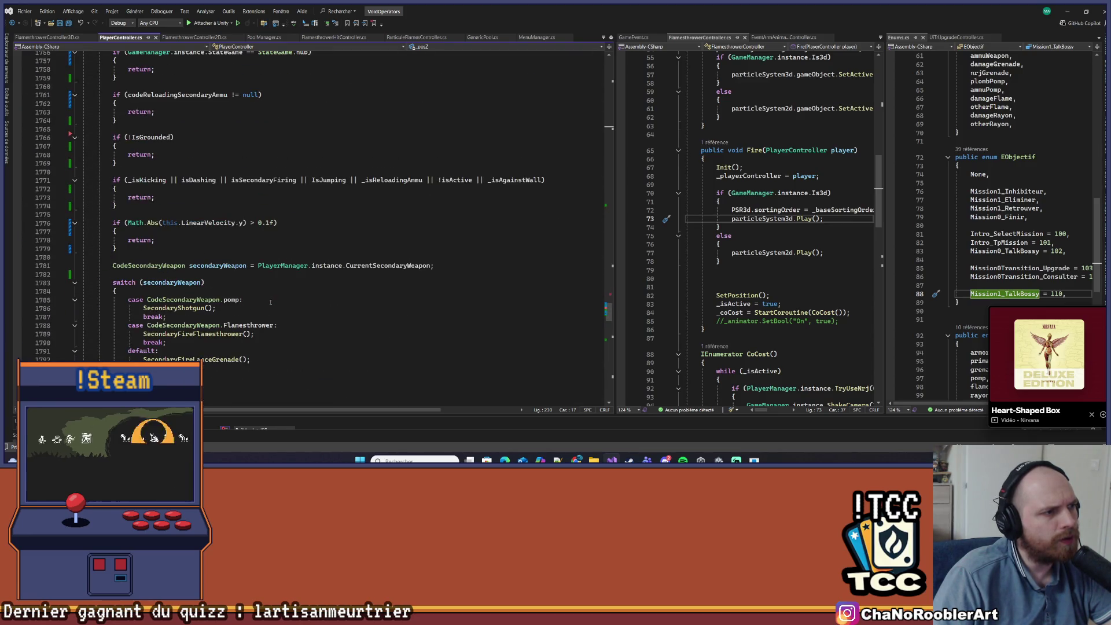
left_click_drag(137, 249, 84, 223)
key("Delete")
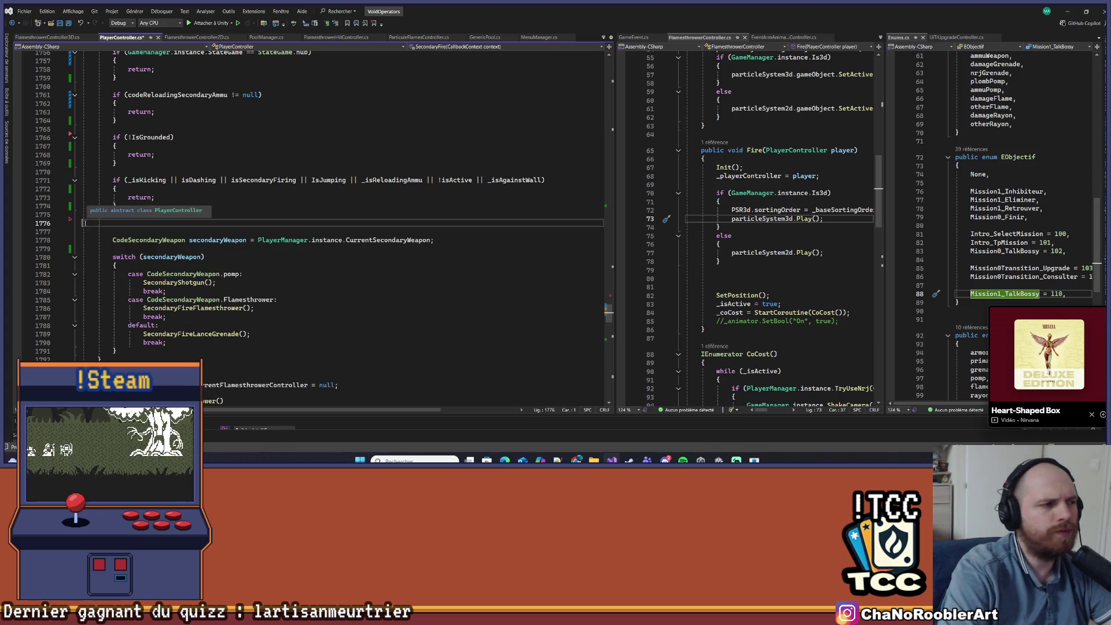
key("Delete")
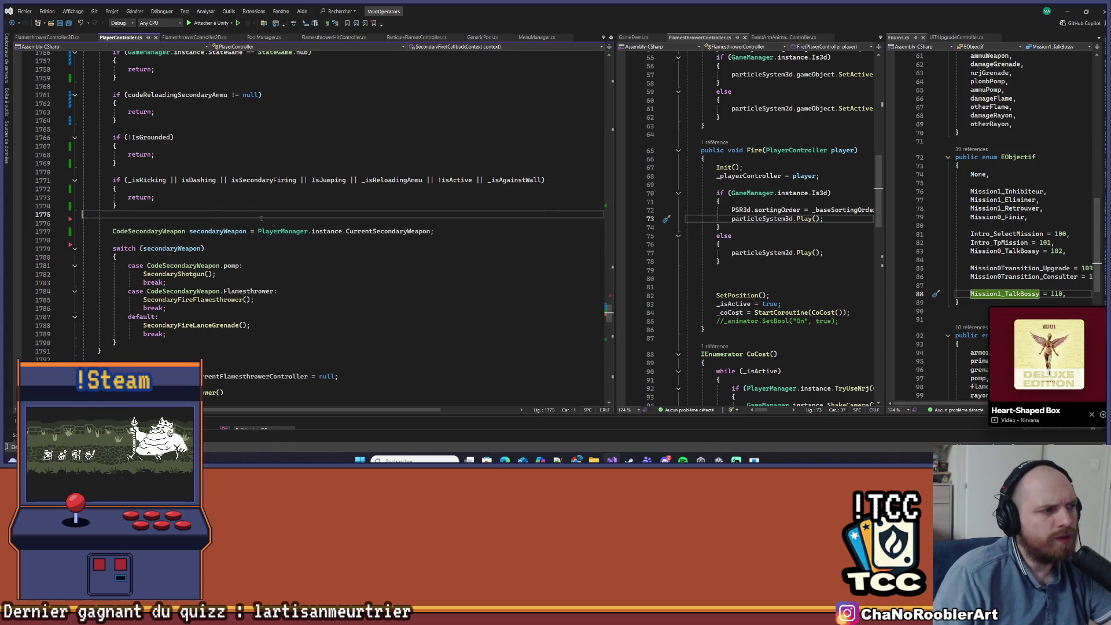
left_click_drag(82, 231, 214, 231)
key("ctrl+z")
key("ctrl+z")
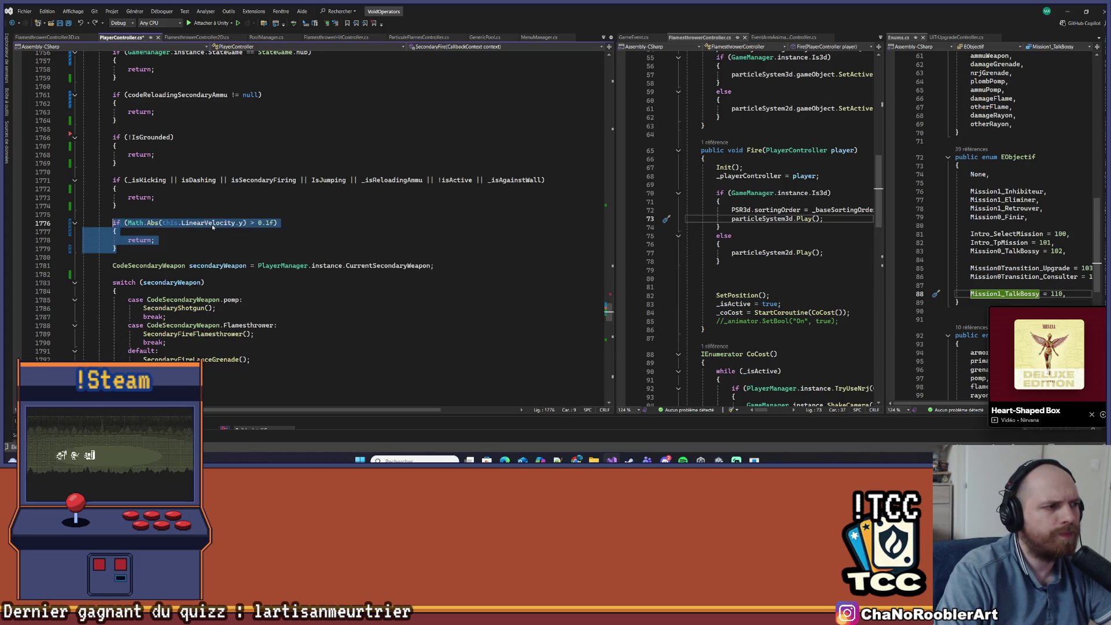
- Comment out the vertical-velocity check with Ctrl+K, Ctrl+C
key("ctrl+k")
key("ctrl+c")
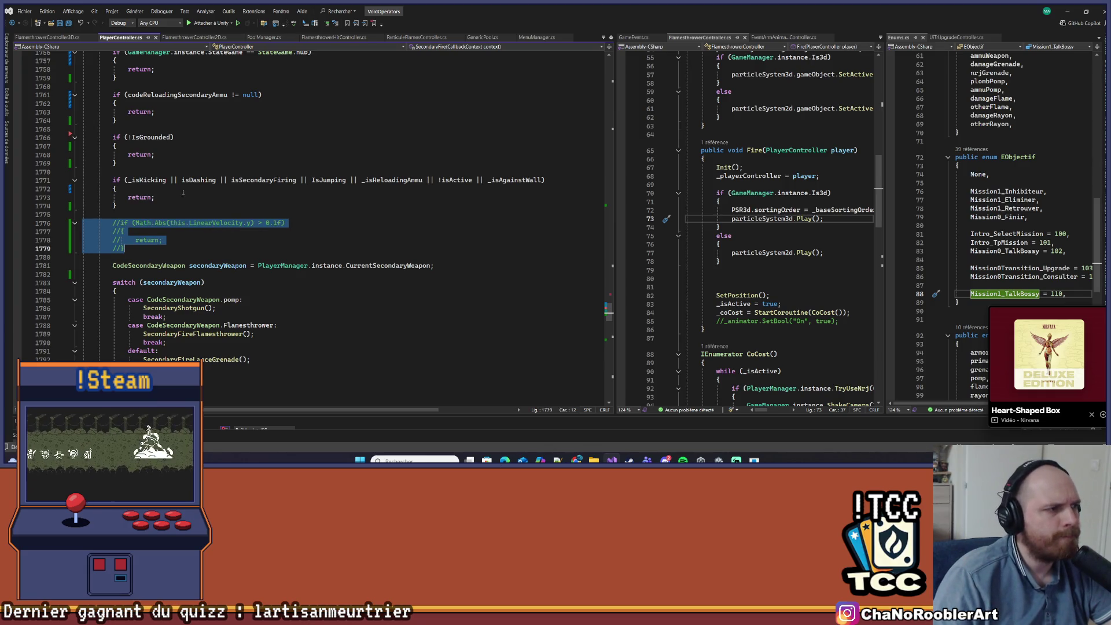
left_click(296, 197)
- Review the reload early return and secondary weapon switch, then minimize Visual Studio
scroll(297, 160, "up", 3)
left_click(380, 197)
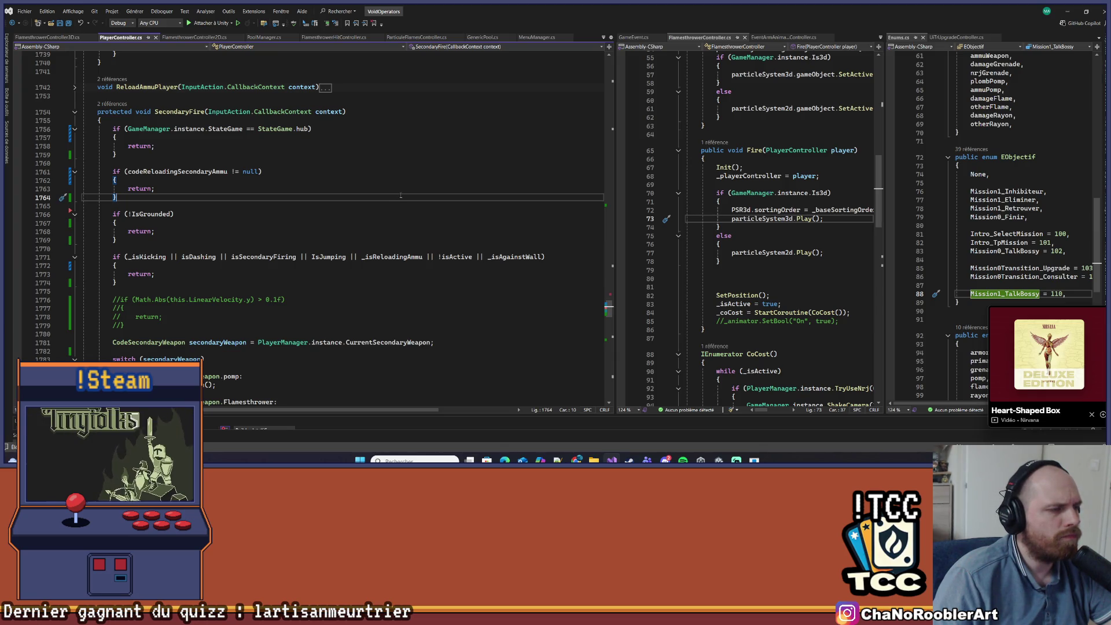
scroll(452, 263, "down", 4)
scroll(257, 160, "down", 1)
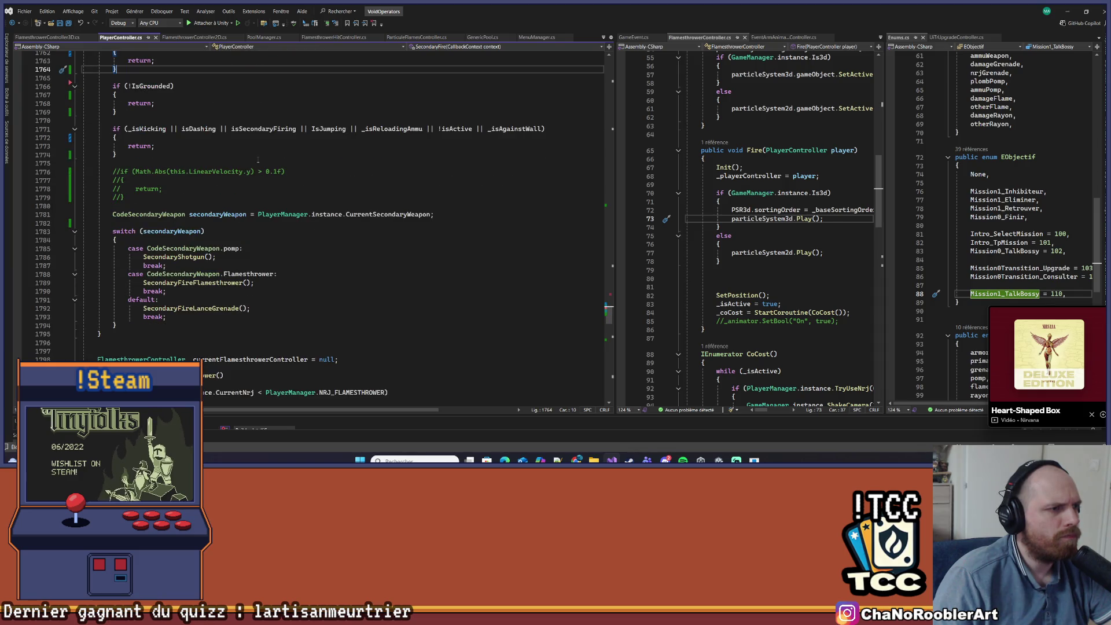
left_click(383, 252)
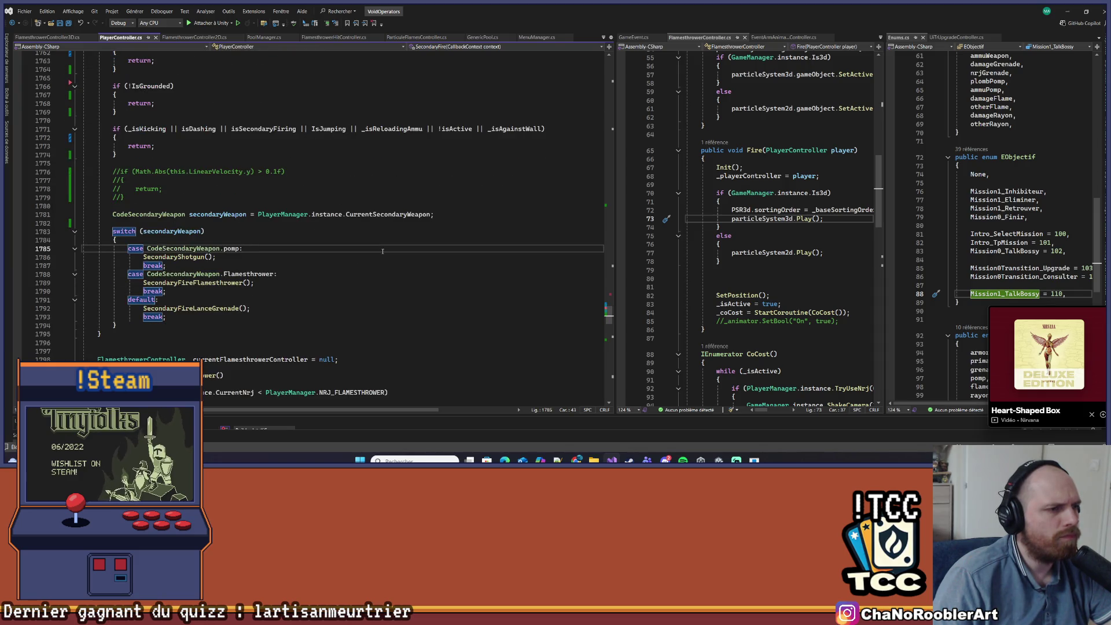
left_click(1068, 12)
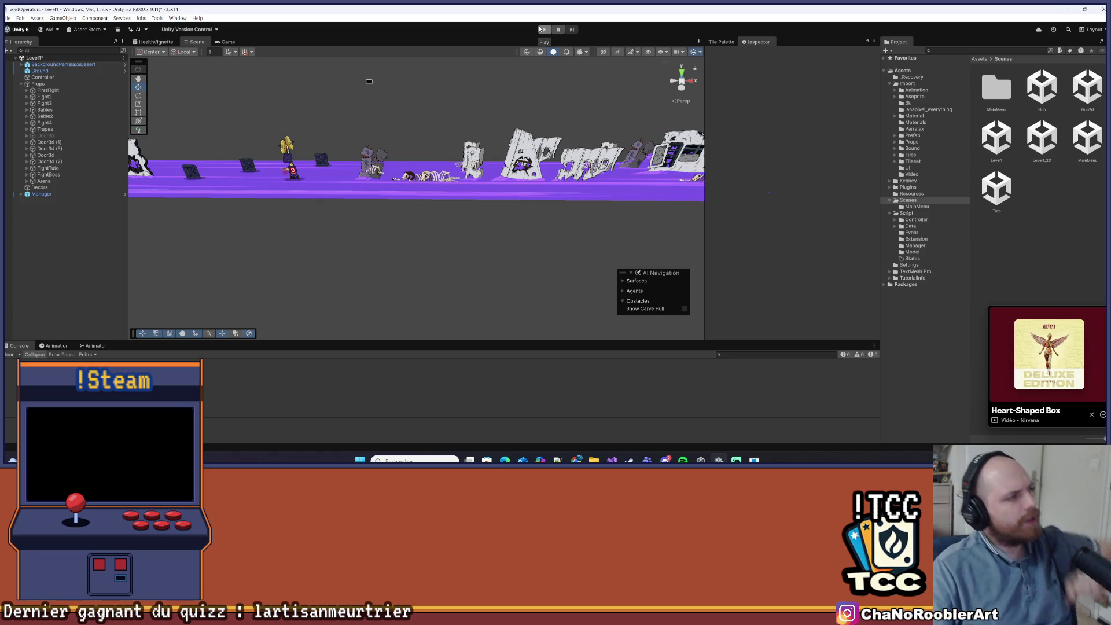
- Enter Play mode to recompile, save the scene via File > Save, and return to Visual Studio
left_click(542, 29)
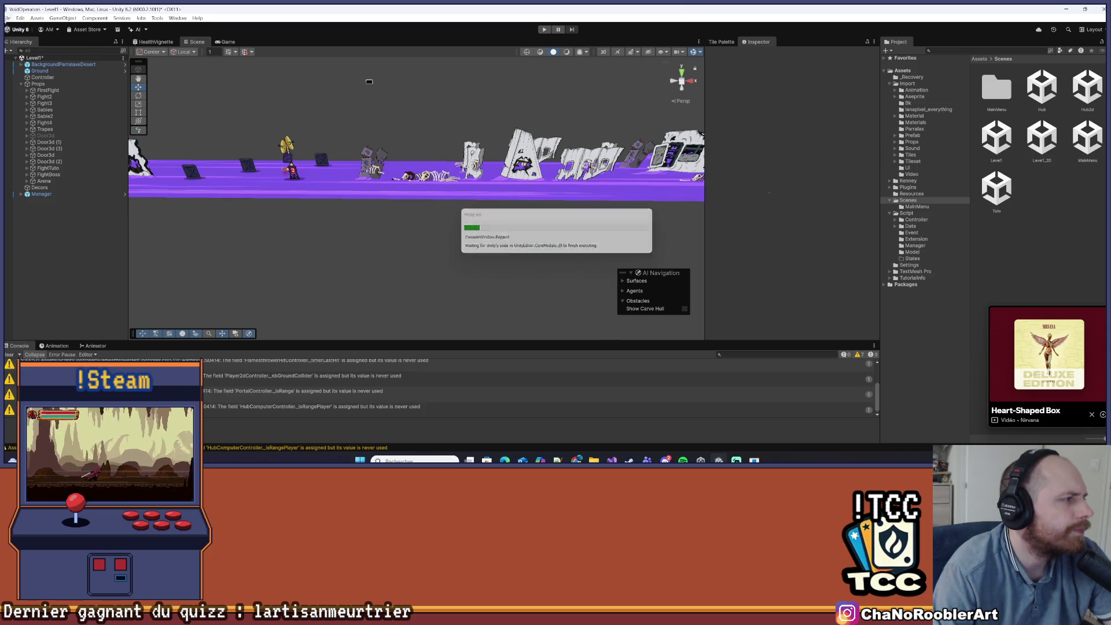
left_click(6, 18)
left_click(34, 56)
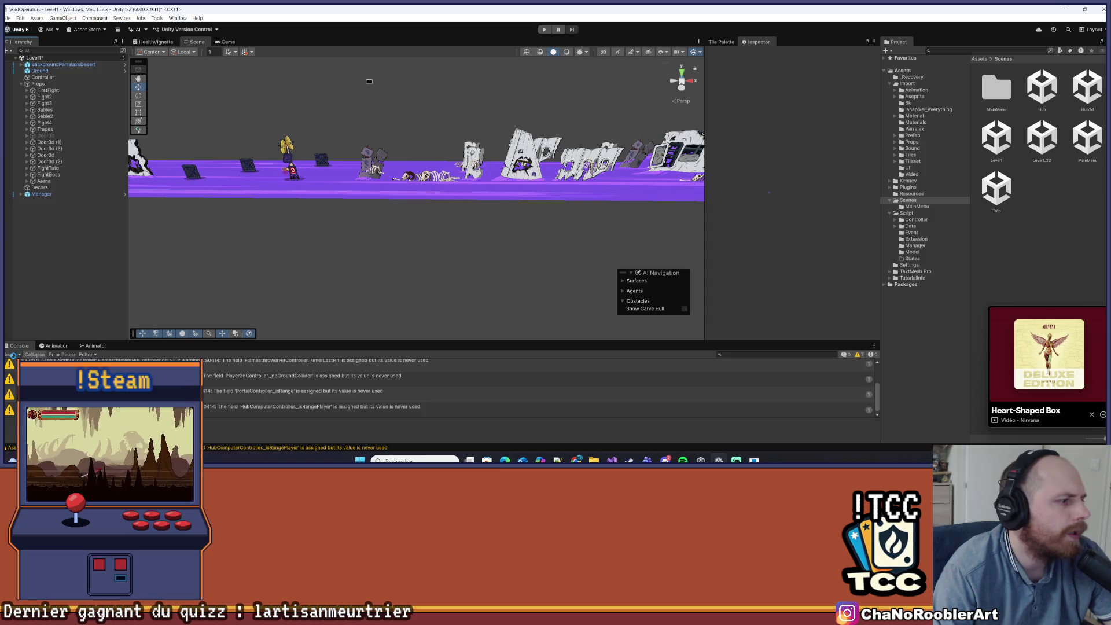
key("alt+Tab")
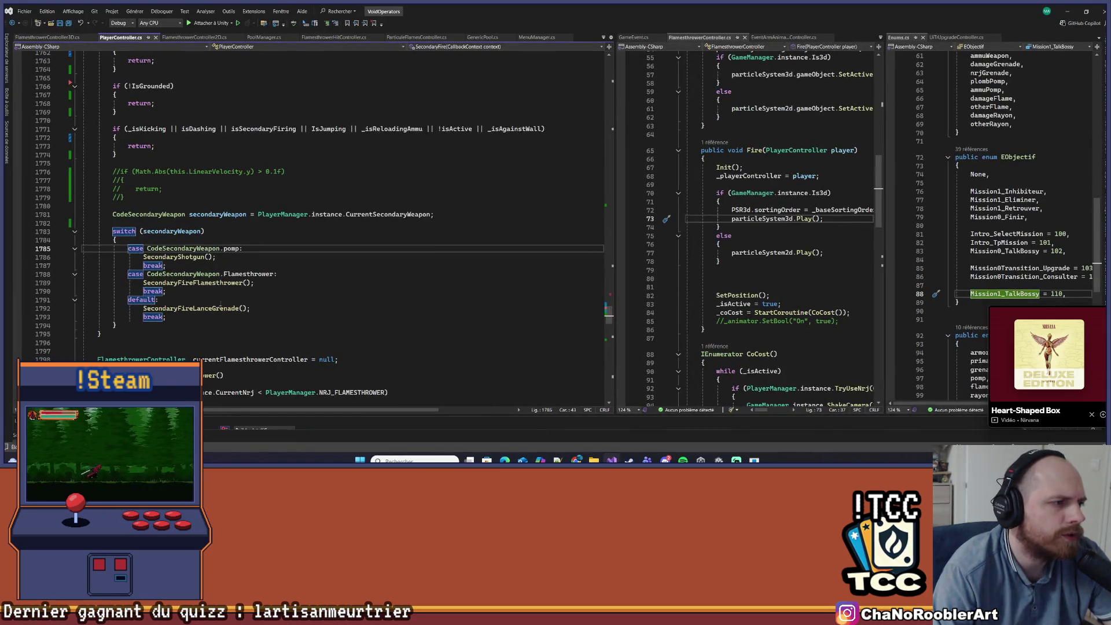
- Browse EndReload and the FlamesthrowerController3D and FlamesthrowerHitController scripts
scroll(222, 308, "up", 12)
left_click(492, 123)
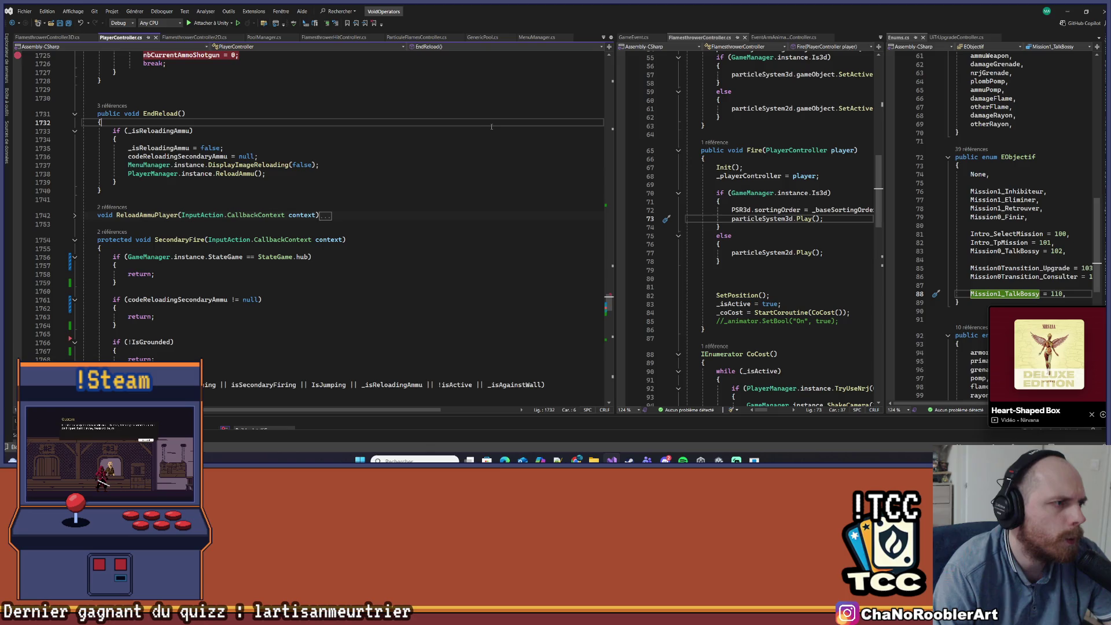
scroll(489, 130, "down", 5)
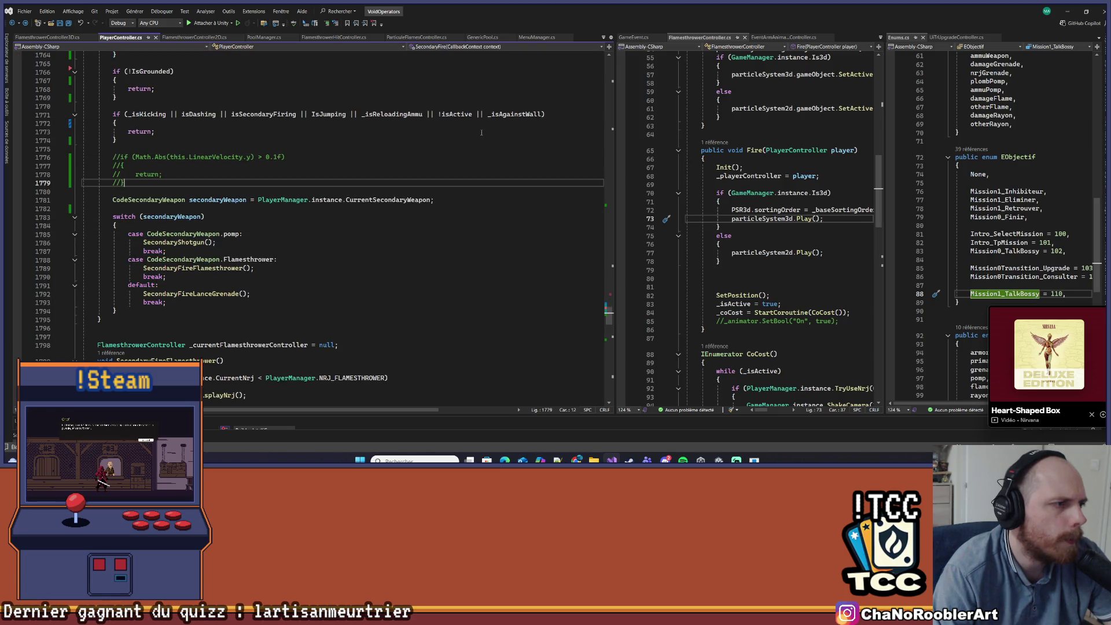
key("F12")
key("ctrl+shift+Down")
key("ctrl+Tab")
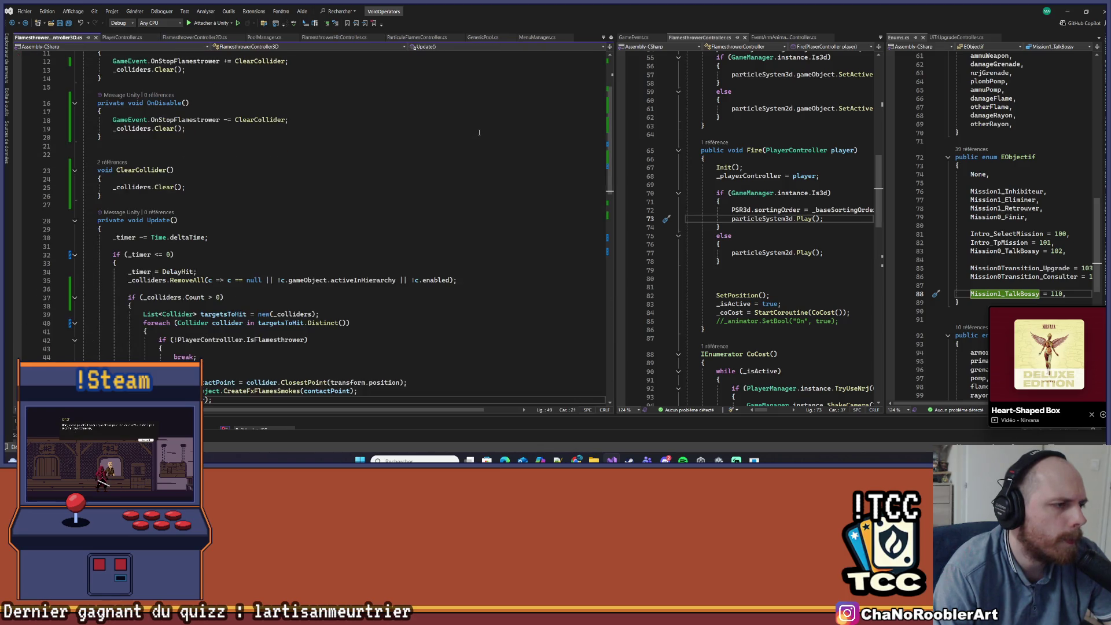
key("ctrl+Tab")
key("ctrl+minus")
key("ctrl+minus")
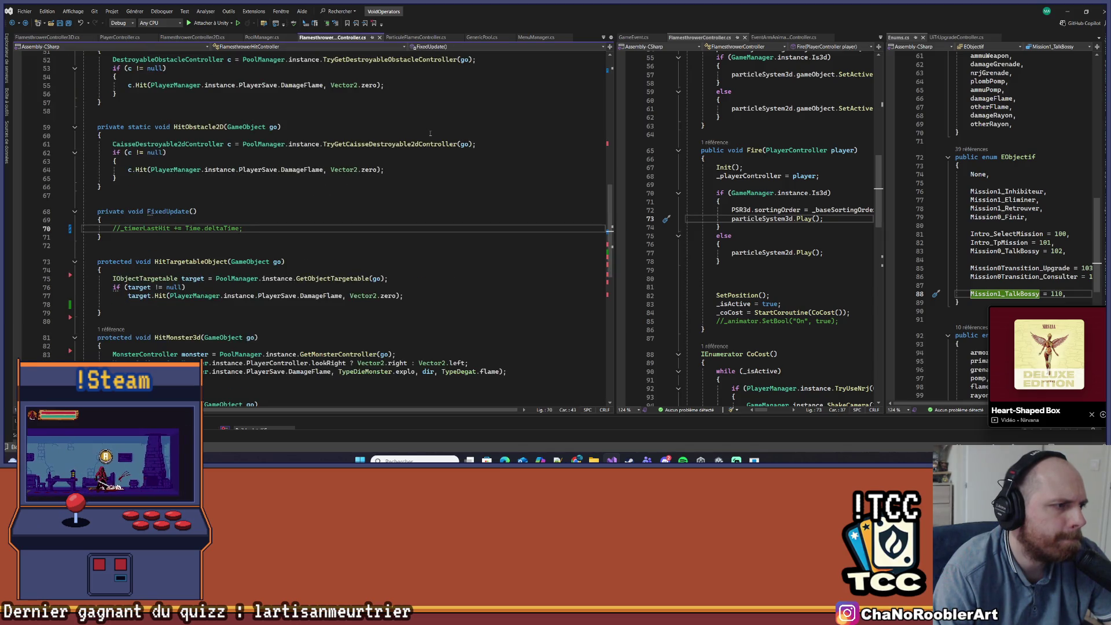
key("ctrl+minus")
key("ctrl+minus")
key("ctrl+minus")
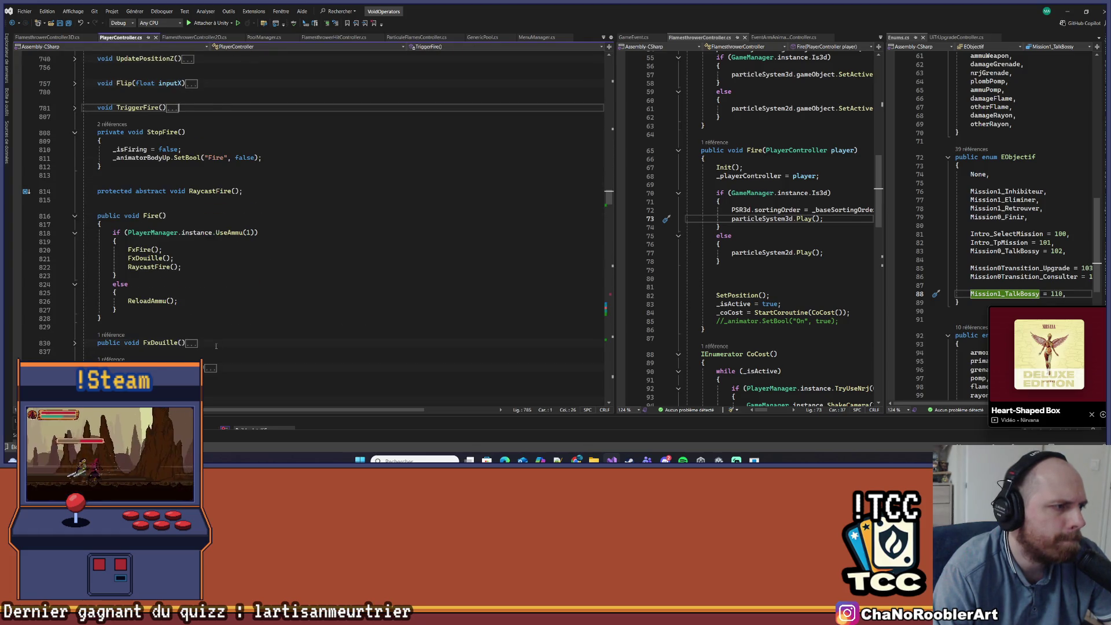
- Scroll back to Hit and go to the InterruptReloadAmmu definition
scroll(216, 346, "down", 10)
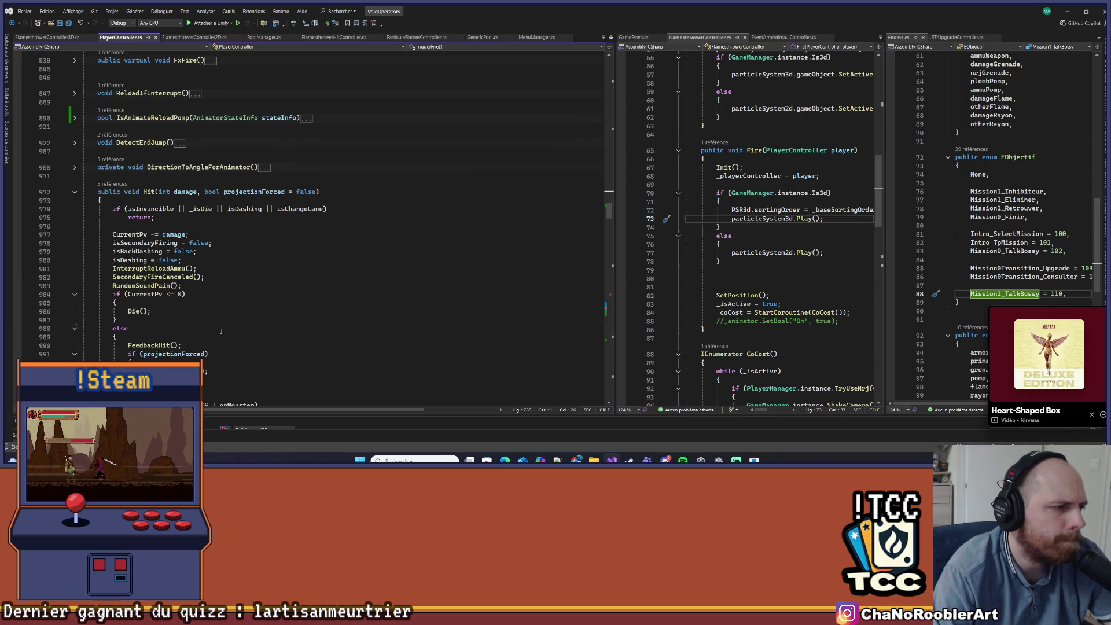
scroll(221, 331, "down", 3)
right_click(164, 192)
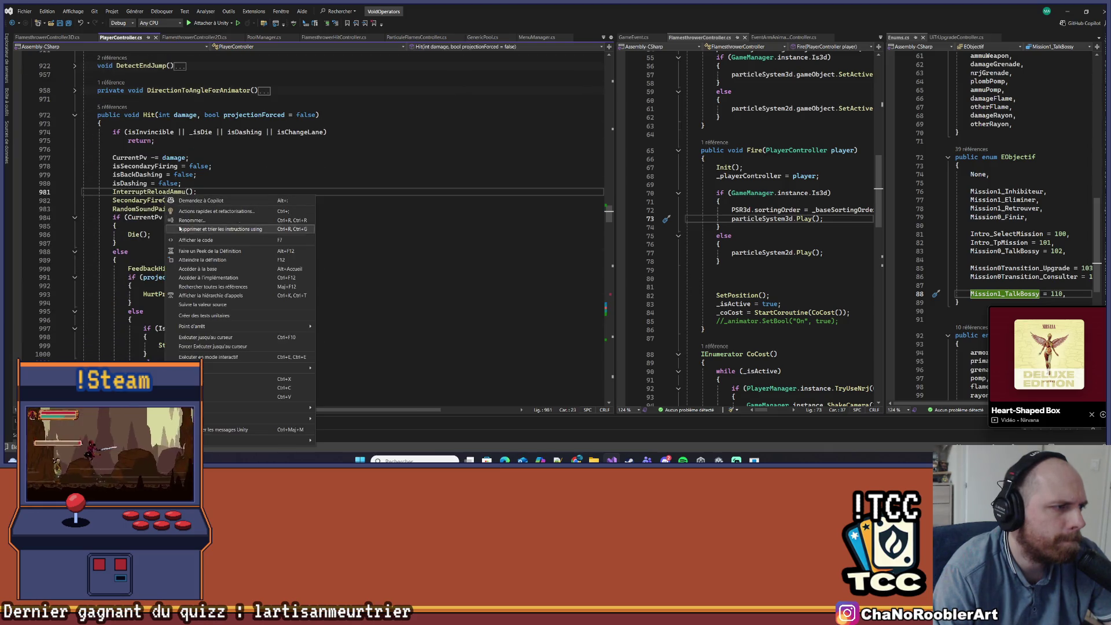
left_click(188, 255)
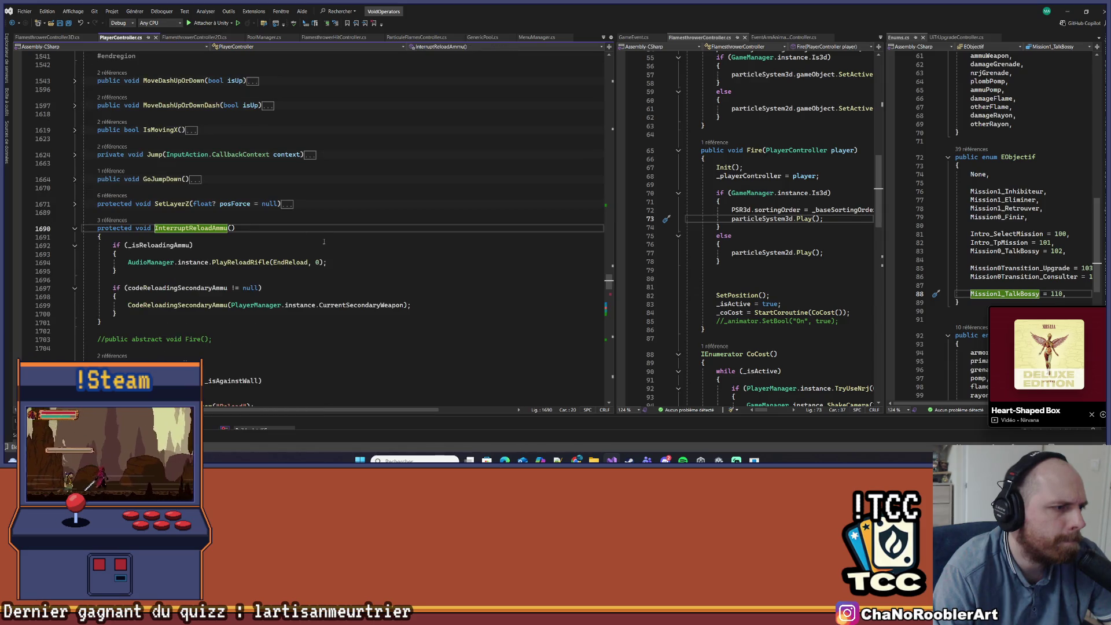
- Inspect the PlayReloadRifle definition in AudioManager.cs and return to its call
right_click(250, 262)
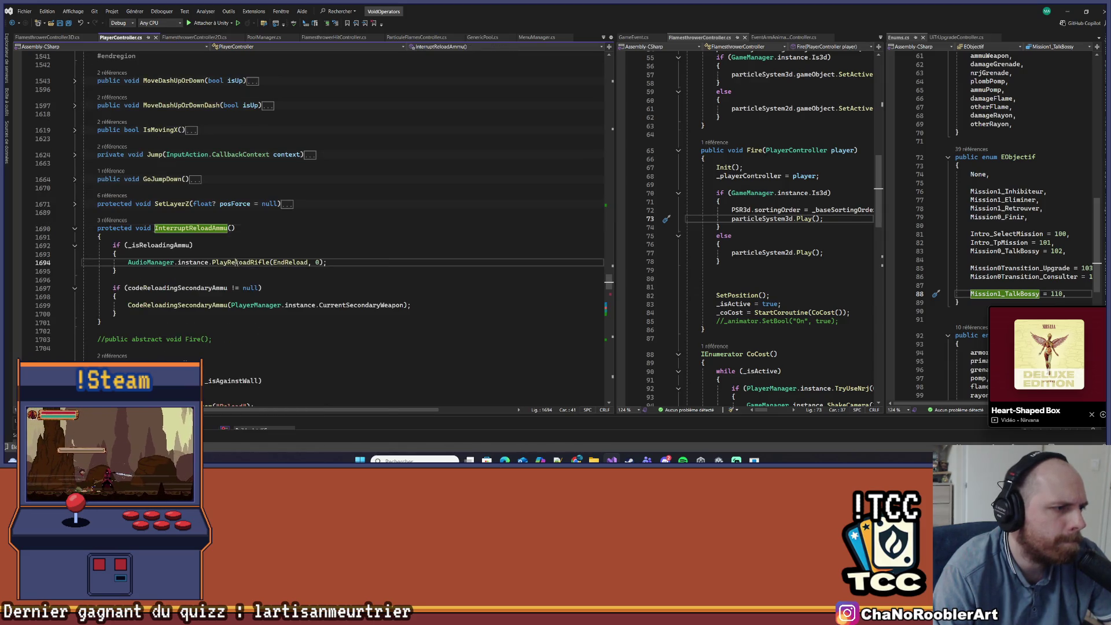
left_click(269, 264)
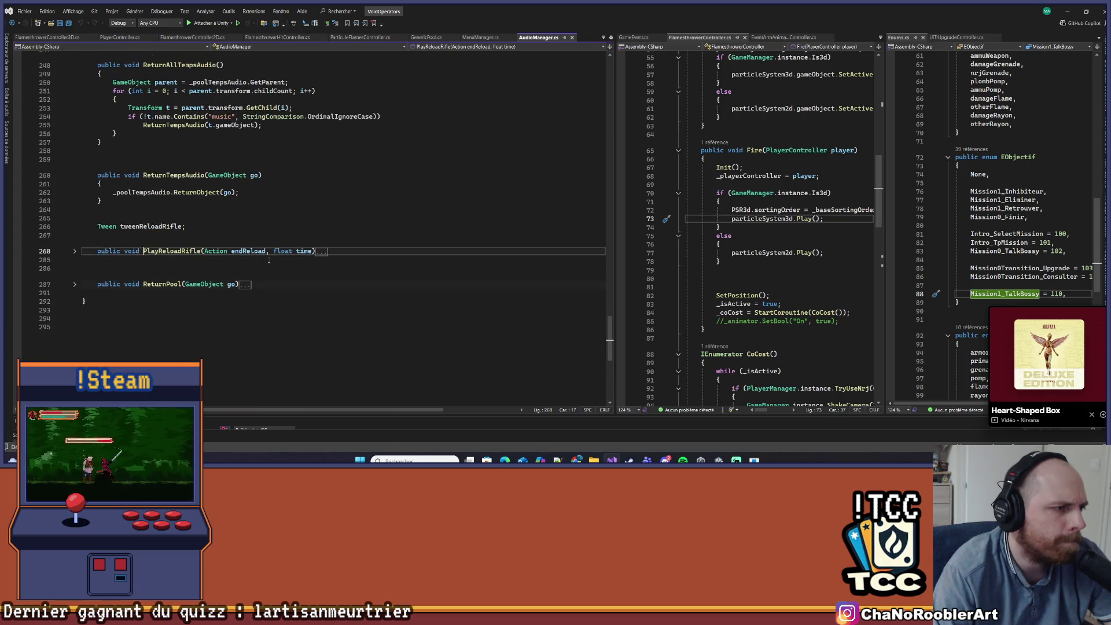
scroll(431, 211, "down", 2)
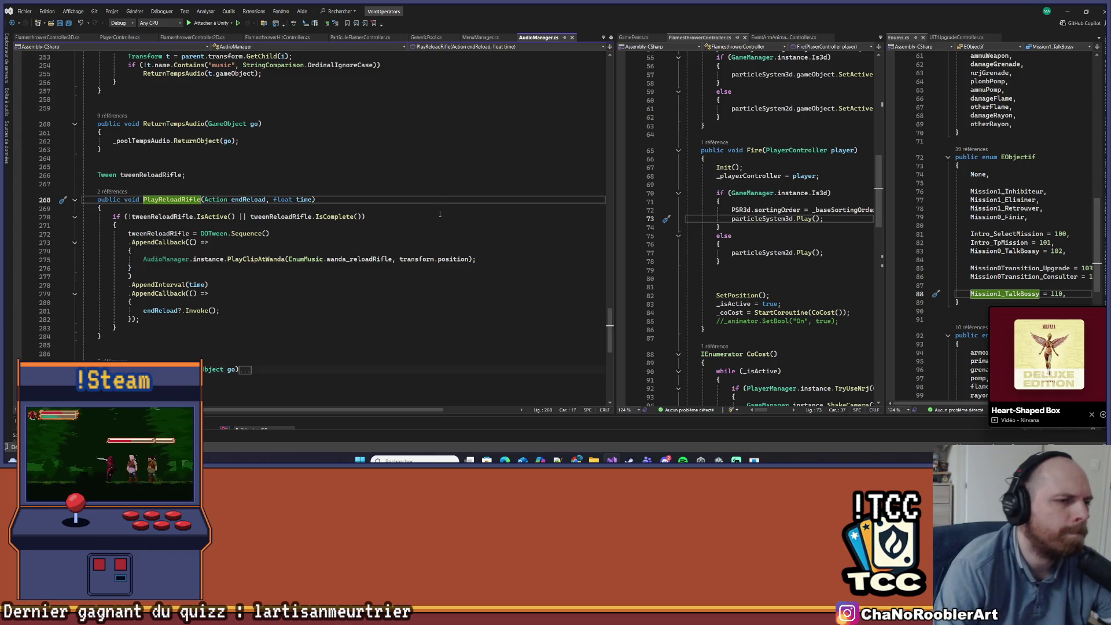
key("ctrl+minus")
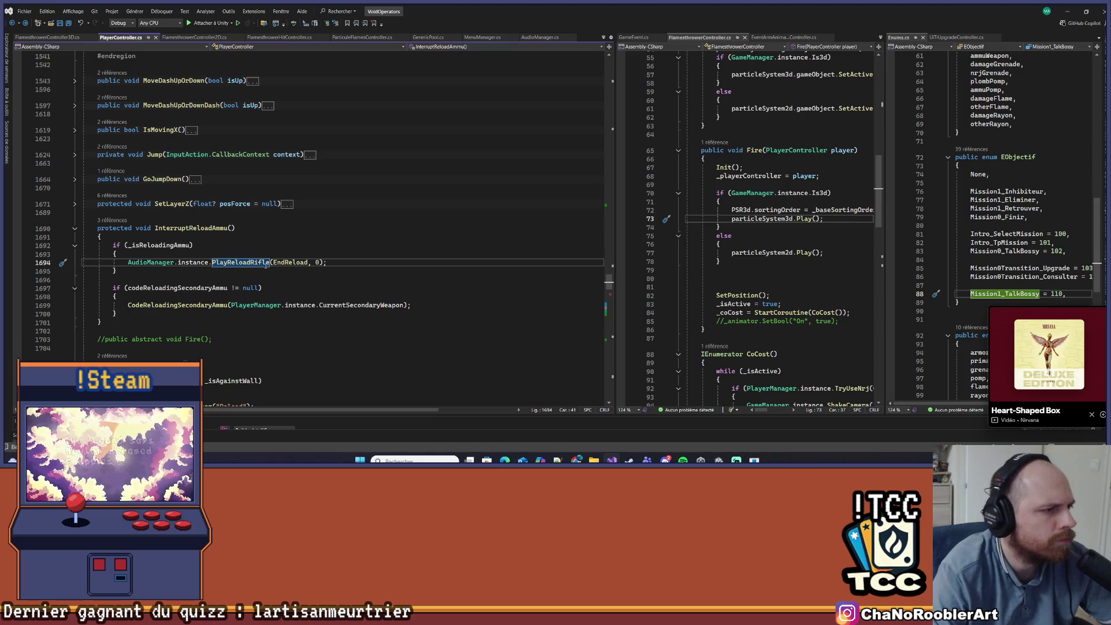
left_click(243, 256)
right_click(250, 260)
right_click(233, 262)
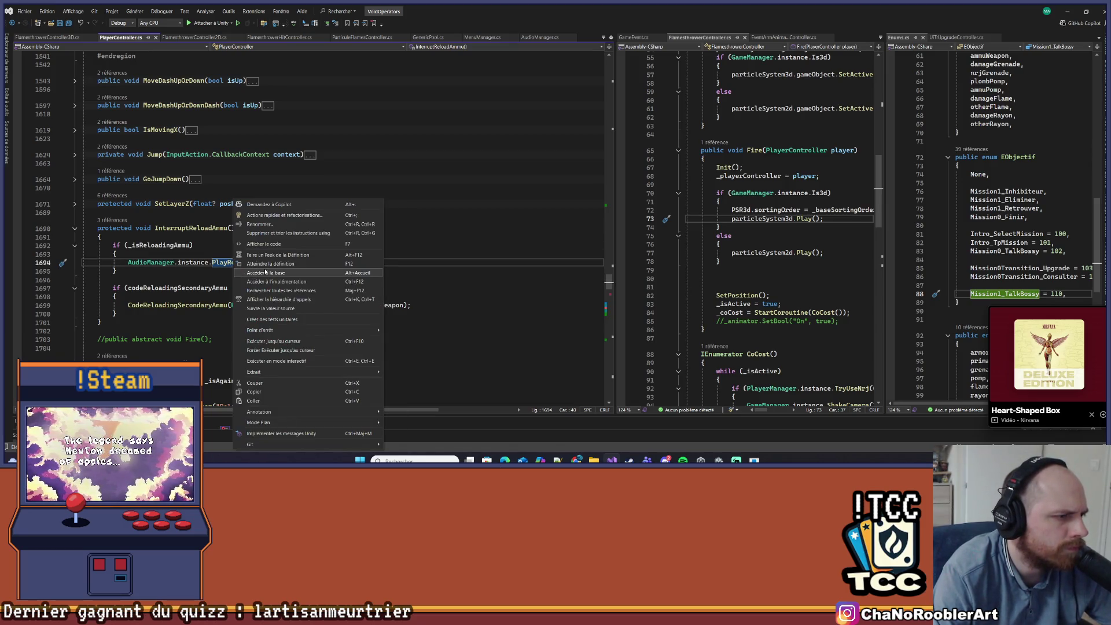
left_click(268, 264)
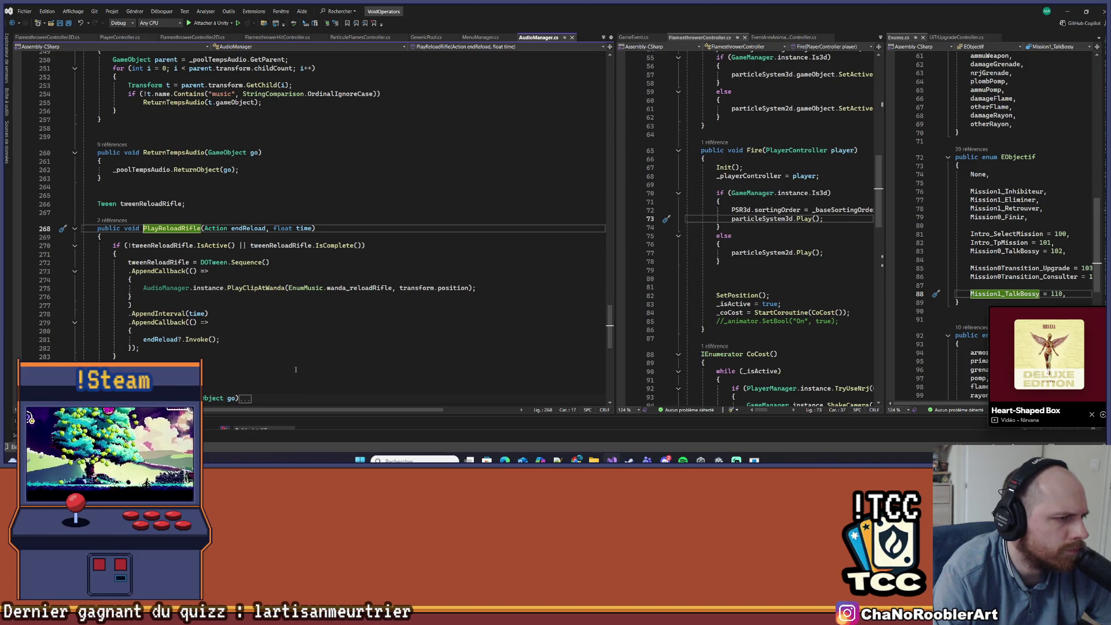
key("ctrl+minus")
- Select the AudioManager.instance.PlayReloadRifle call, check CodeReloadingSecondaryAmmu, and return to InterruptReloadAmmu
left_click(247, 264)
left_click_drag(128, 262, 213, 263)
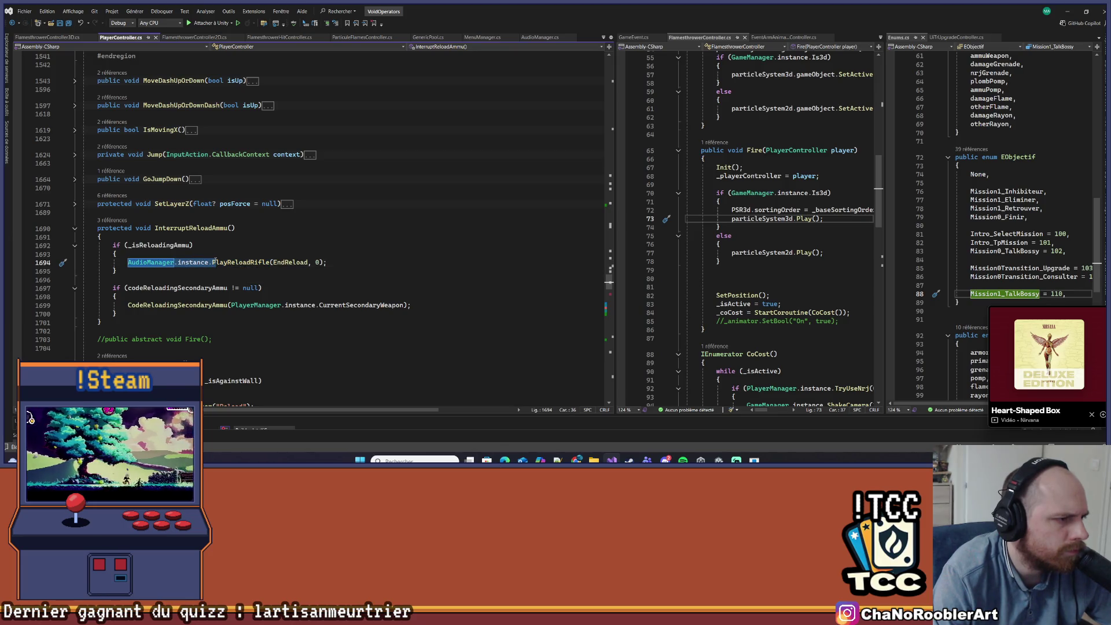
left_click_drag(127, 262, 271, 262)
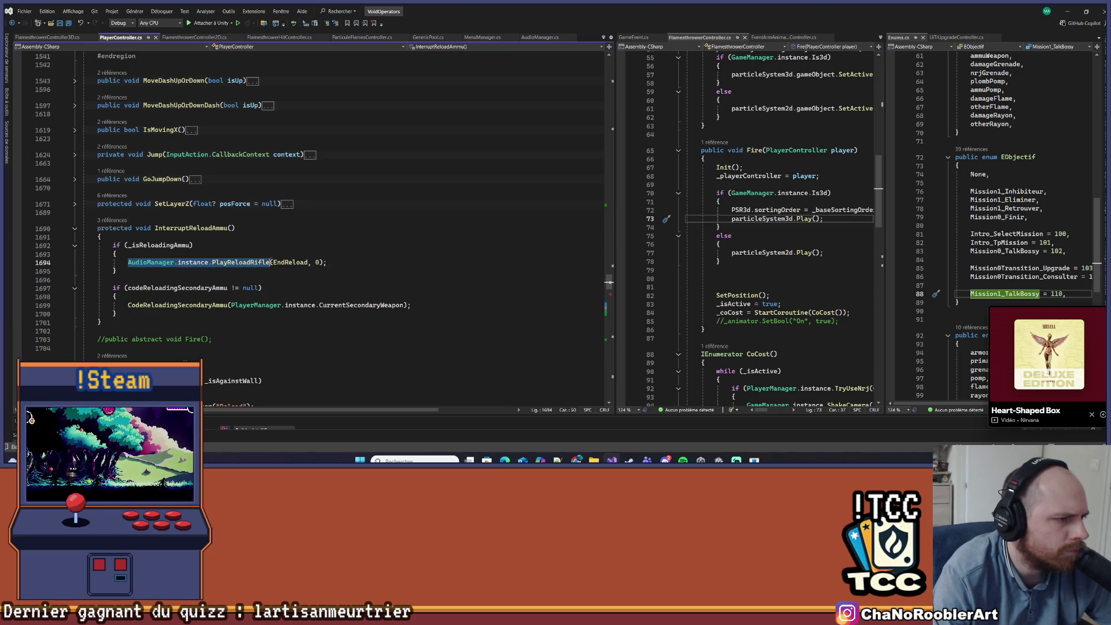
left_click(174, 305, "ctrl")
key("ctrl+minus")
key("ctrl+minus")
key("ctrl+minus")
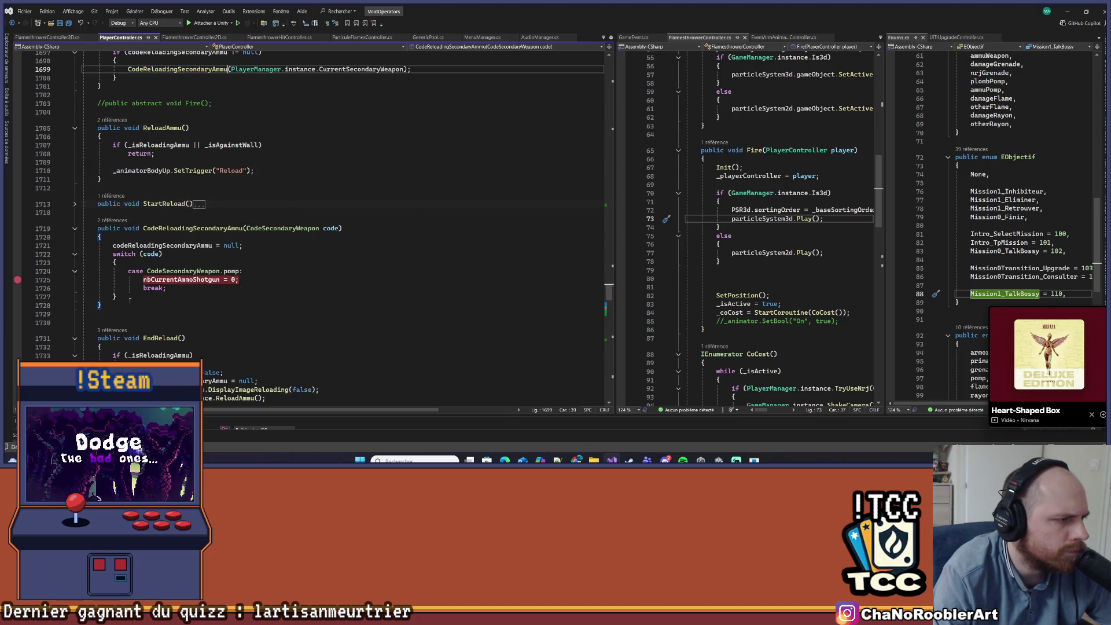
left_click(155, 230, "ctrl")
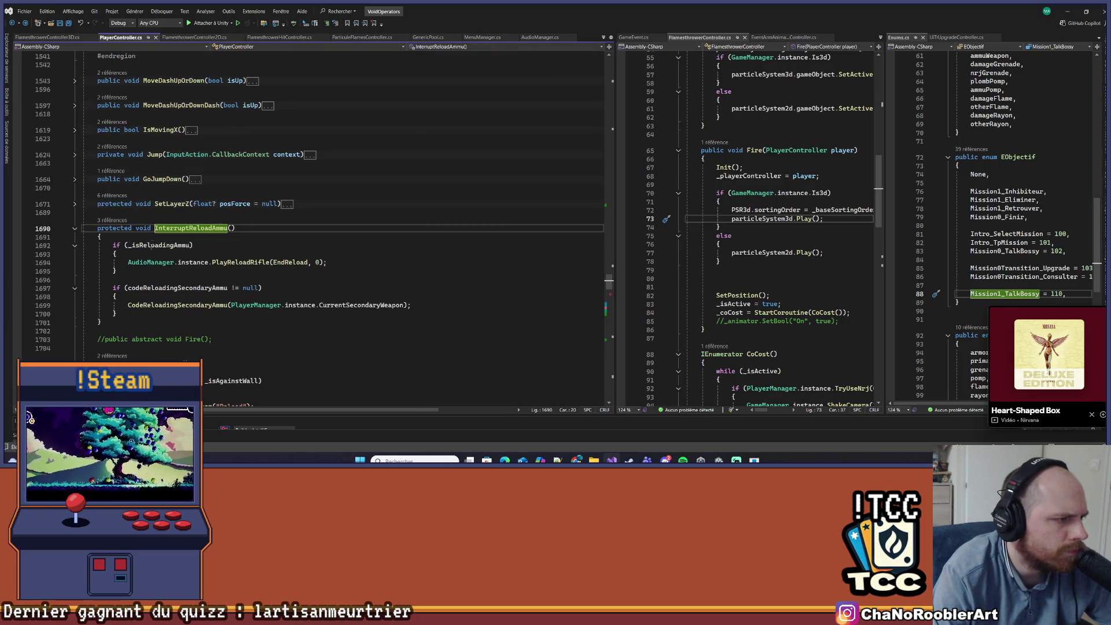
- Add an empty else branch after the reloading check in InterruptReloadAmmu
left_click(129, 311)
left_click(255, 293)
key("Down")
key("Home")
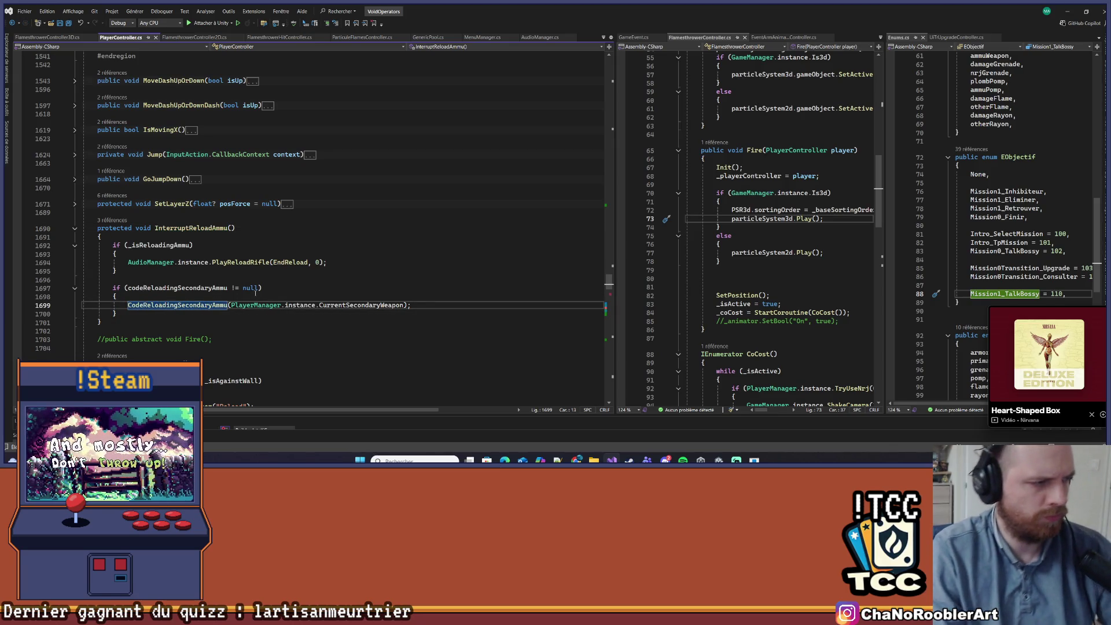
key("Up")
key("Up")
key("Up")
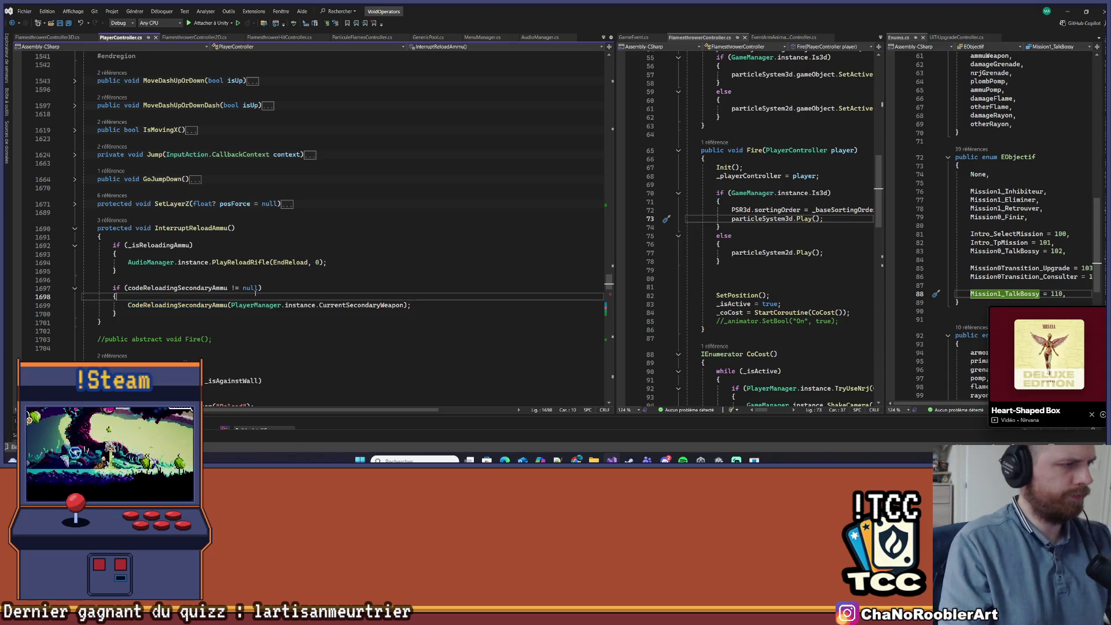
key("Up")
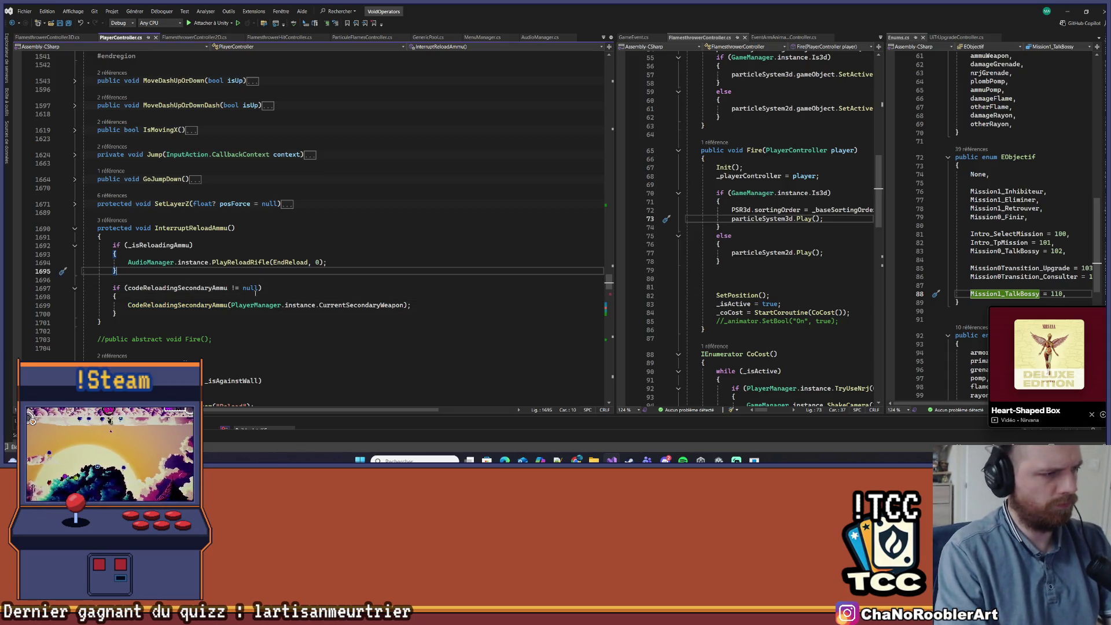
key("Return")
type("else")
key("Tab")
key("Tab")
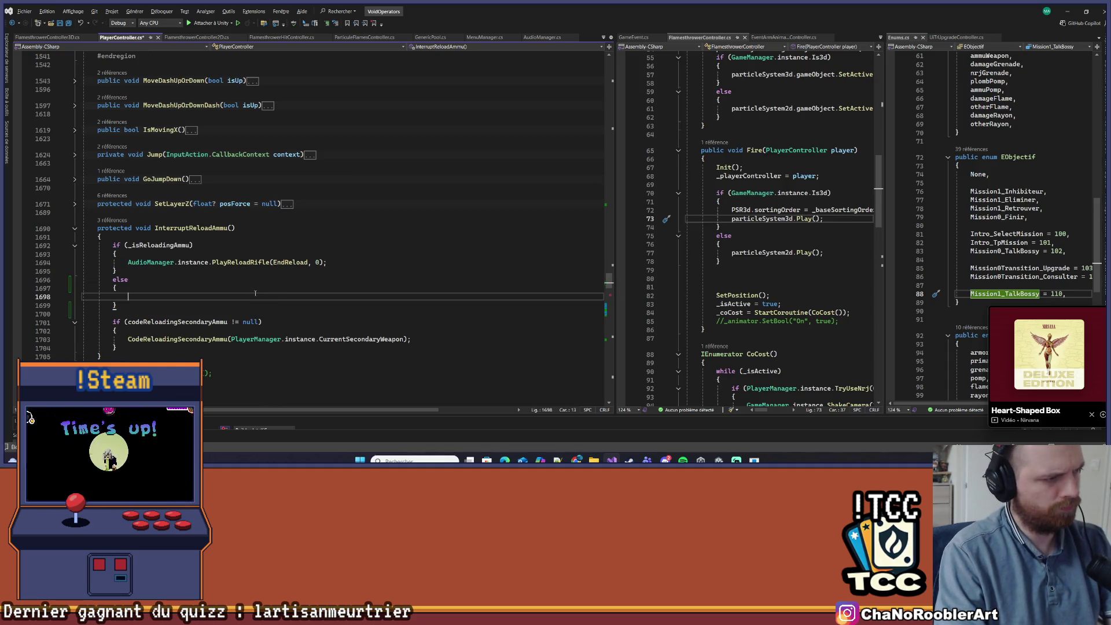
- Move the codeReloadingSecondaryAmmu null-check block into the else branch
key("Down")
key("Down")
key("Down")
key("Home")
key("shift+Down")
key("shift+Down")
key("shift+Down")
key("shift+End")
key("ctrl+x")
key("Up")
key("Up")
key("Up")
key("ctrl+v")
- Wrap the CodeReloadingSecondaryAmmu call in AudioManager.instance.PlayReloadRifle(() => …, 0)
key("Up")
key("Up")
key("Up")
key("Up")
key("ctrl+Right")
key("ctrl+shift+Right")
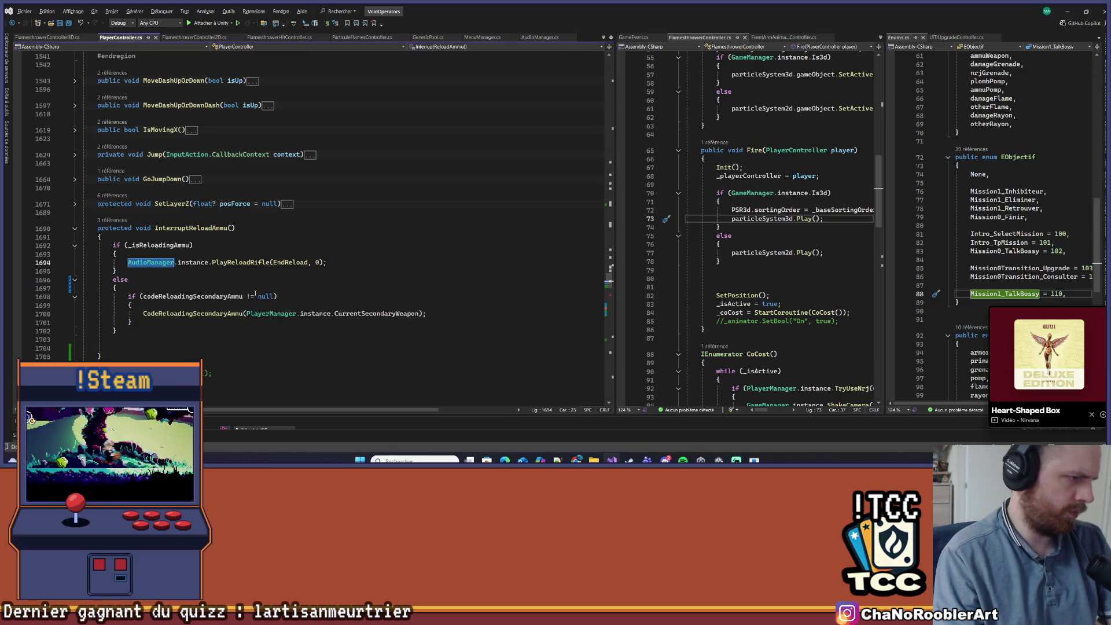
key("Down")
key("Down")
key("Down")
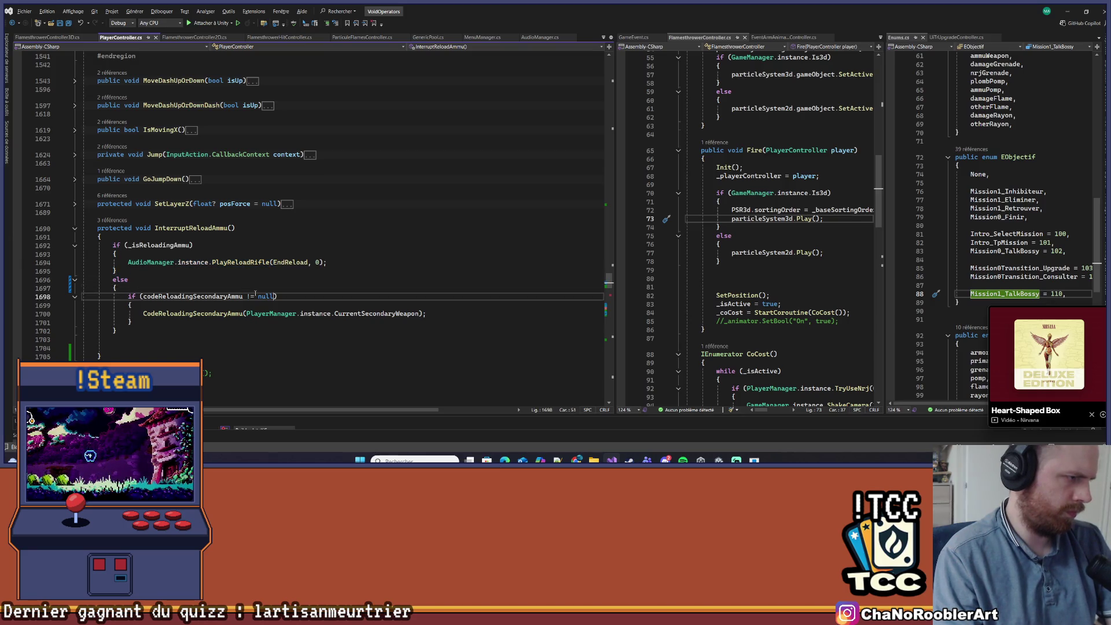
key("ctrl+v")
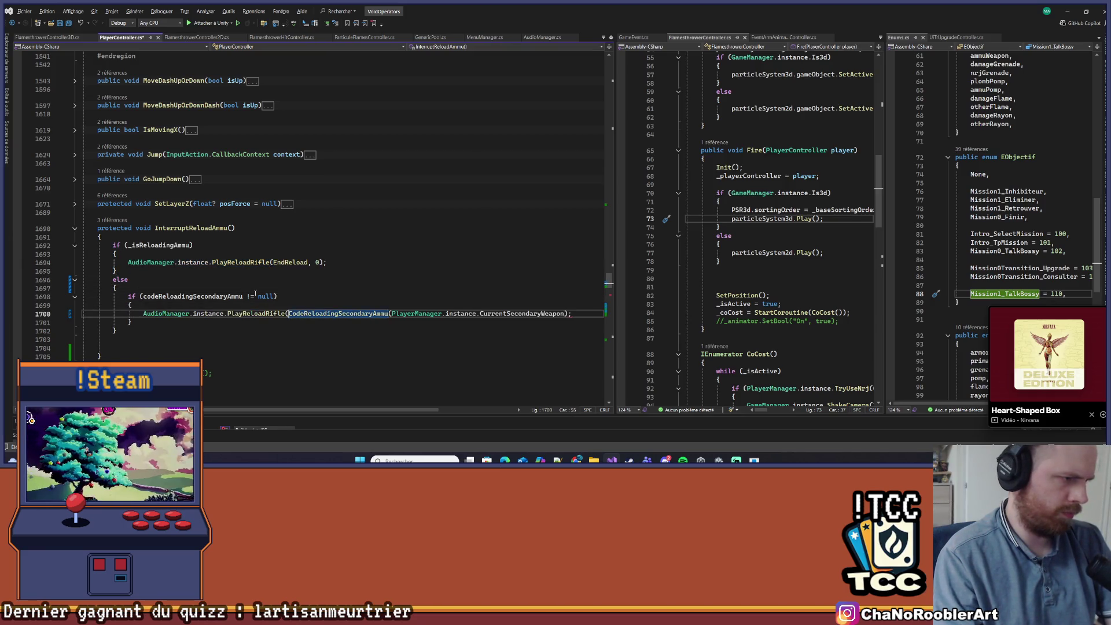
key("End")
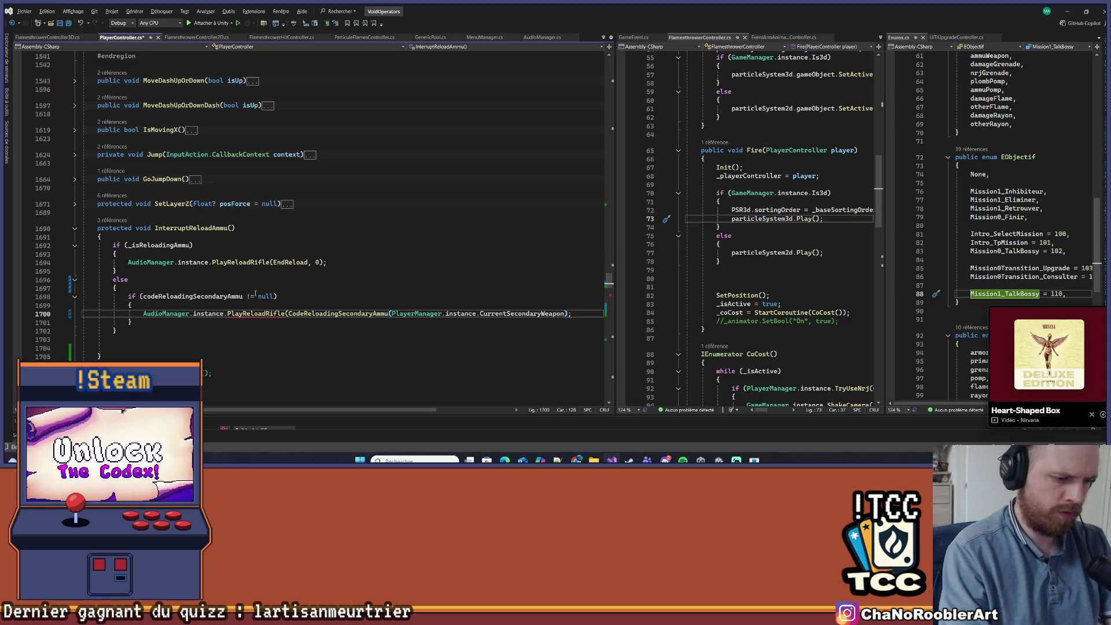
type(",9")
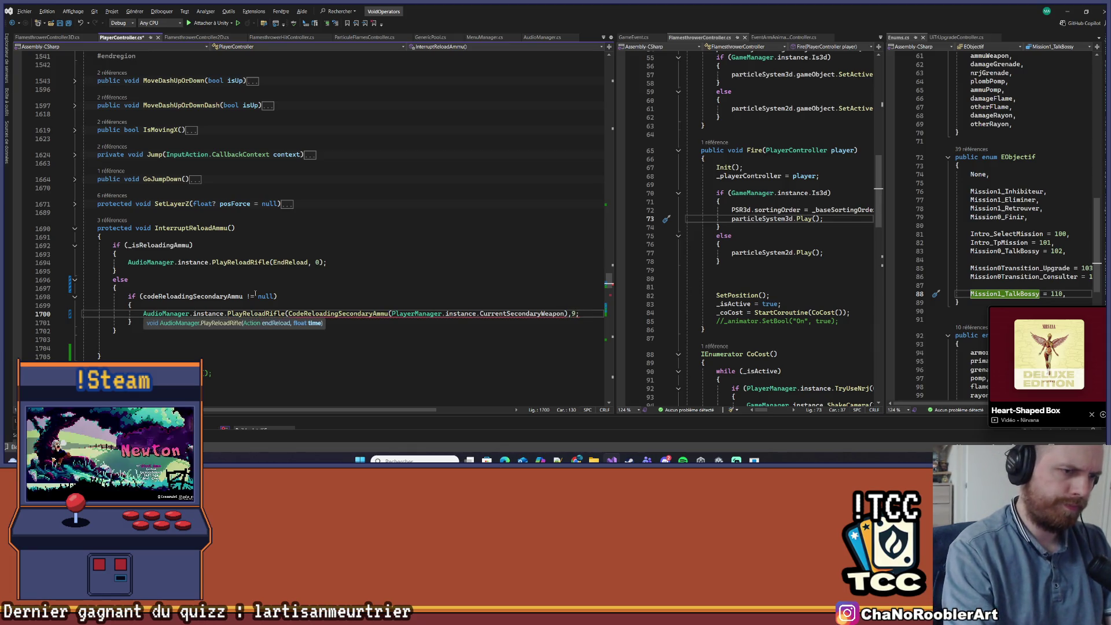
type(")")
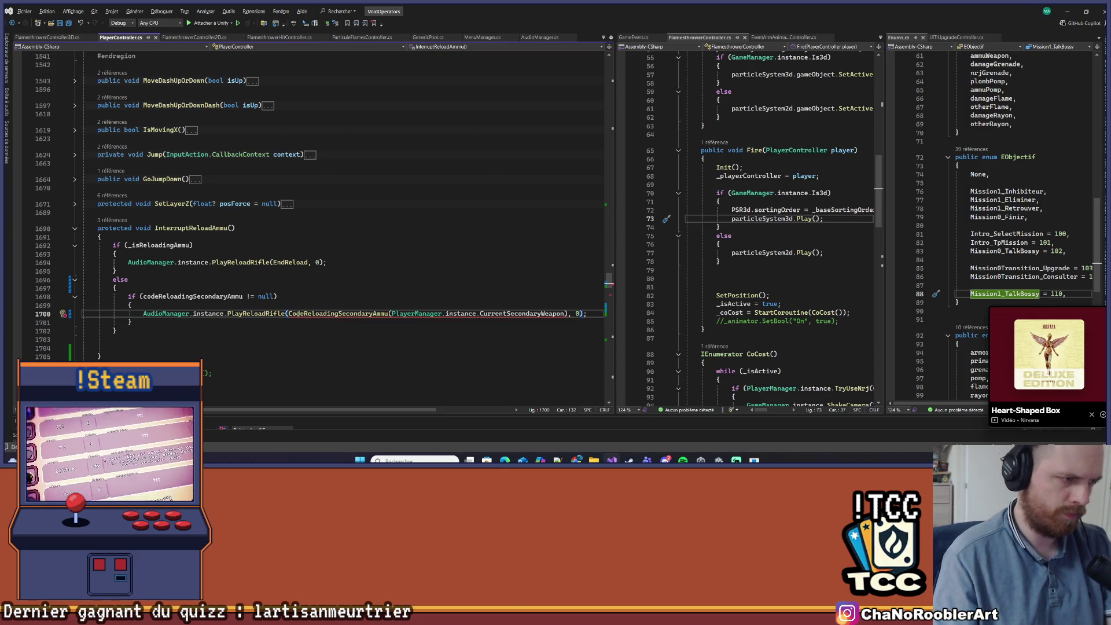
type("() =>")
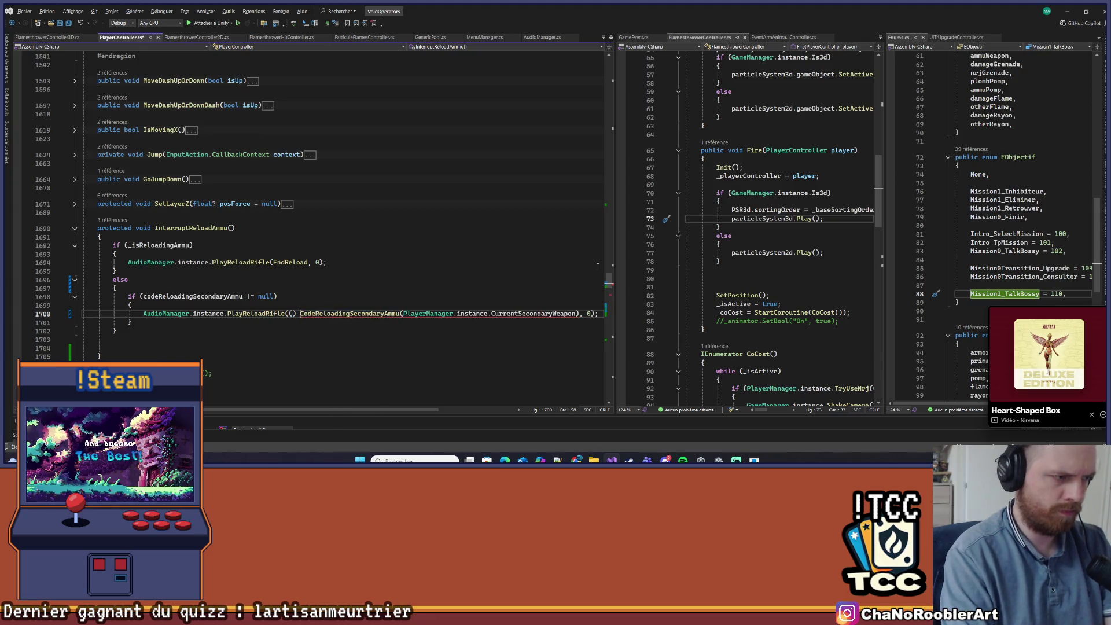
- Remove the leftover blank lines and save PlayerController.cs
left_click(543, 245)
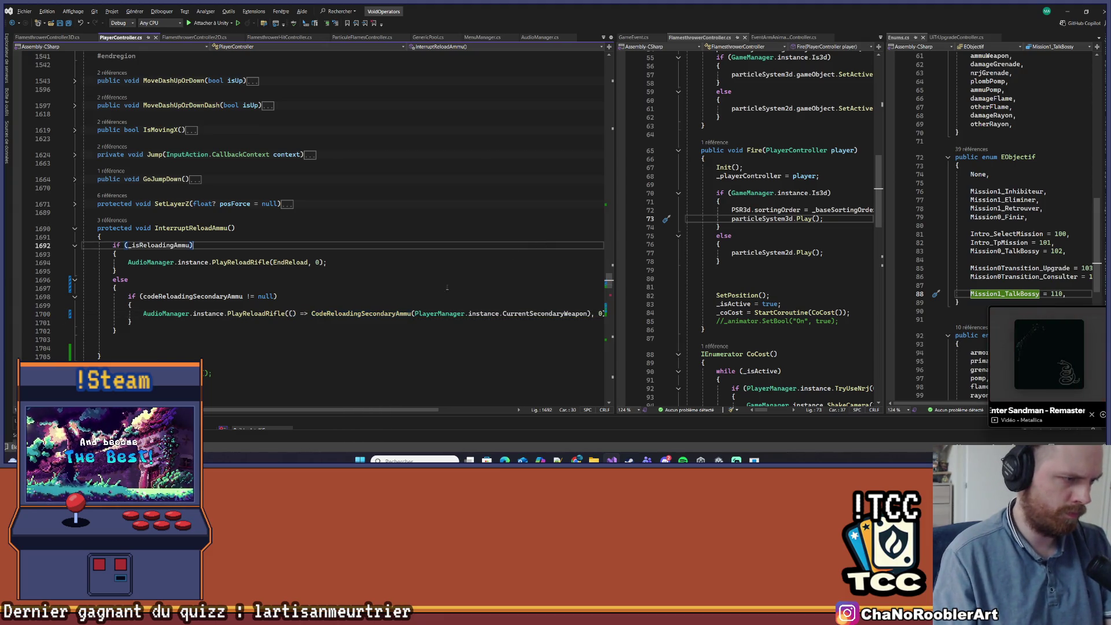
scroll(346, 386, "down", 1)
left_click(188, 322)
key("BackSpace")
key("BackSpace")
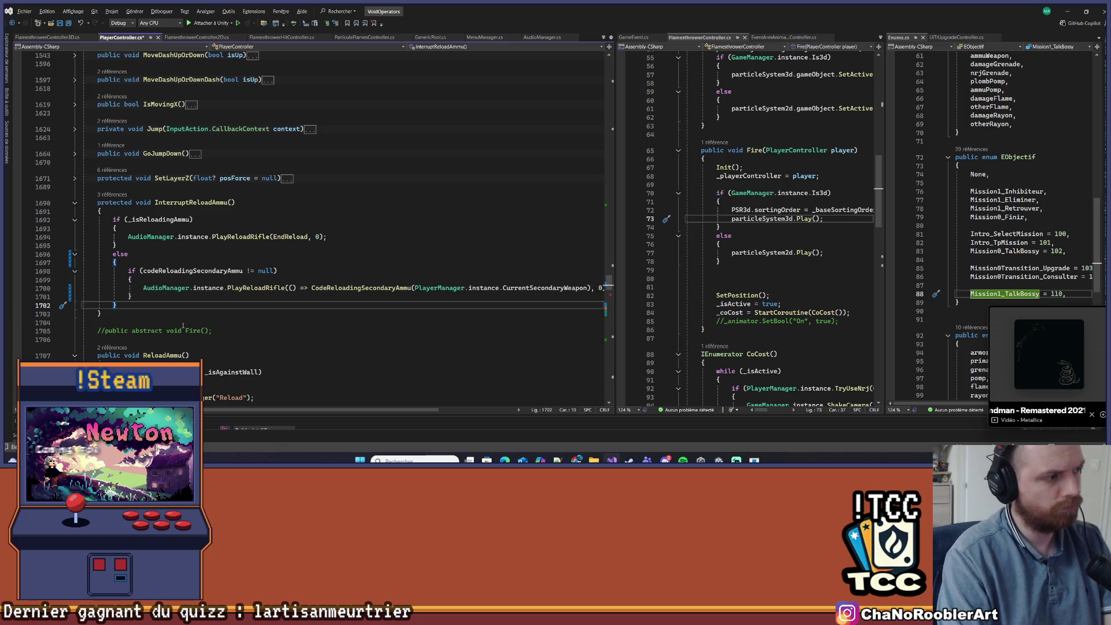
key("ctrl+s")
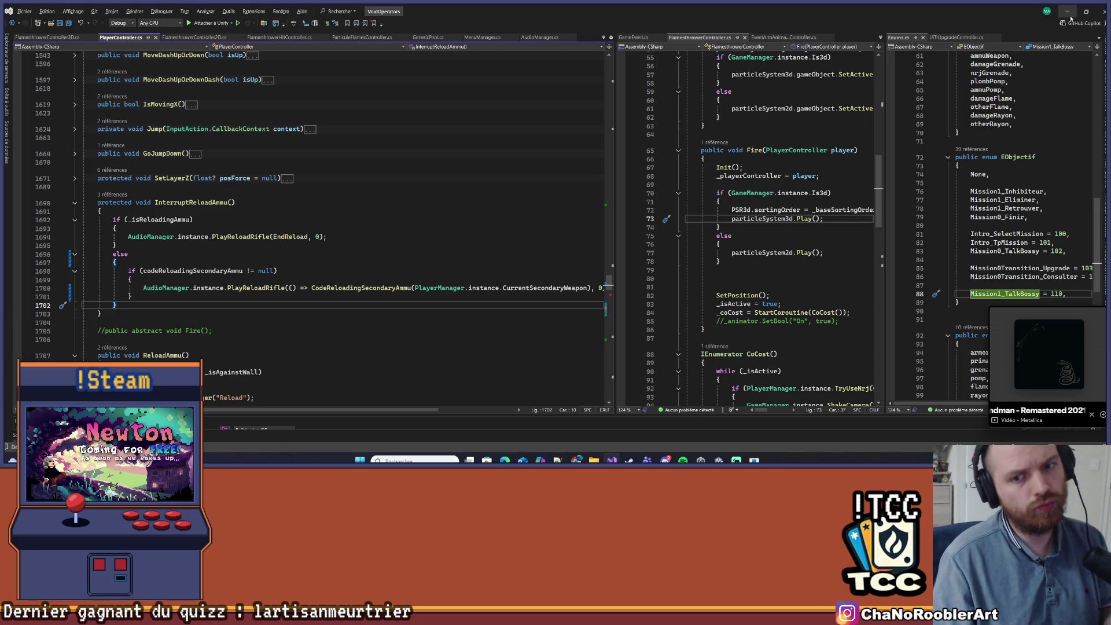
left_click(1067, 11)
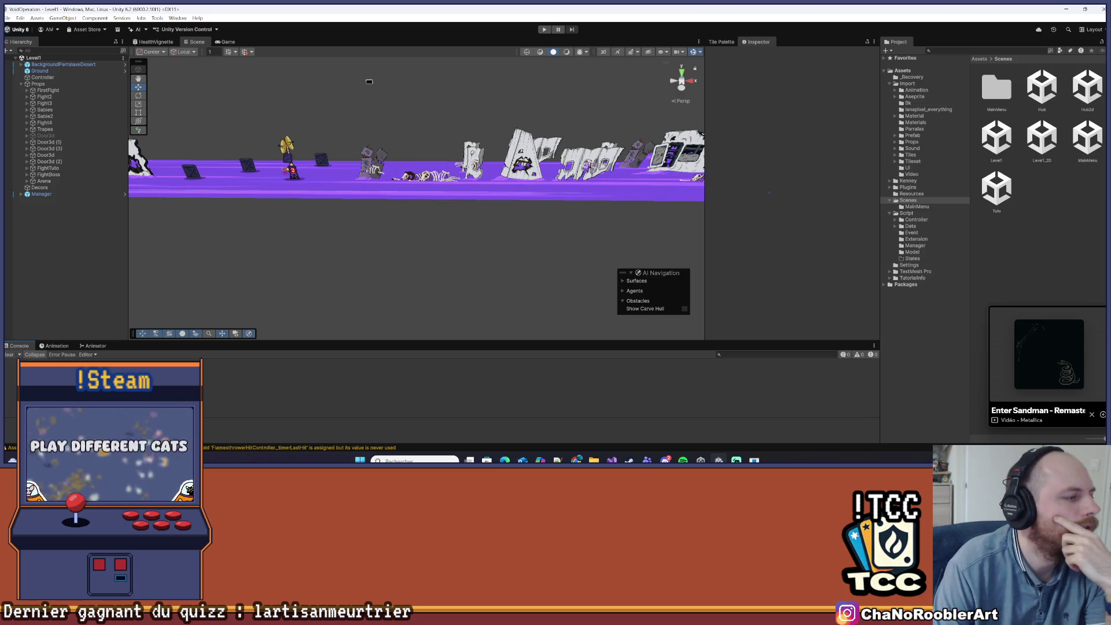
- Dismiss an accidental menu and start the level in play mode
left_click(9, 17)
key("Escape")
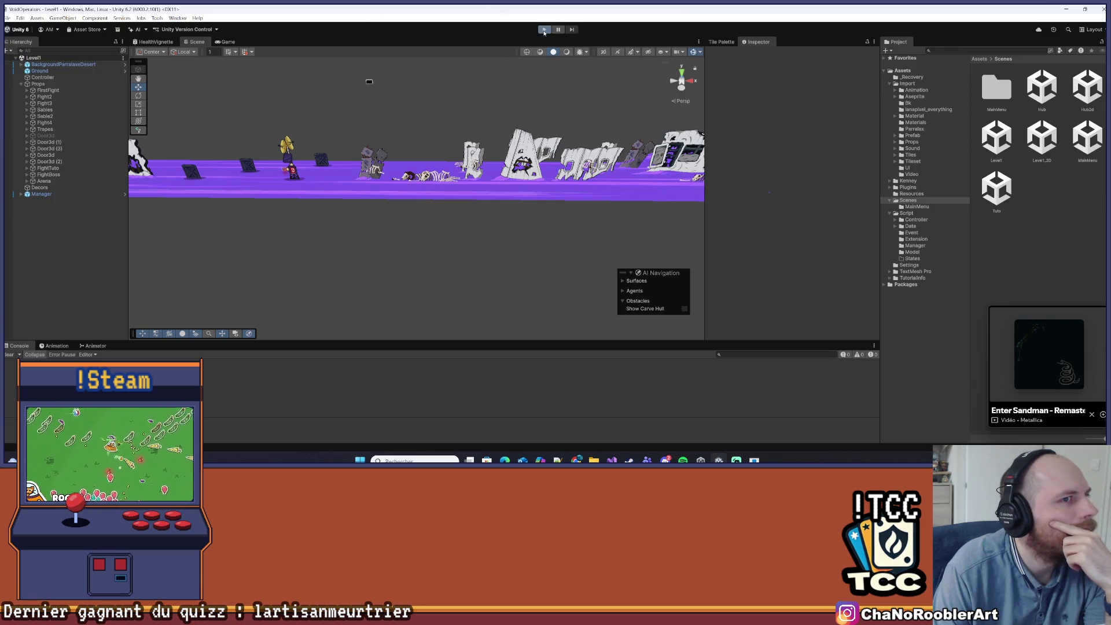
left_click(544, 31)
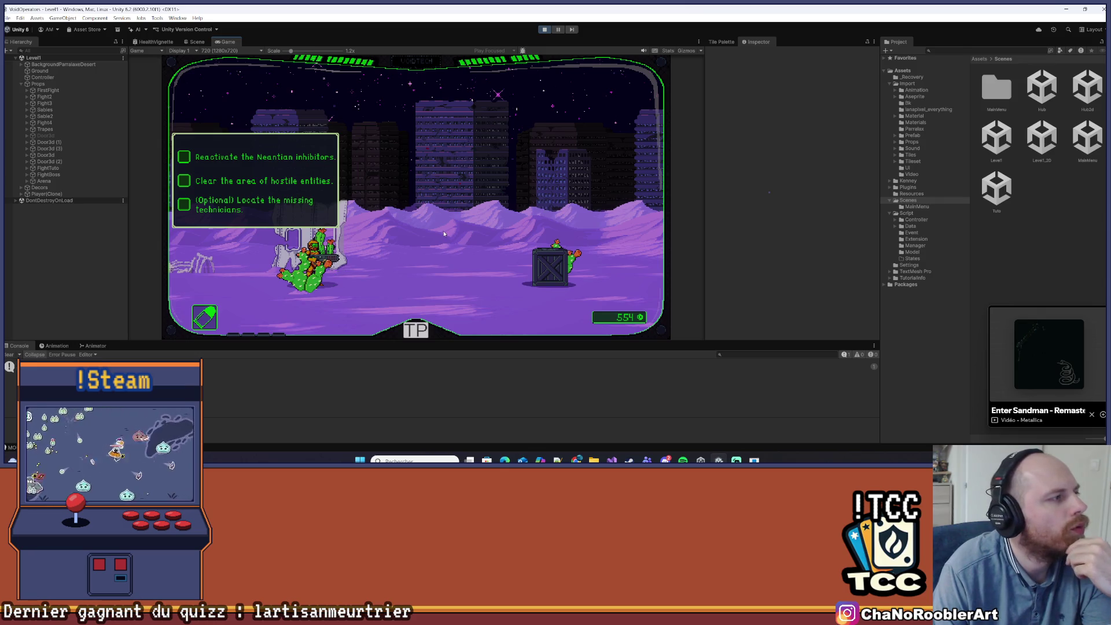
- Load the desert level from the level-select list and walk toward the scorpion boss
key("Escape")
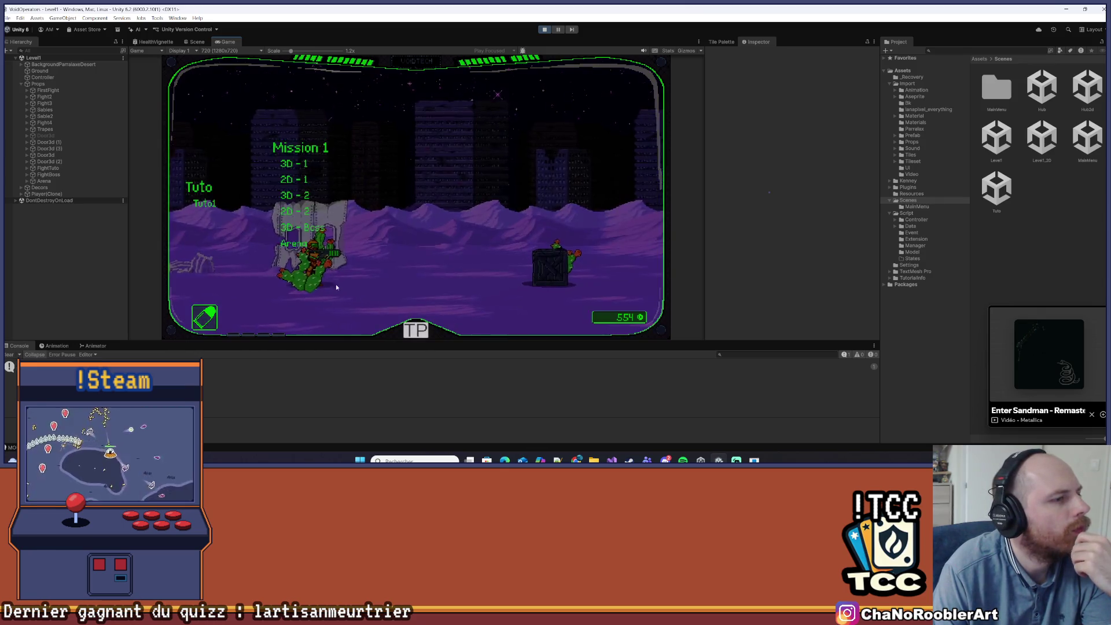
left_click(313, 232)
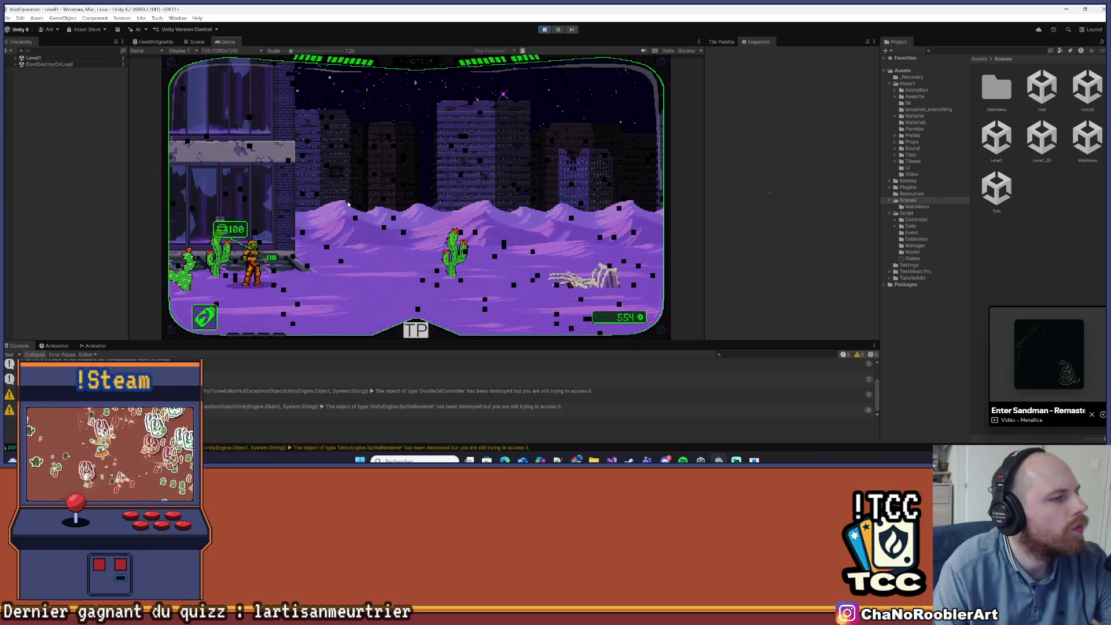
key("d")
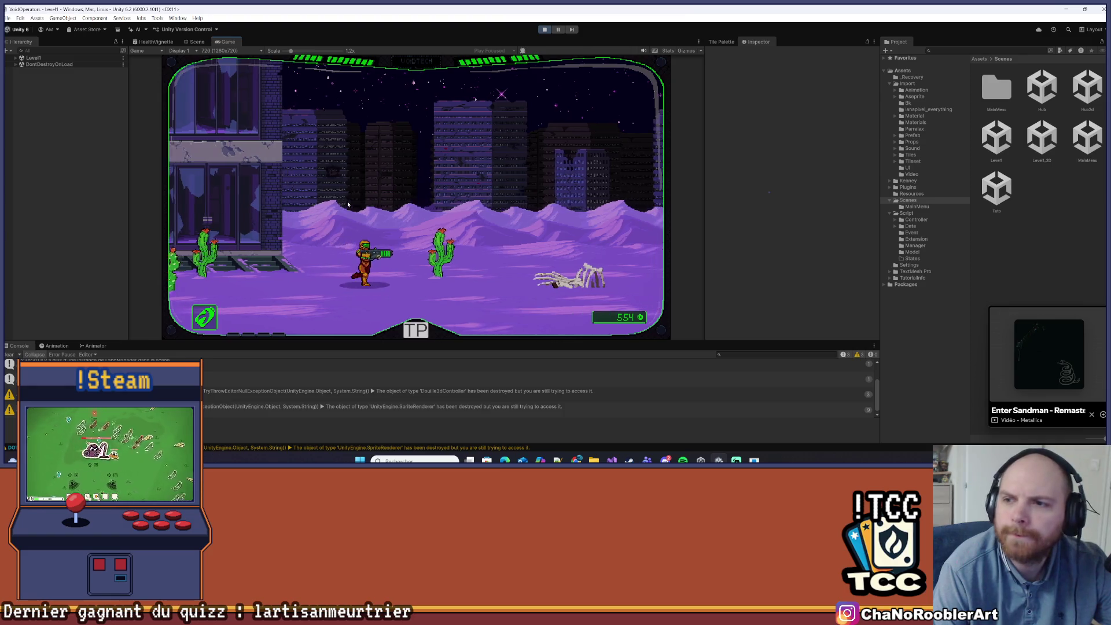
key("d")
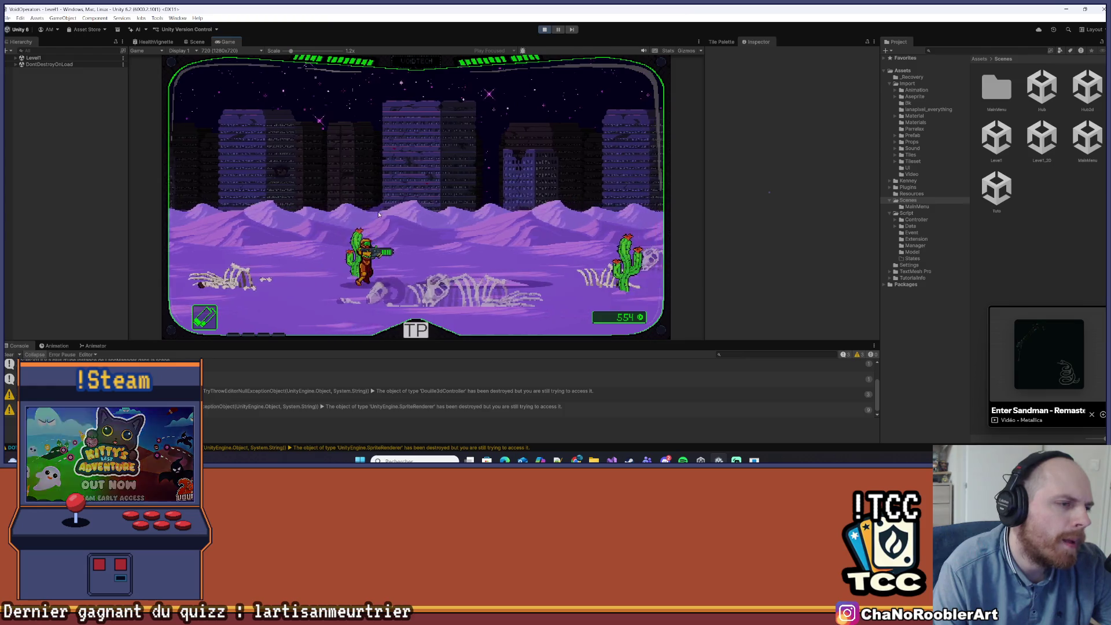
key("a")
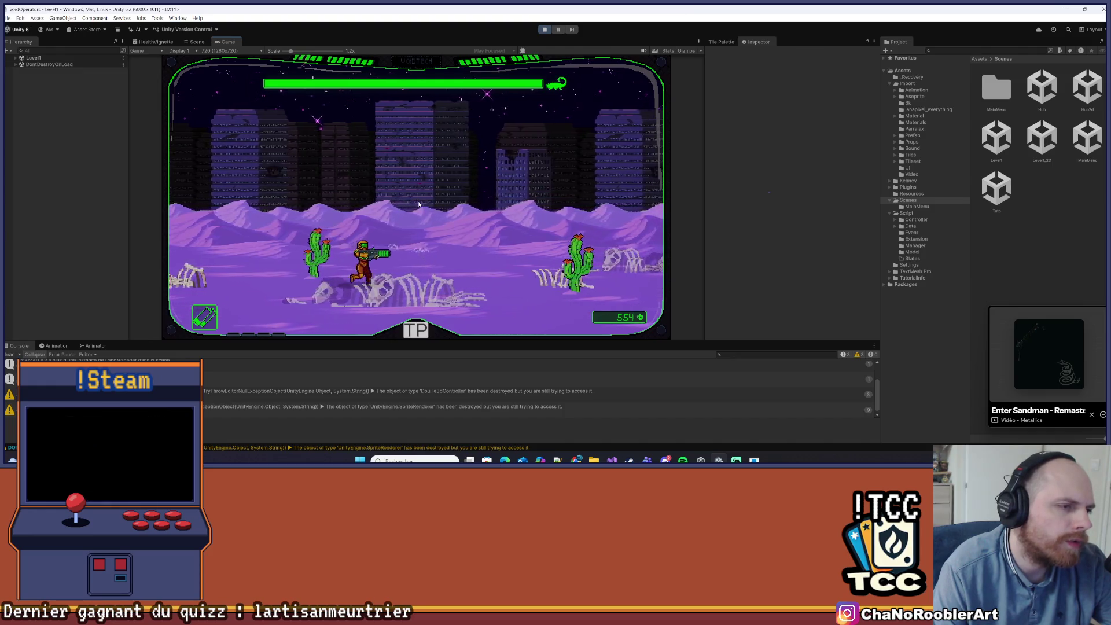
- Fight the scorpion boss, jumping its attacks and retreating past the cactus, until its health is about half
key("d")
key("d")
key("space")
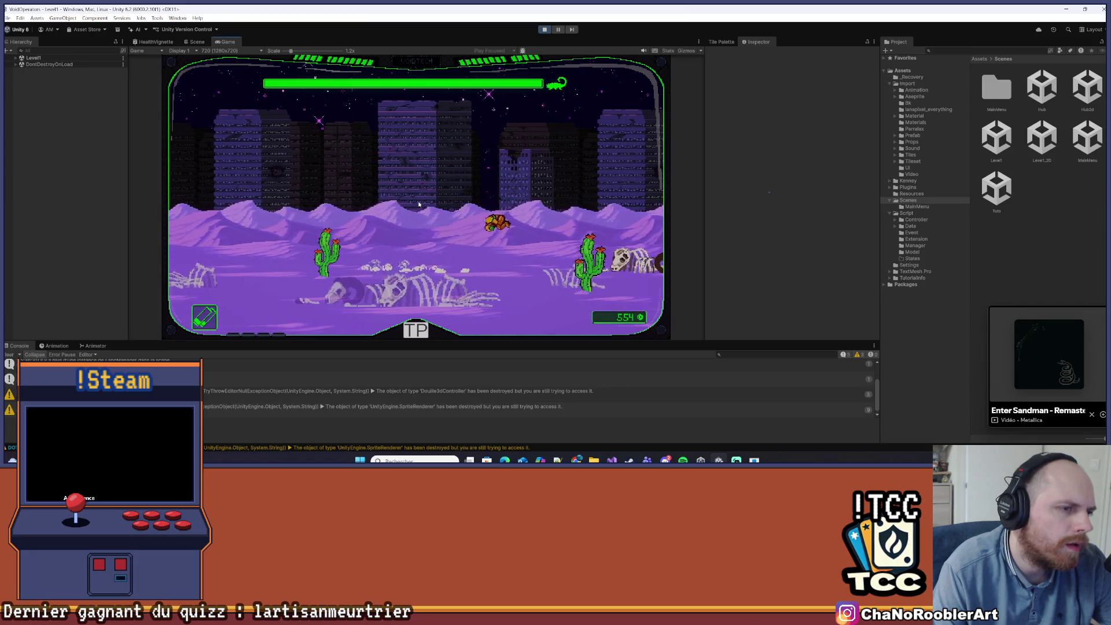
key("a")
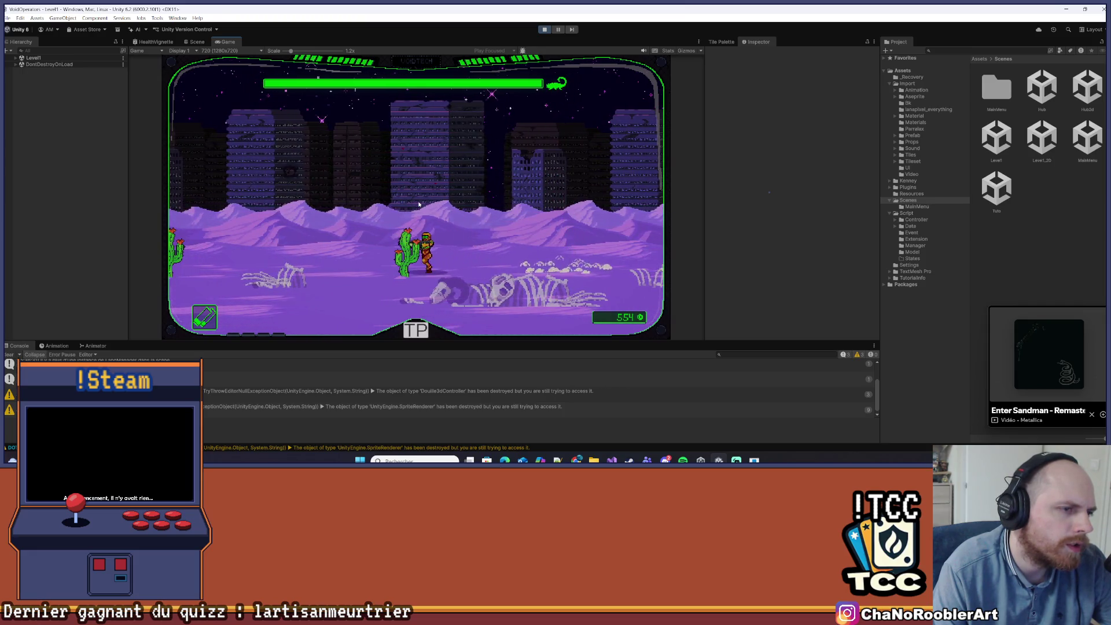
key("a")
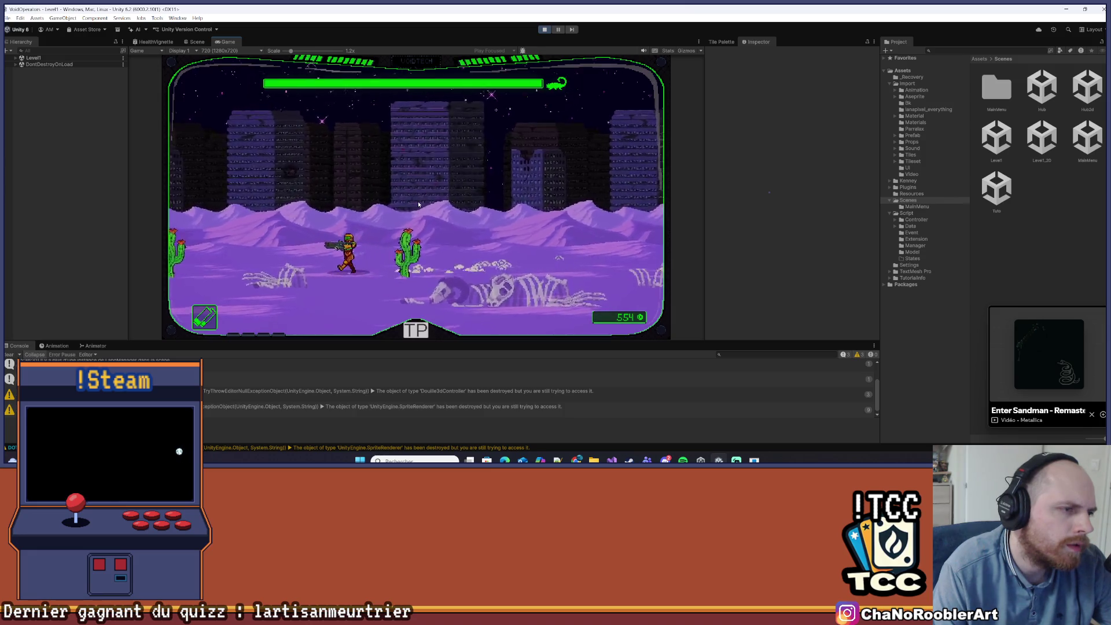
key("a")
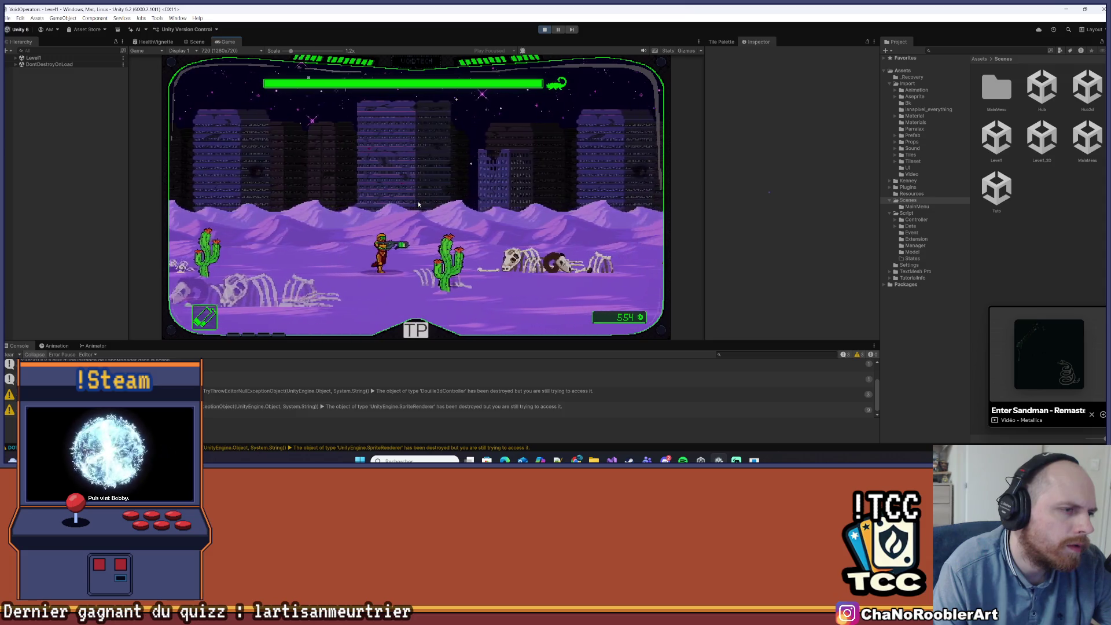
key("d")
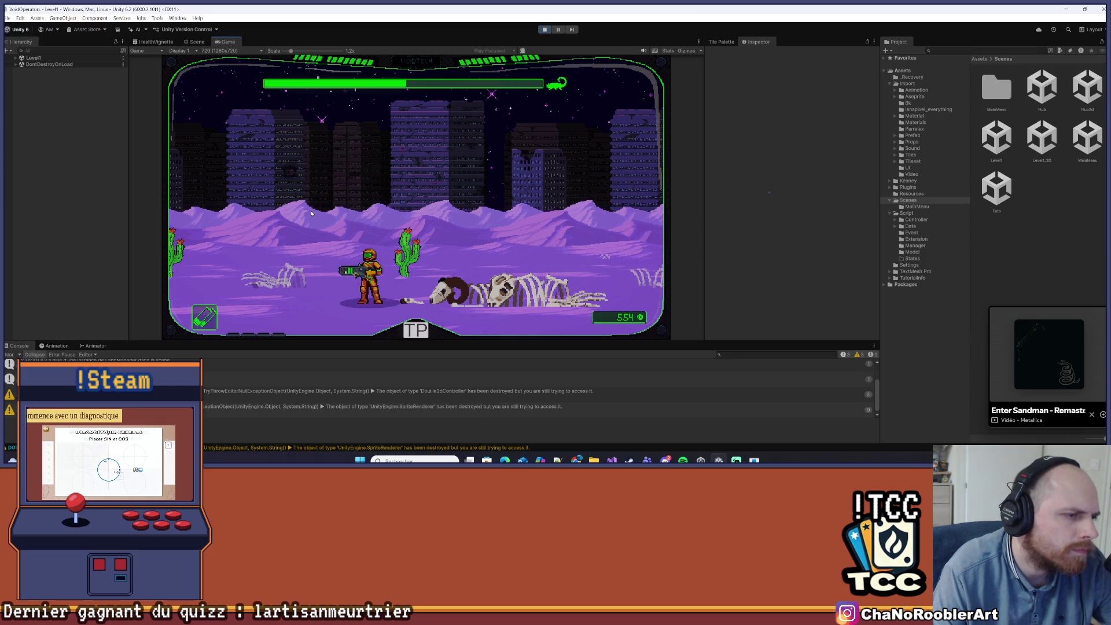
left_click(243, 51)
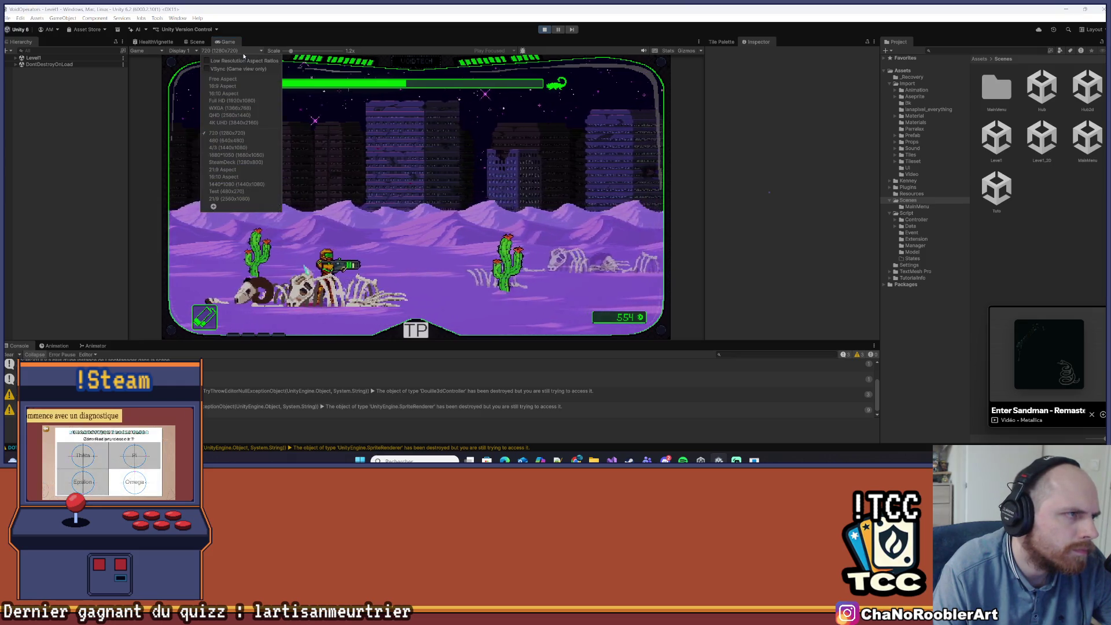
- Set the Game view to 4K UHD (3840x2160) and play on until the RETRY screen appears
left_click(233, 123)
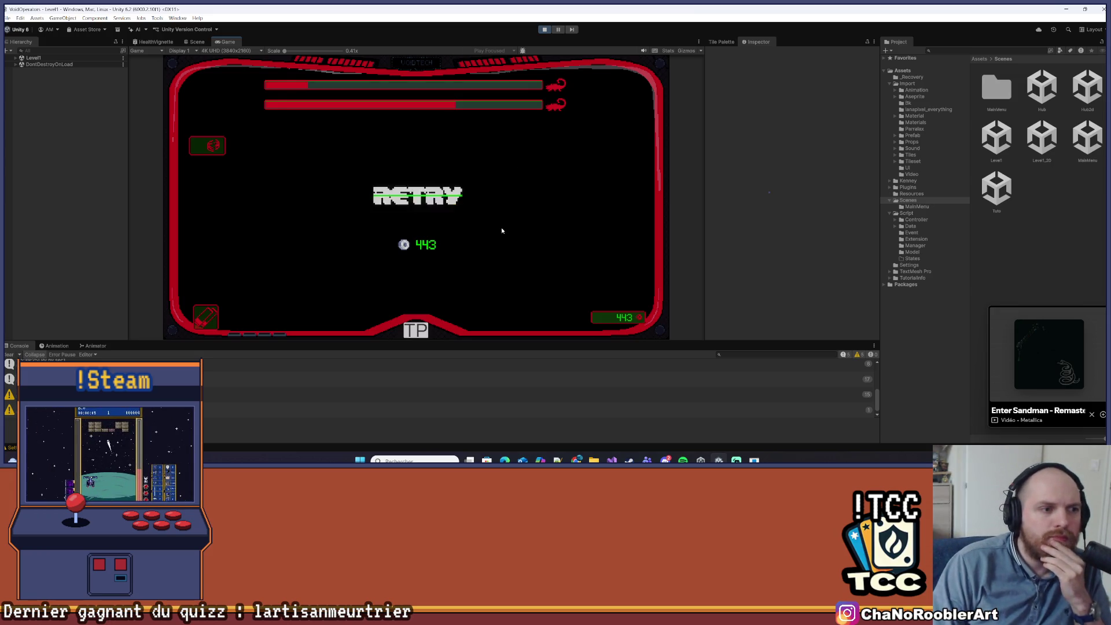
- Retry the level after the game over and clear the Console warnings
left_click(489, 188)
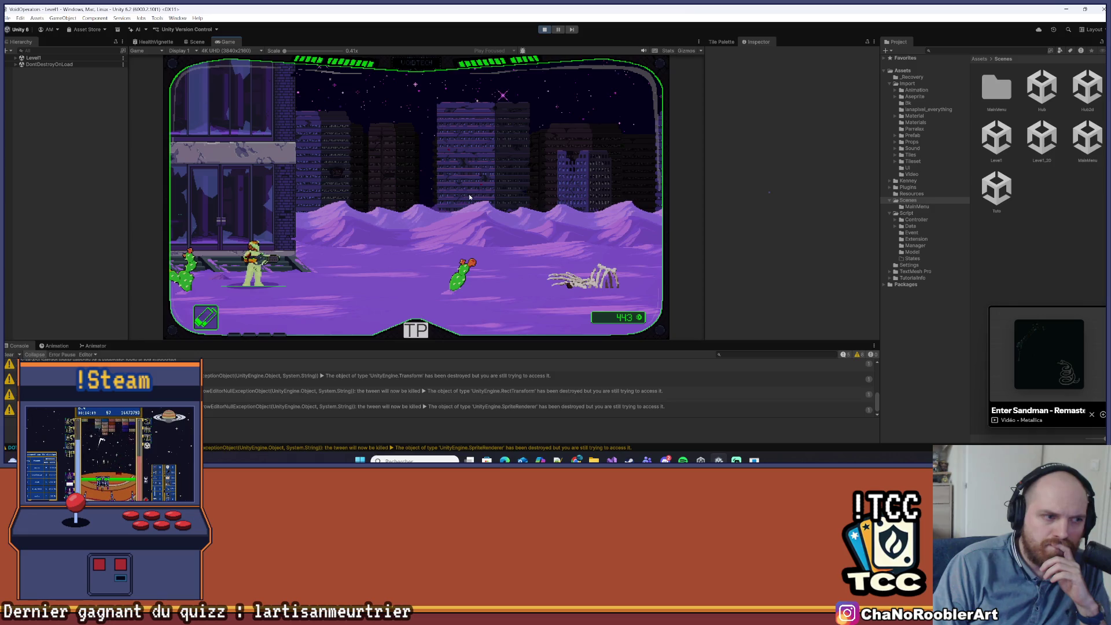
left_click(14, 355)
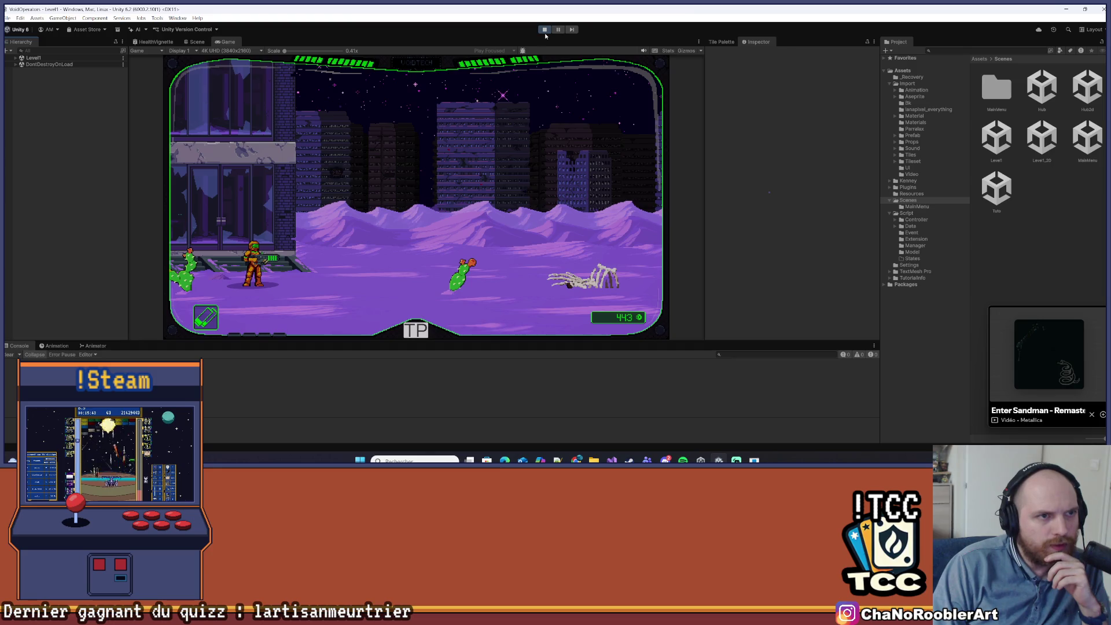
- Exit play mode and list the prefabs in the Assets/Import/Prefab folder
left_click(545, 30)
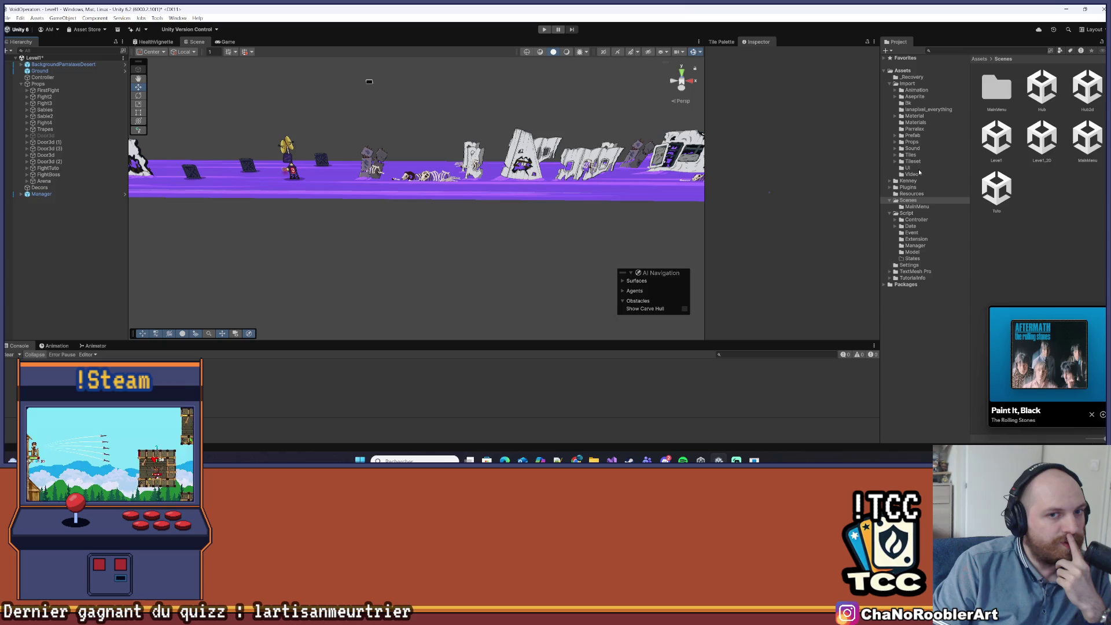
left_click(912, 135)
- Open the Sprite prefab for editing and show its Animator state machine
scroll(1047, 260, "down", 3)
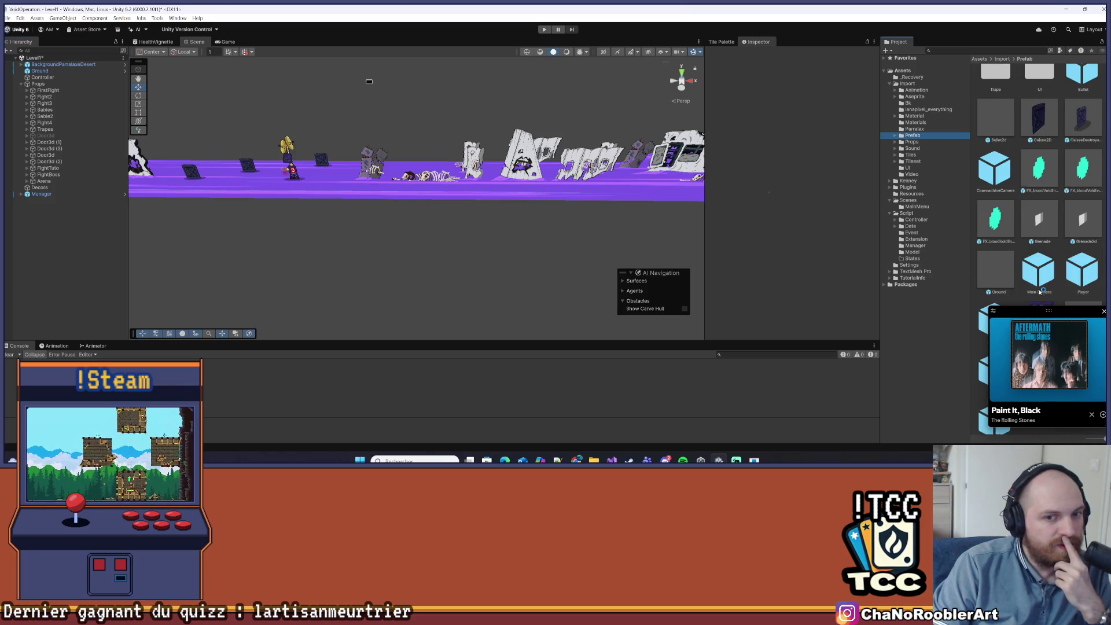
left_click_drag(1054, 315, 818, 330)
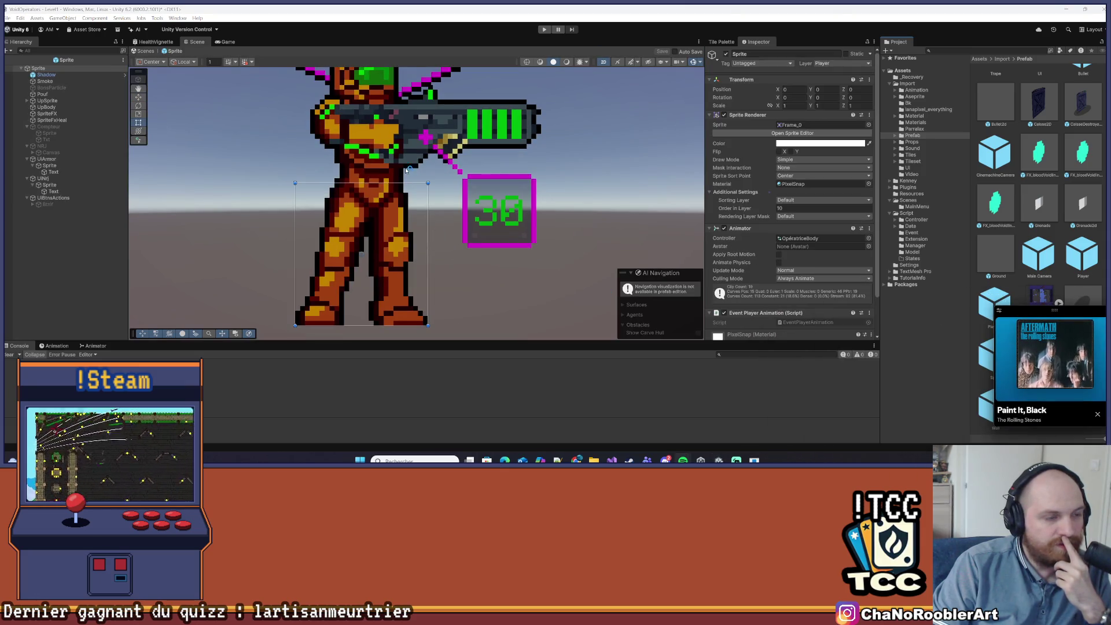
scroll(407, 170, "down", 5)
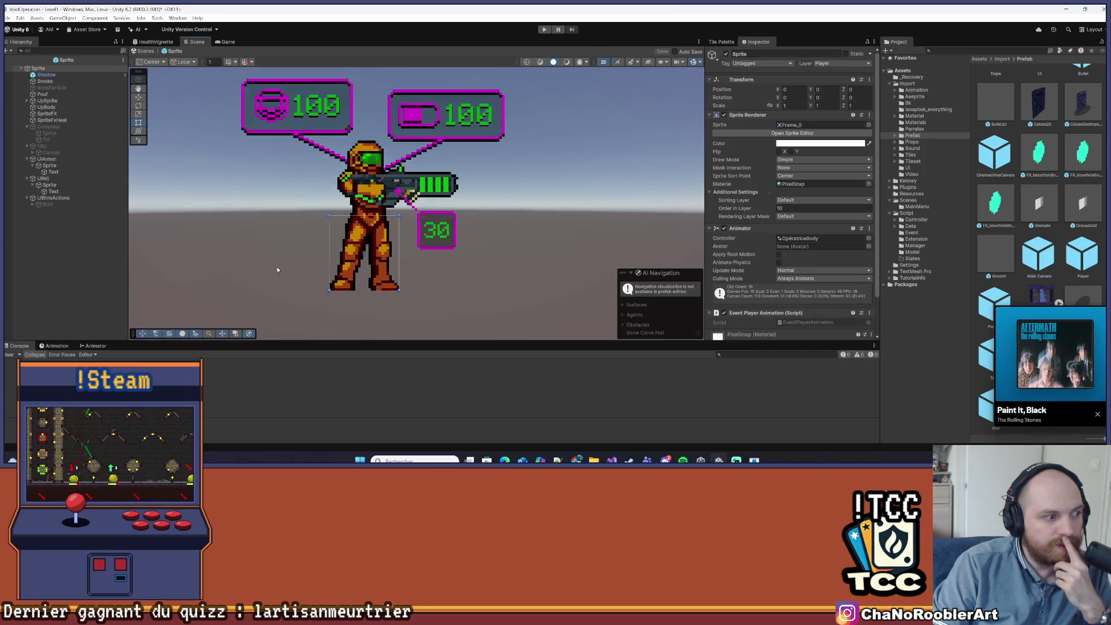
left_click(93, 345)
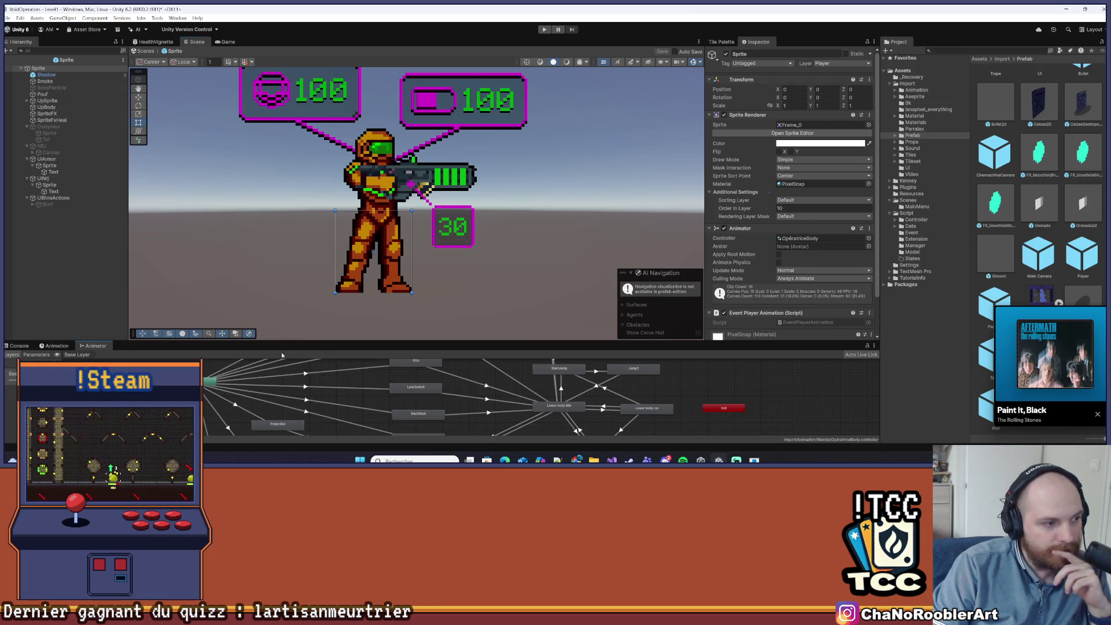
- Enlarge the Animator panel and select Sprite_arm under UpSprite
scroll(282, 355, "down", 6)
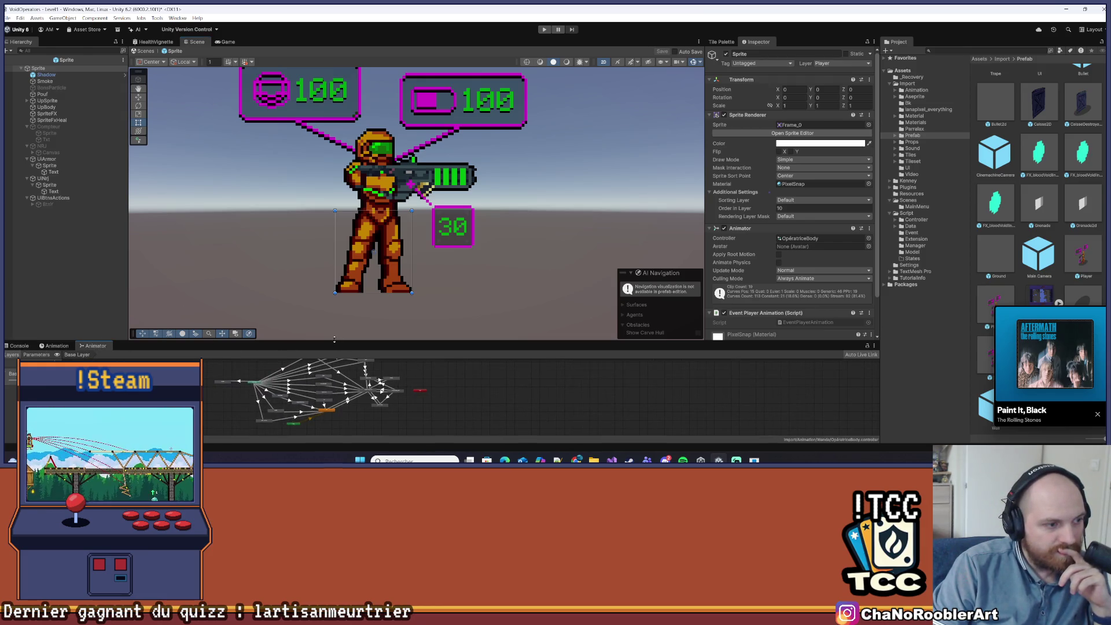
left_click_drag(334, 339, 334, 238)
scroll(305, 315, "up", 4)
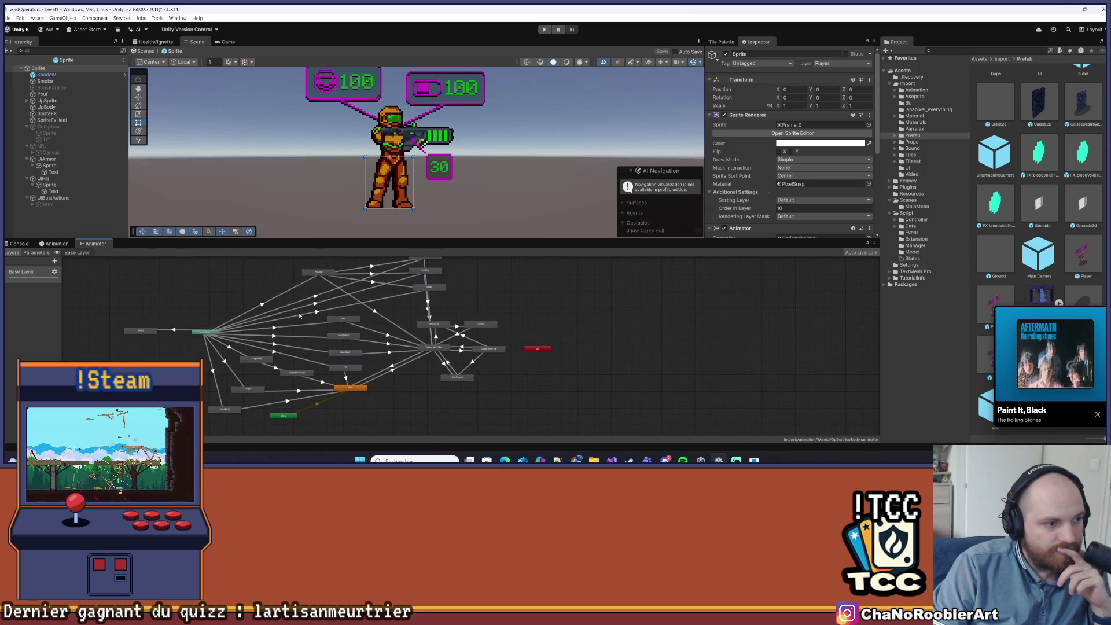
left_click(27, 101)
left_click(53, 107)
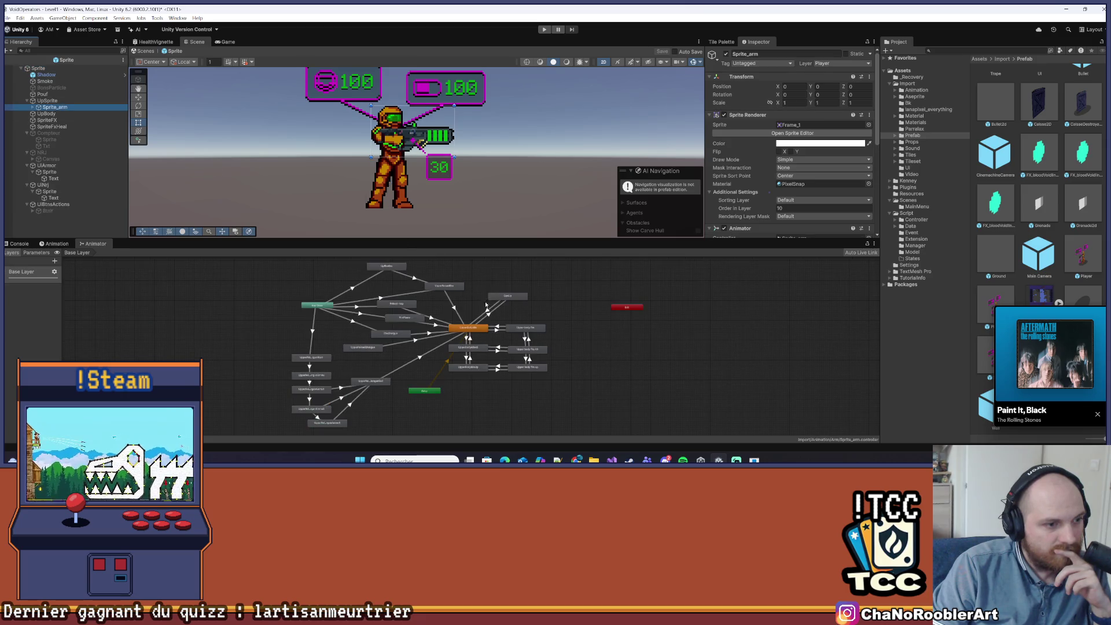
- Select the UpperReloadShotgunStart state and switch to the Animation timeline
scroll(433, 331, "up", 3)
scroll(434, 331, "down", 2)
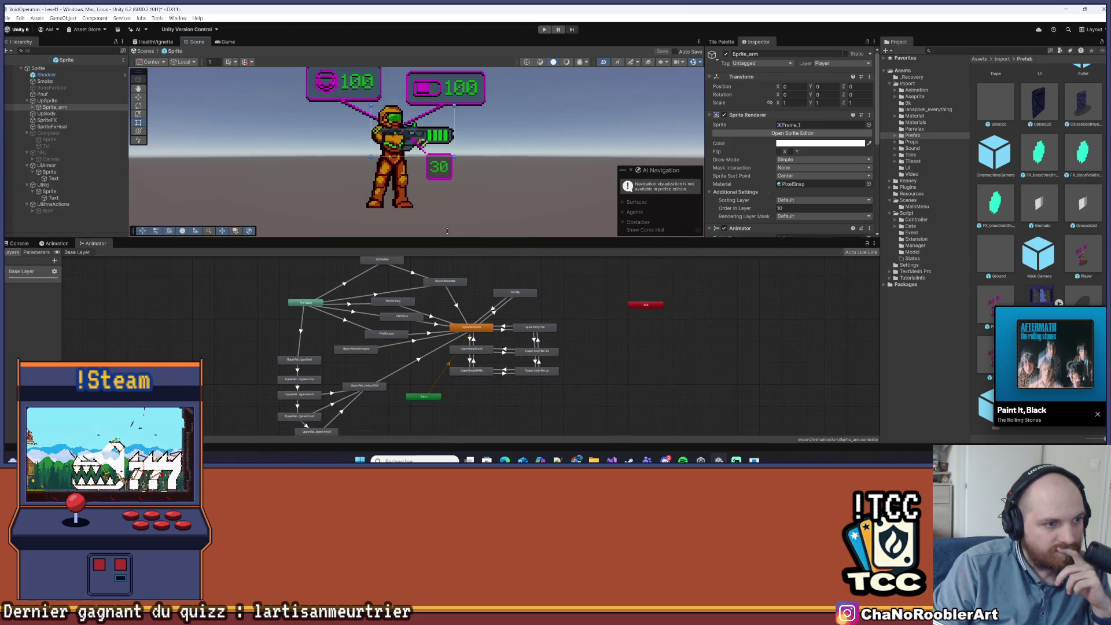
left_click_drag(446, 246, 443, 202)
scroll(417, 261, "up", 3)
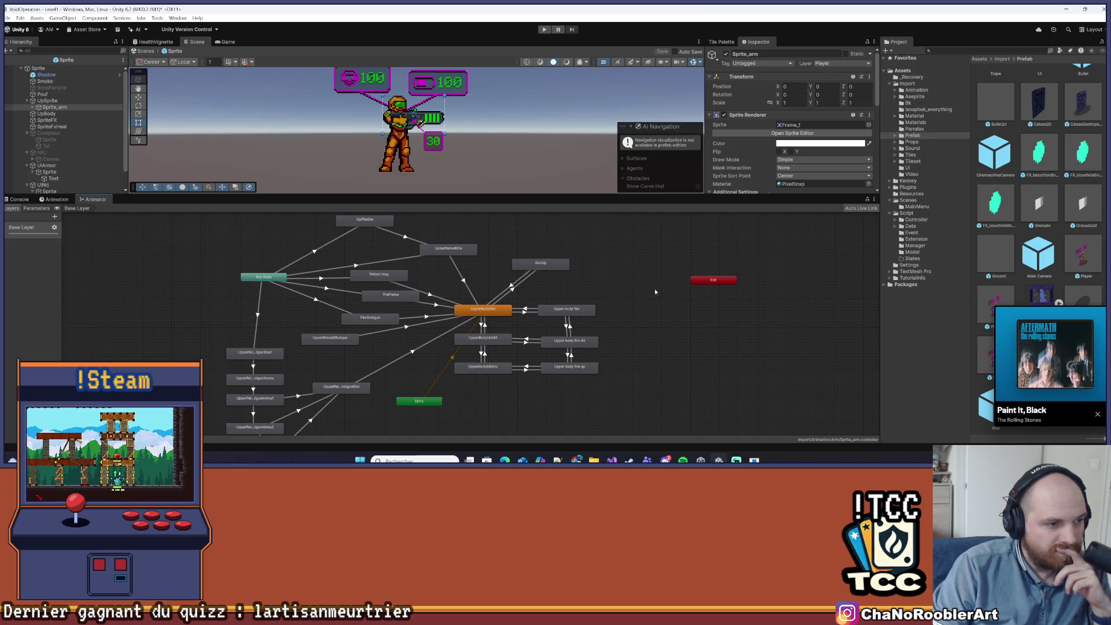
left_click_drag(284, 334, 295, 317)
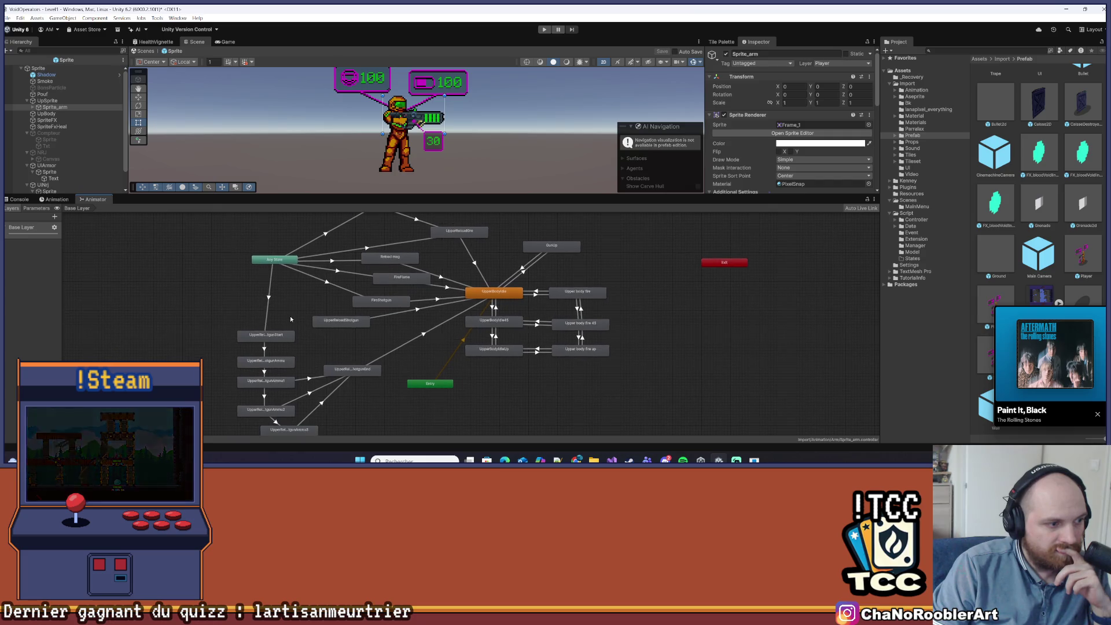
left_click(265, 335)
left_click(57, 199)
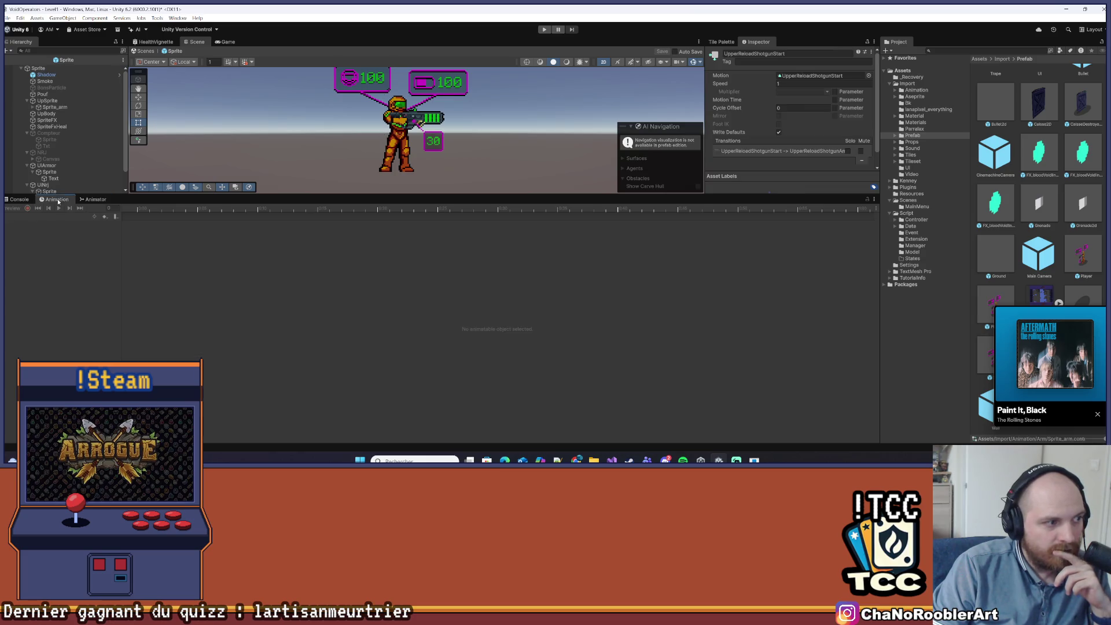
- Dock the timeline beside the state graph and preview Sprite_arm's UpperReloadShotgunStart clip
left_click(92, 199)
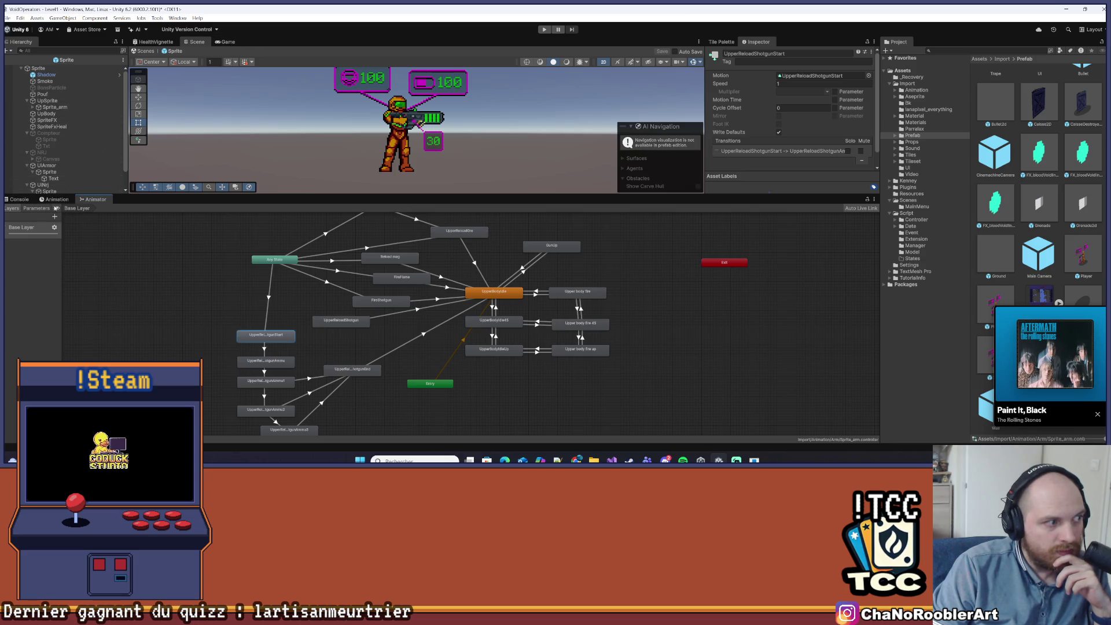
mouse_move(87, 199)
left_mouse_down()
mouse_move(723, 289)
mouse_move(737, 316)
mouse_move(684, 288)
left_mouse_up()
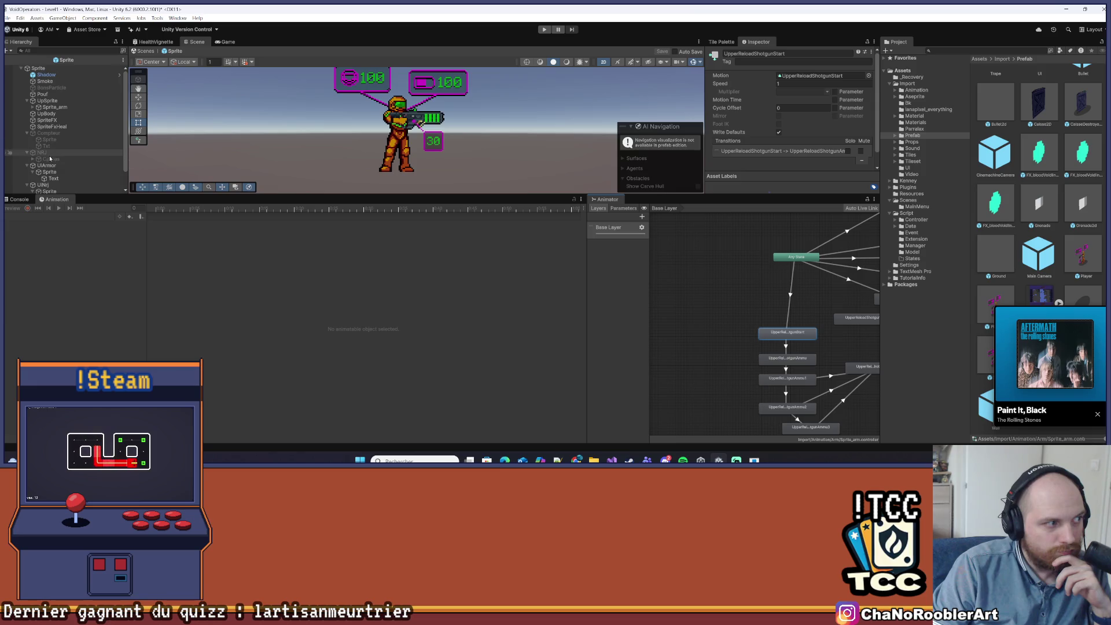
left_click(55, 107)
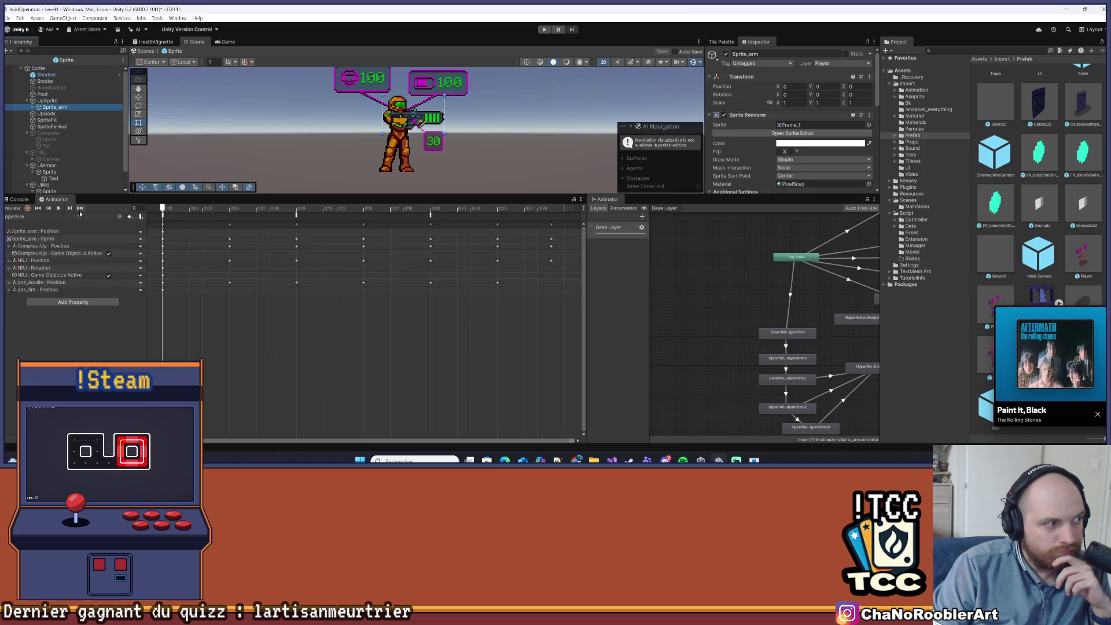
left_click(80, 215)
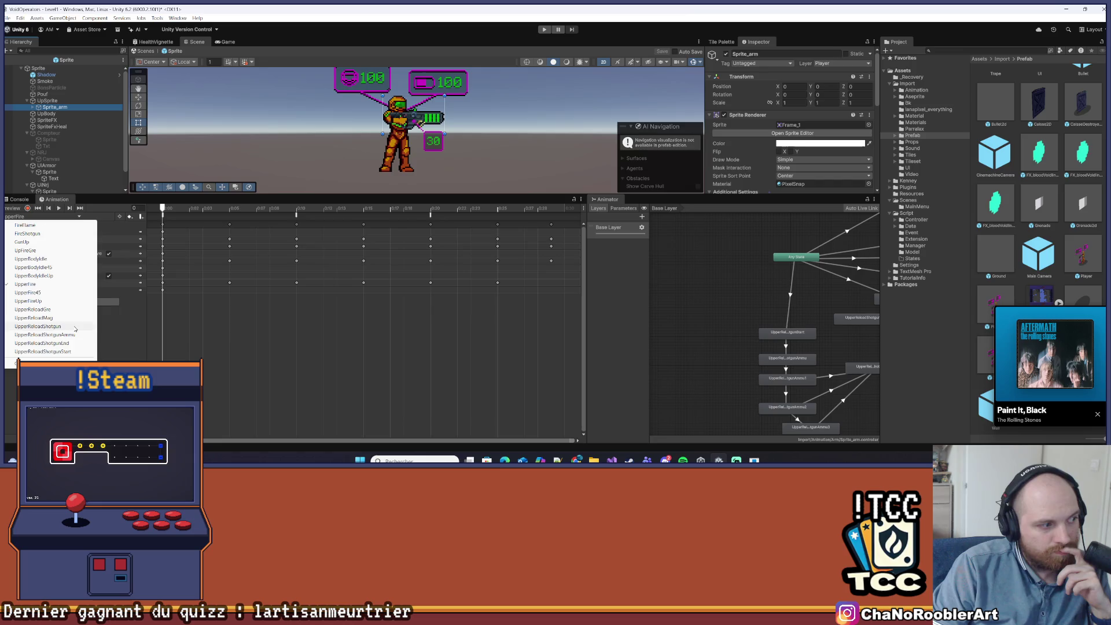
left_click(64, 351)
left_click(59, 209)
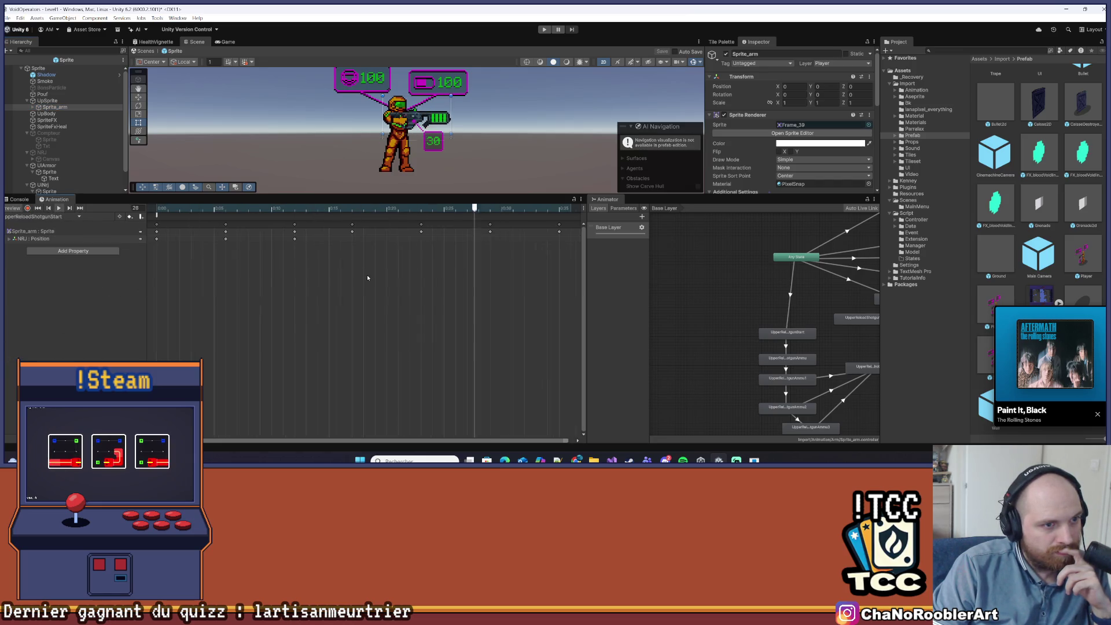
left_click(60, 208)
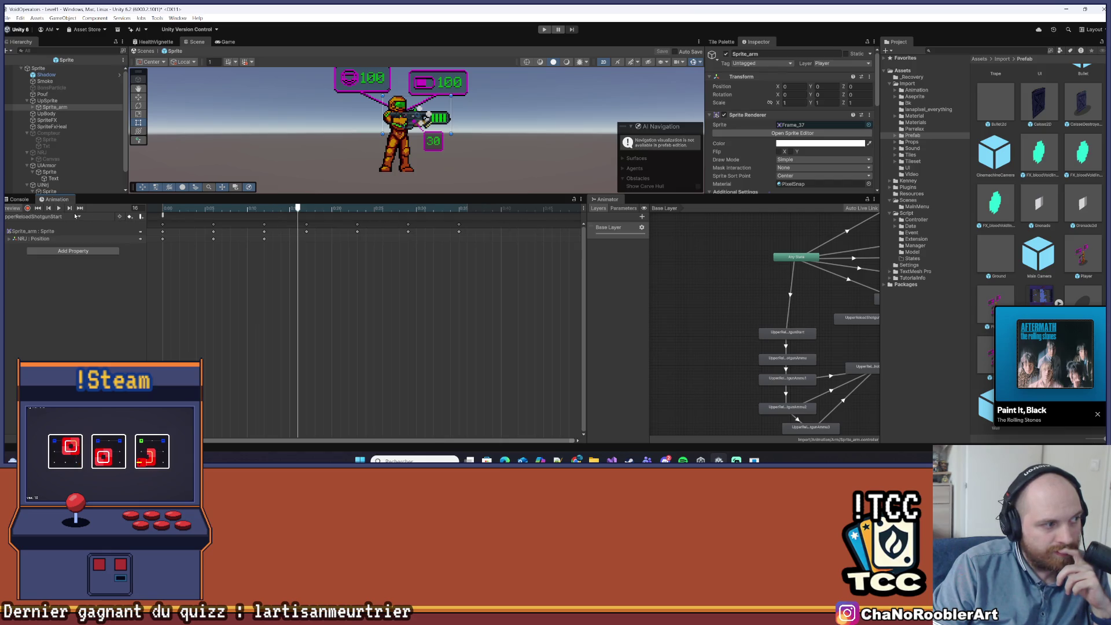
- Switch to the shotgun ammo reload clip, preview it and step through its frames
left_click(75, 216)
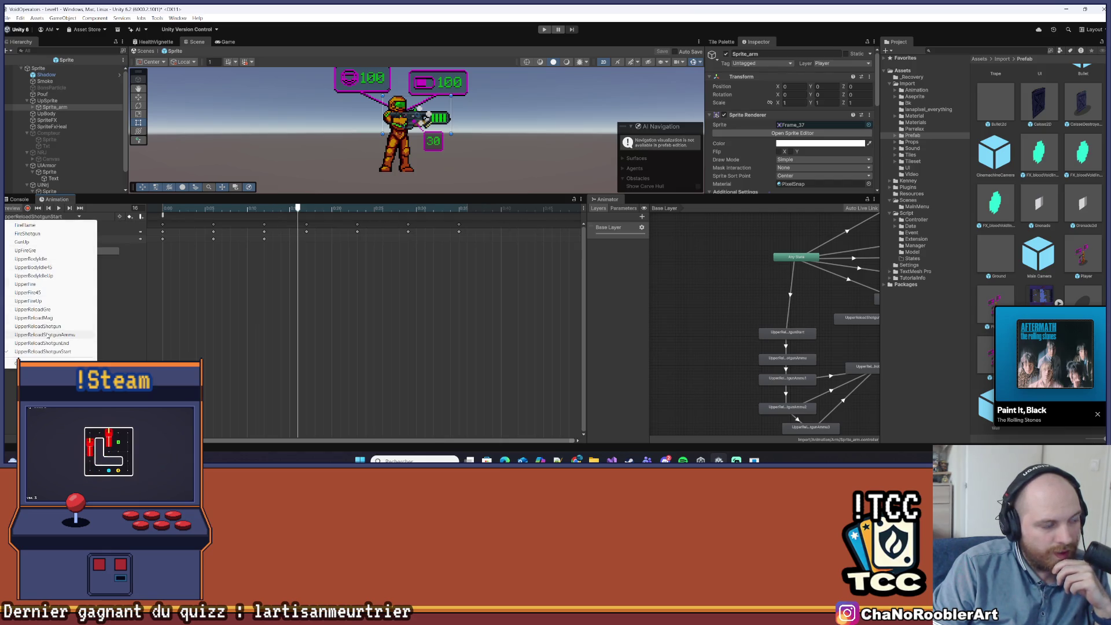
left_click(48, 335)
left_click(59, 208)
left_click(223, 208)
scroll(221, 204, "down", 1)
mouse_move(177, 211)
left_mouse_down()
mouse_move(484, 211)
mouse_move(173, 213)
mouse_move(155, 226)
mouse_move(549, 231)
mouse_move(162, 238)
mouse_move(523, 238)
mouse_move(175, 231)
left_mouse_up()
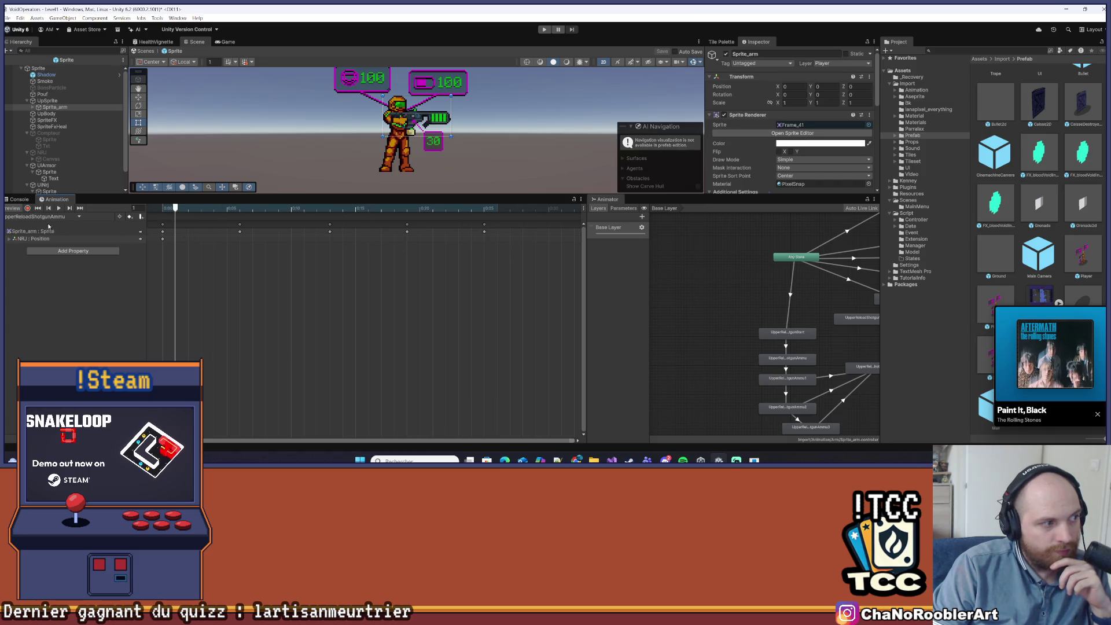
- Preview the UpperReloadShotgunEnd clip, then go back to the shotgun ammo reload clip
left_click(47, 217)
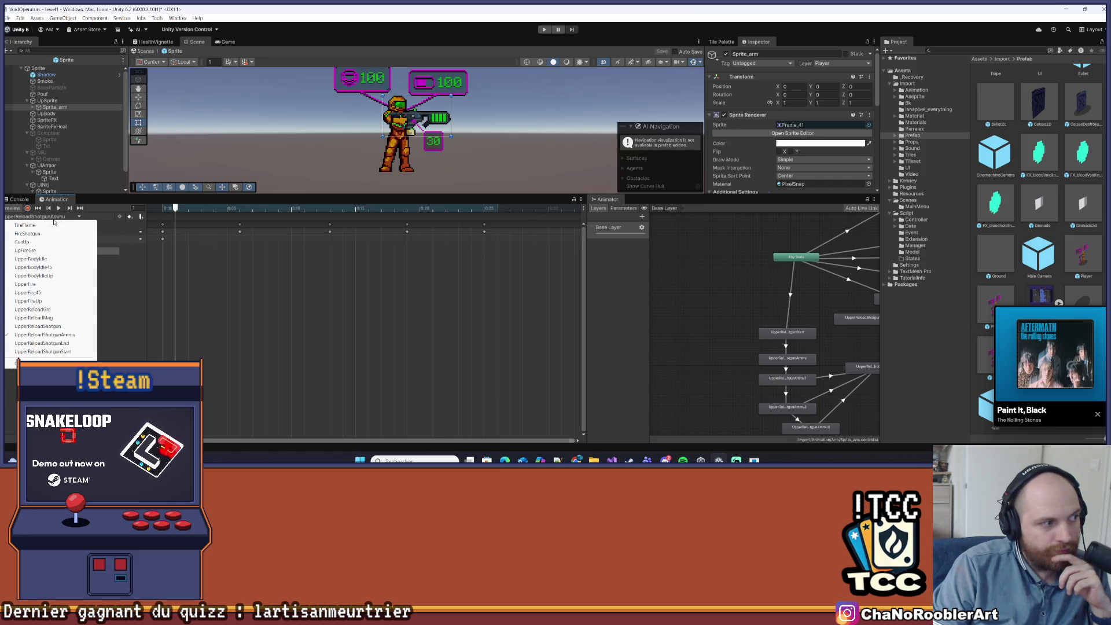
left_click(57, 343)
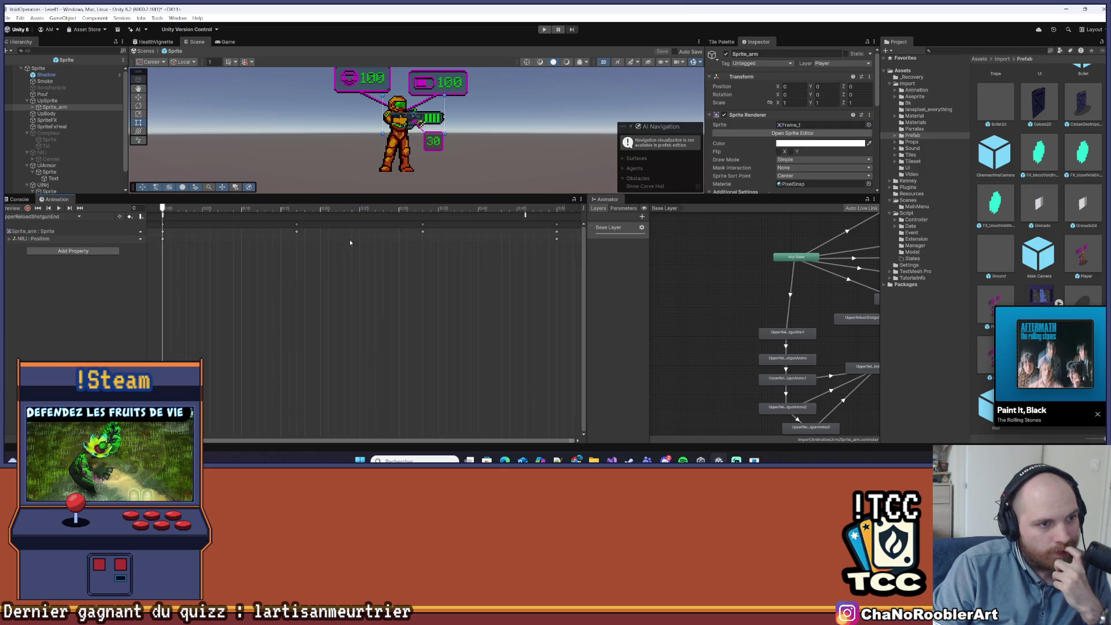
left_click(58, 211)
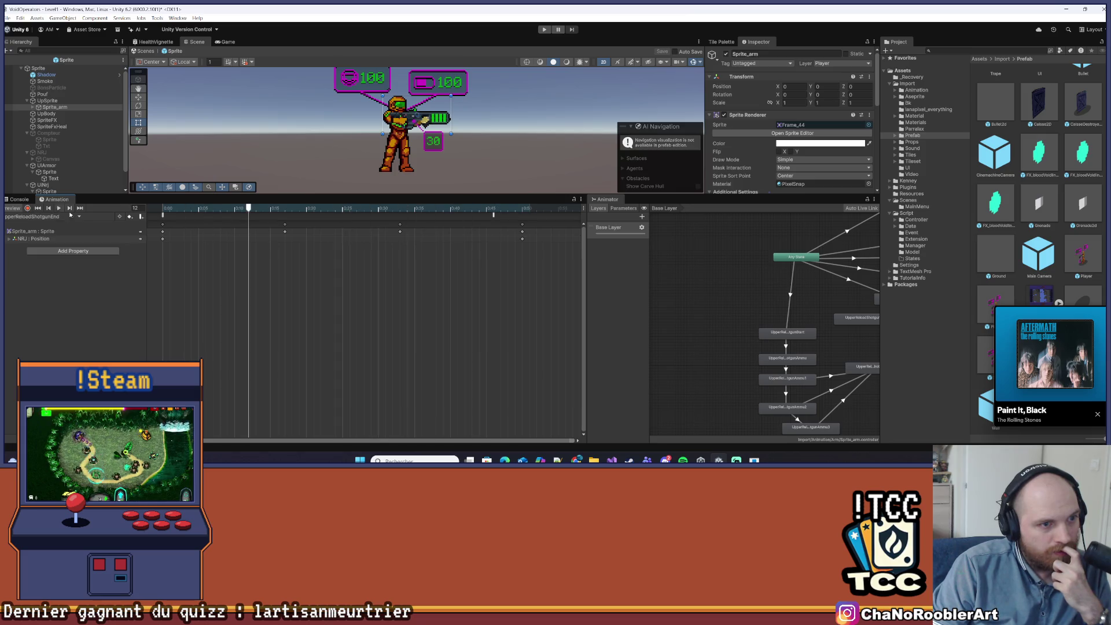
left_click(70, 216)
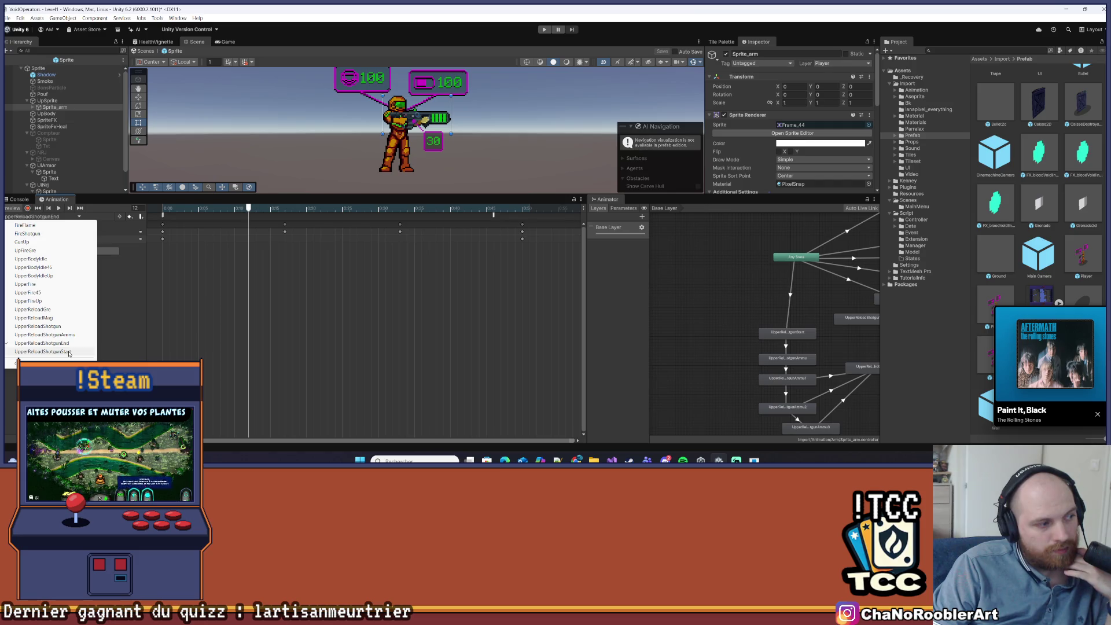
left_click(69, 351)
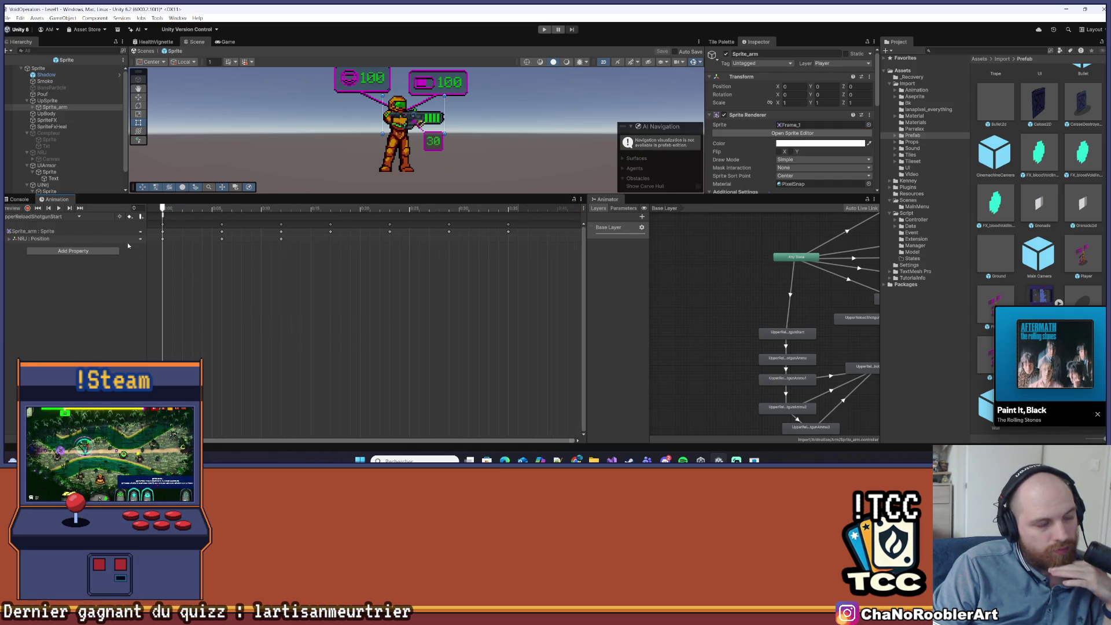
left_click(58, 216)
left_click(62, 335)
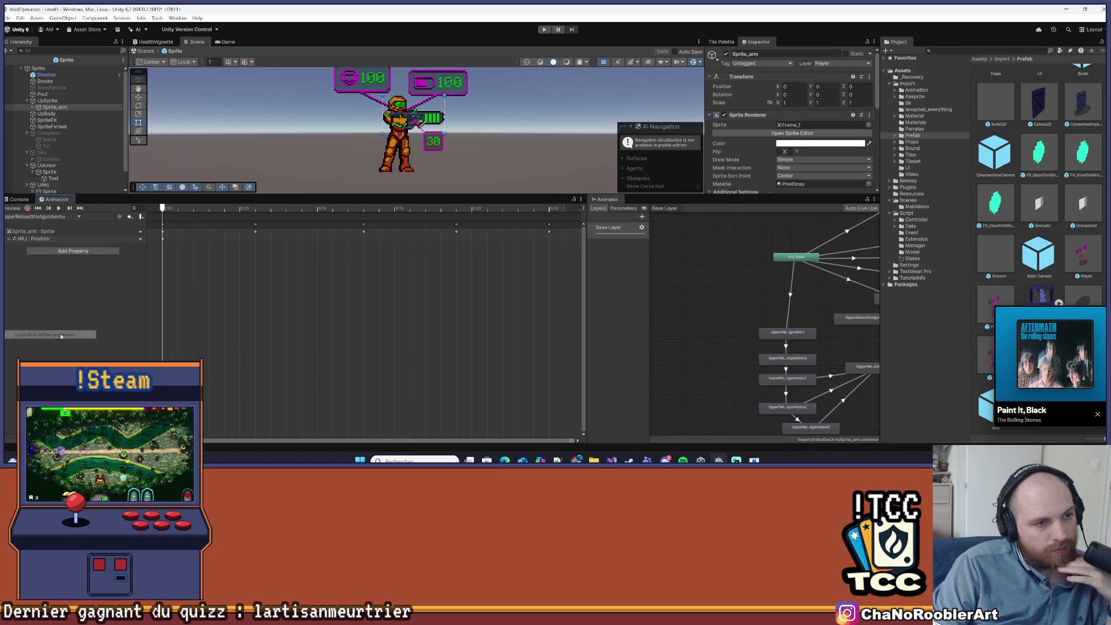
- Close the clip list and select the 30 ammo text object
left_click(53, 220)
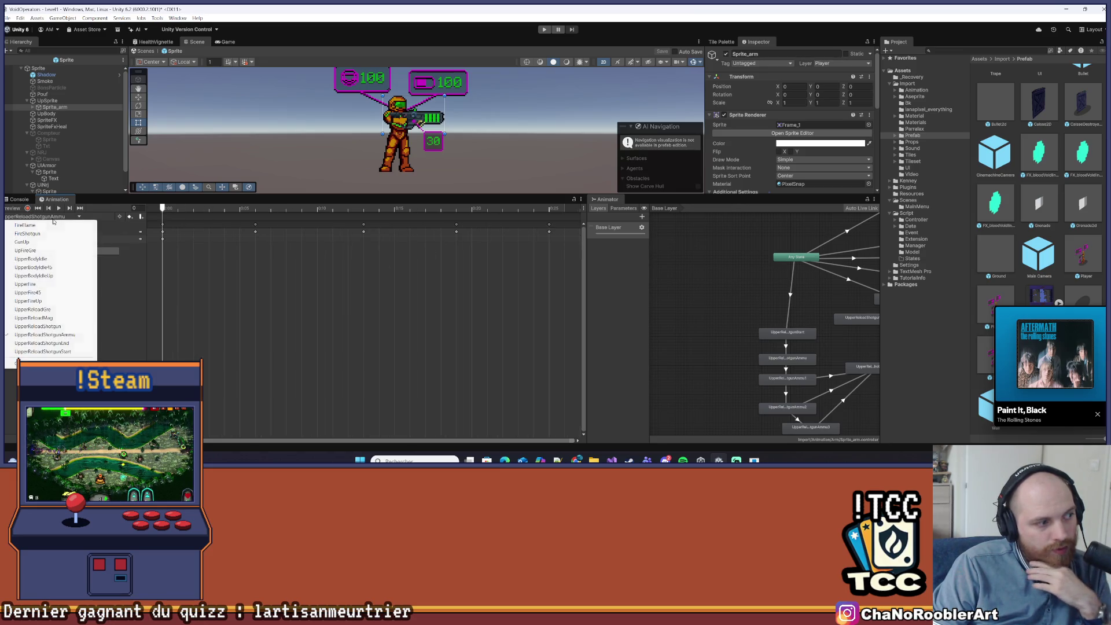
key("Escape")
left_click(440, 140)
- Play the level in the Game view and walk the character left among the cactus enemies
left_click_drag(405, 196, 405, 320)
left_click(227, 42)
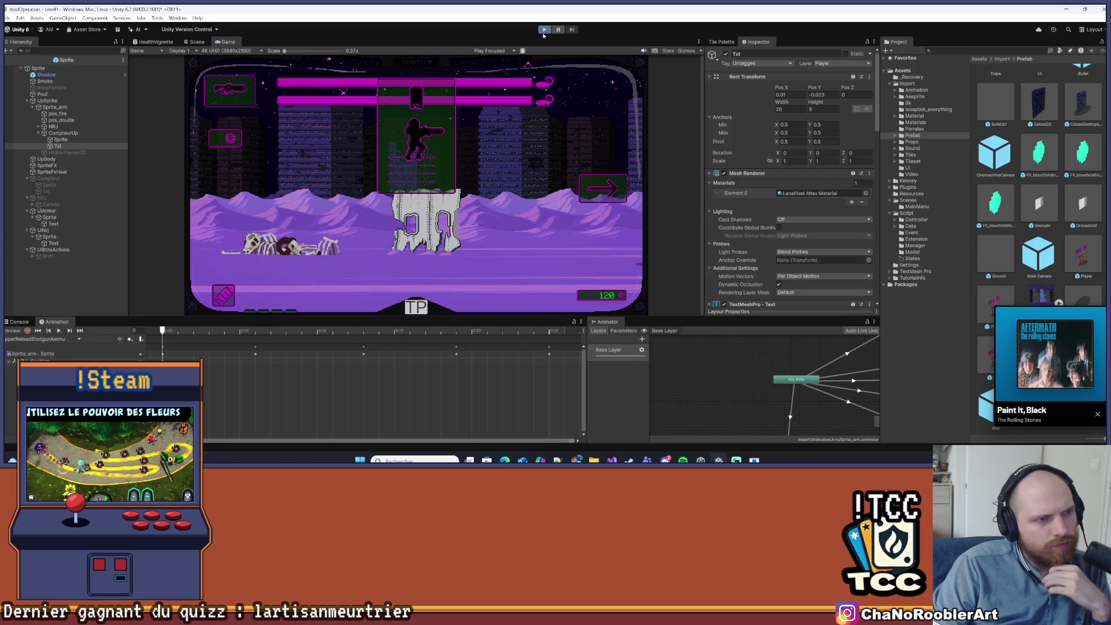
left_click(544, 32)
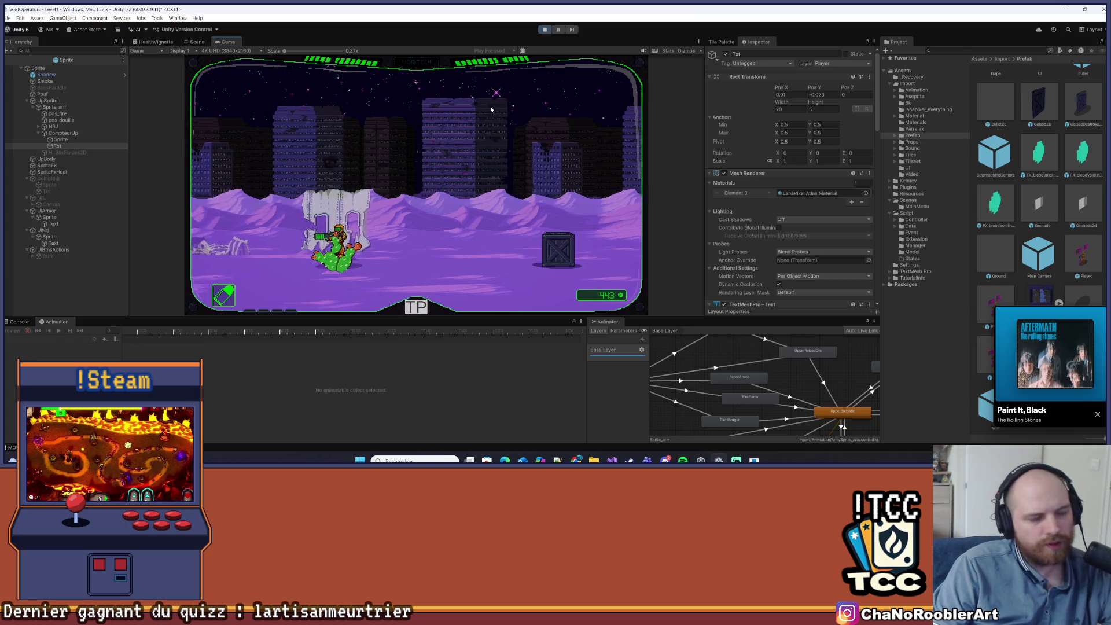
key("a")
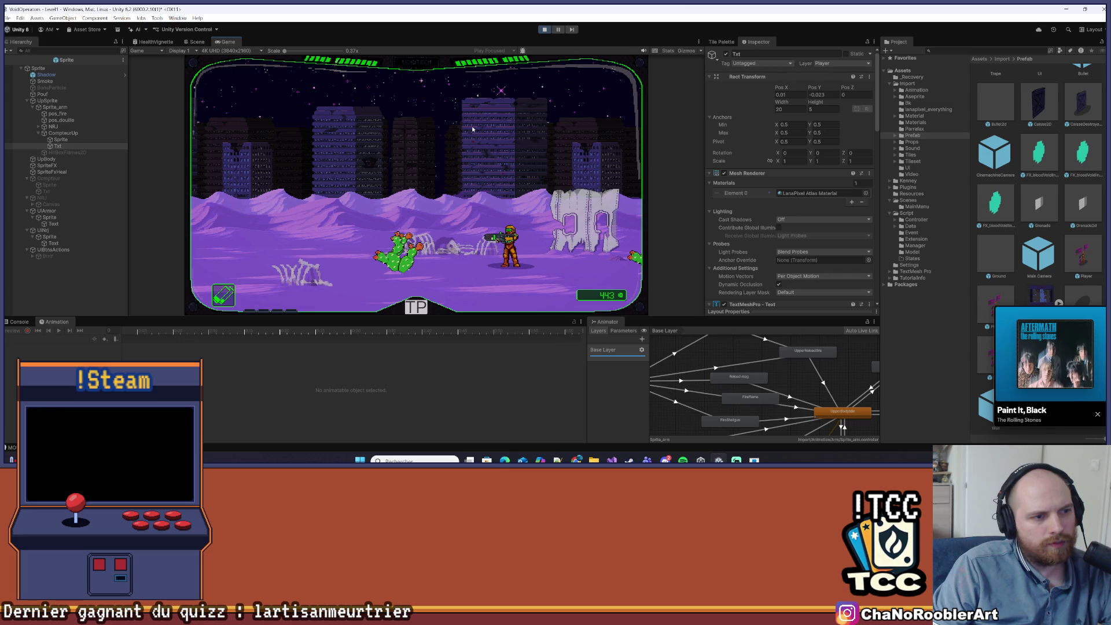
left_click_drag(707, 318, 707, 234)
left_click(699, 361)
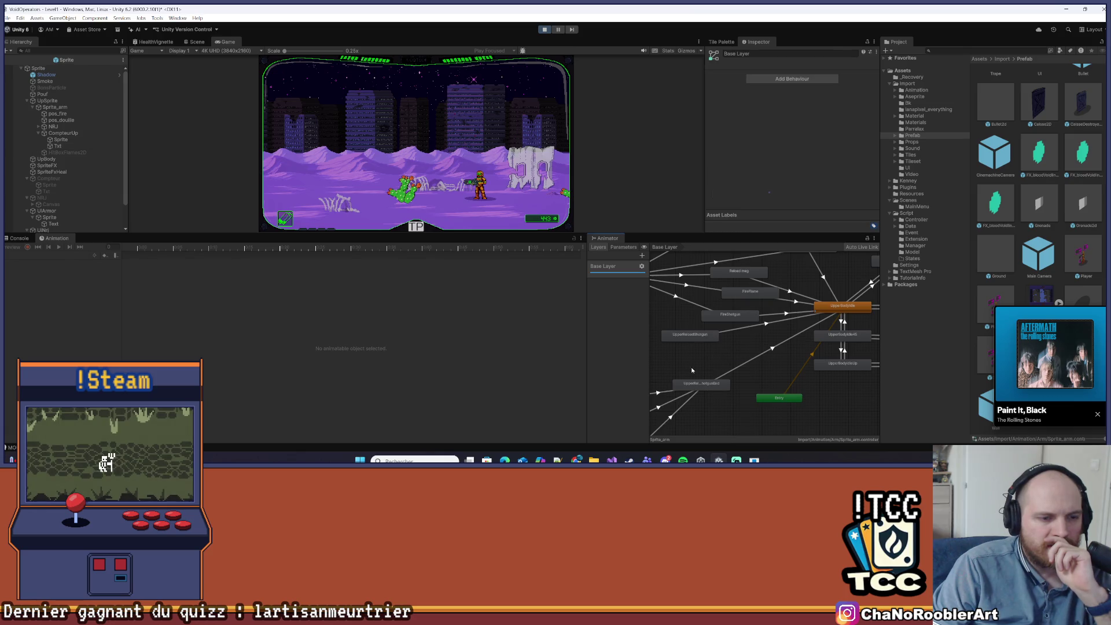
- Select Sprite_arm, pan its state graph, and stop play mode
left_click(55, 107)
mouse_move(712, 359)
left_mouse_down()
mouse_move(765, 370)
mouse_move(773, 324)
mouse_move(783, 334)
mouse_move(783, 346)
mouse_move(670, 350)
mouse_move(687, 353)
left_mouse_up()
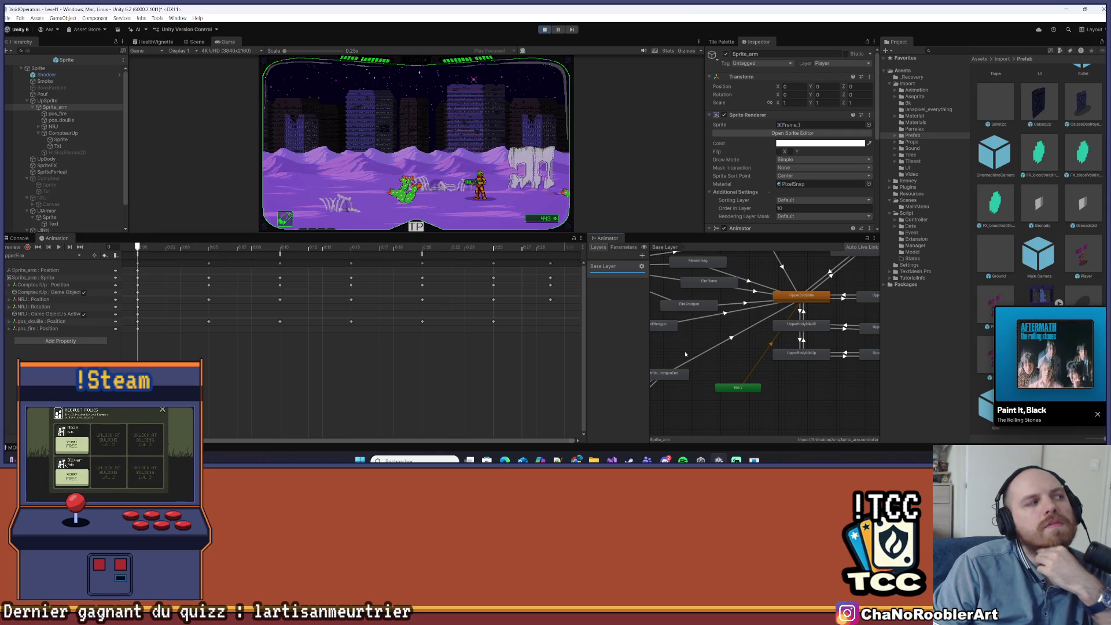
left_click_drag(721, 340, 762, 368)
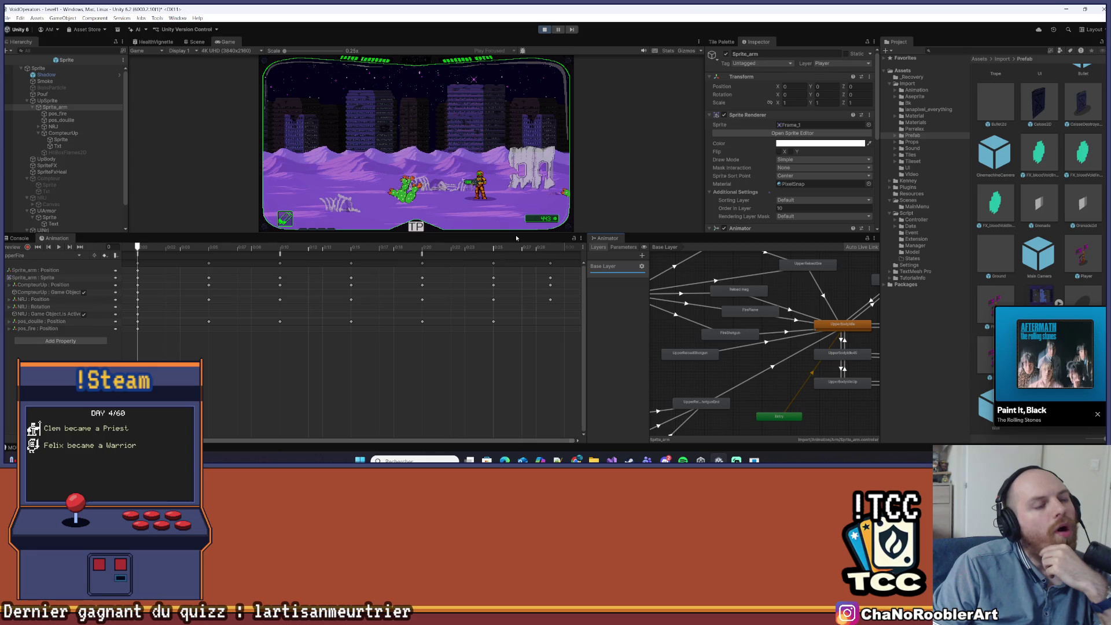
left_click_drag(517, 238, 516, 359)
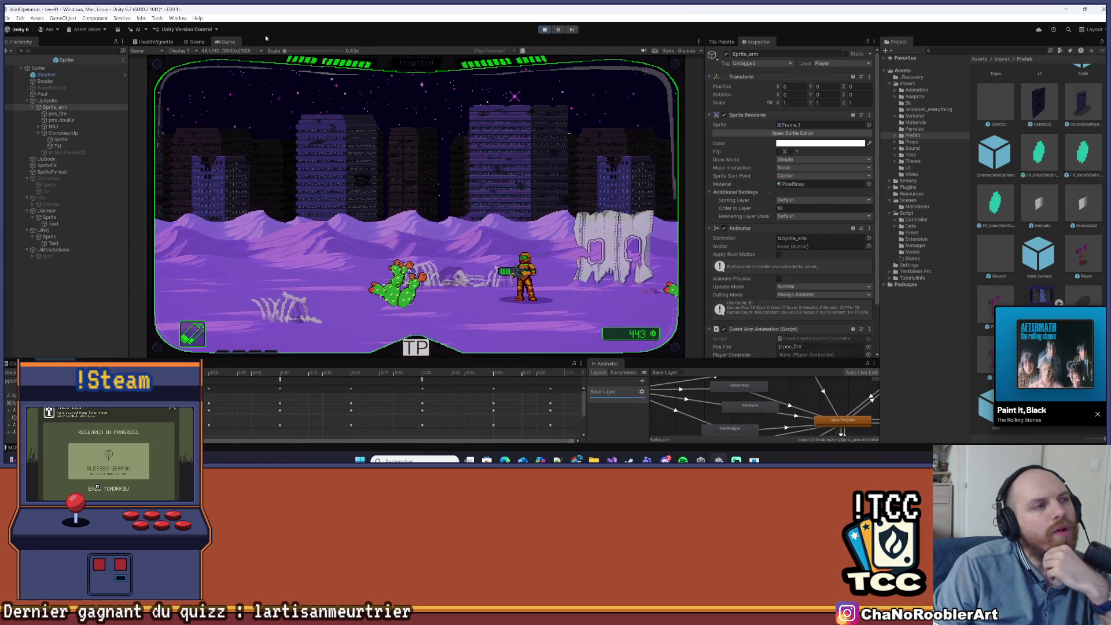
left_click(544, 29)
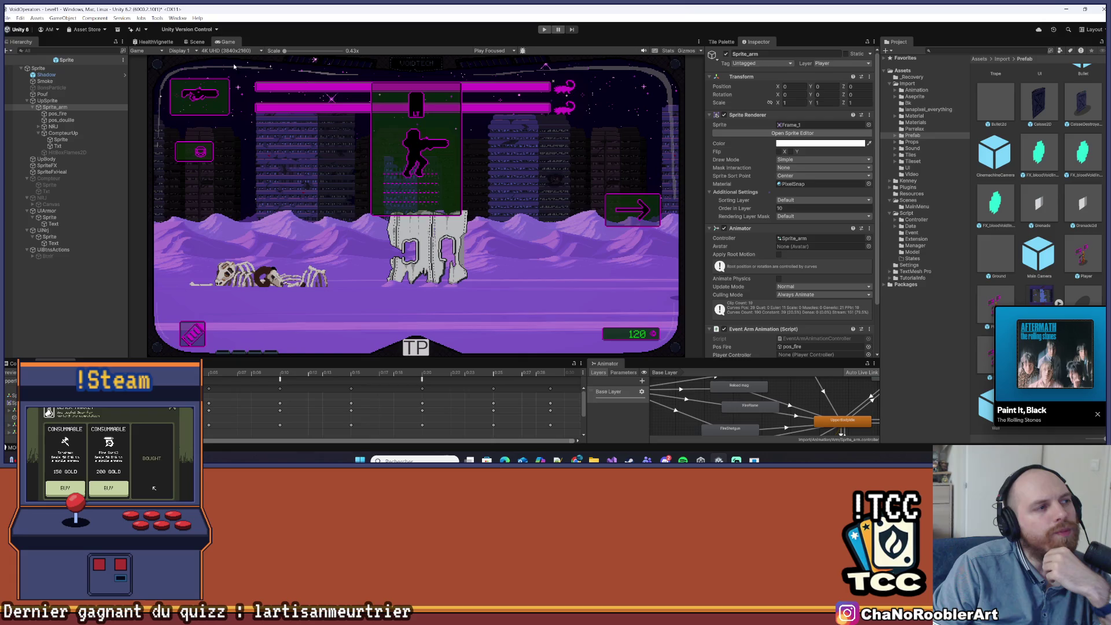
- Load the UpperReloadShotgunEnd clip in the Animation window and preview it
left_click_drag(319, 358, 318, 263)
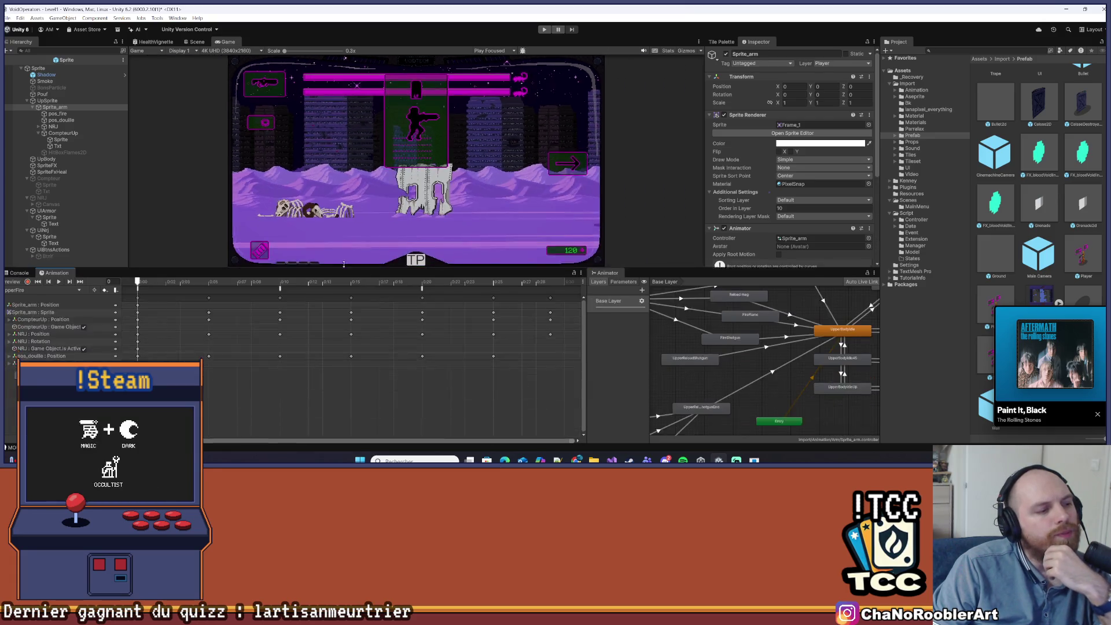
left_click(48, 284)
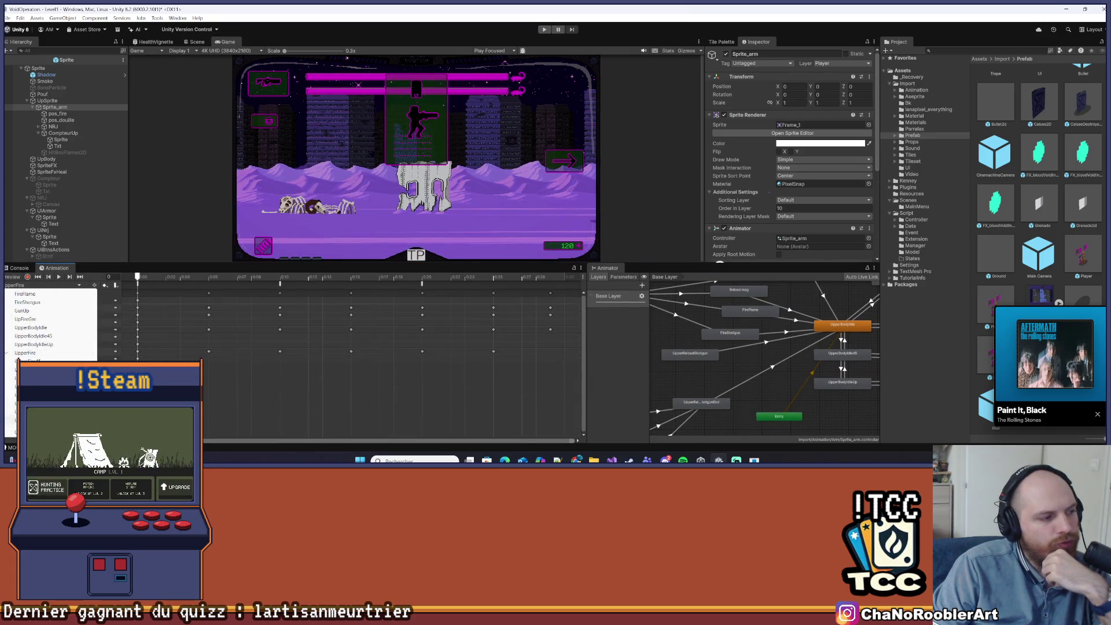
left_click(65, 324)
left_click(58, 284)
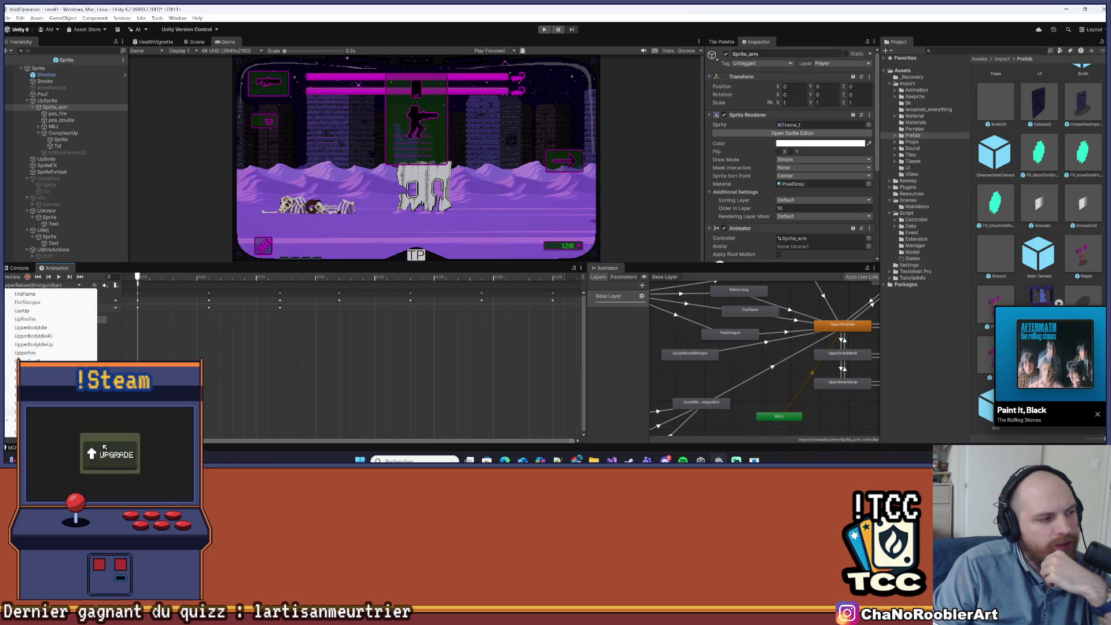
left_click(34, 411)
left_click(58, 277)
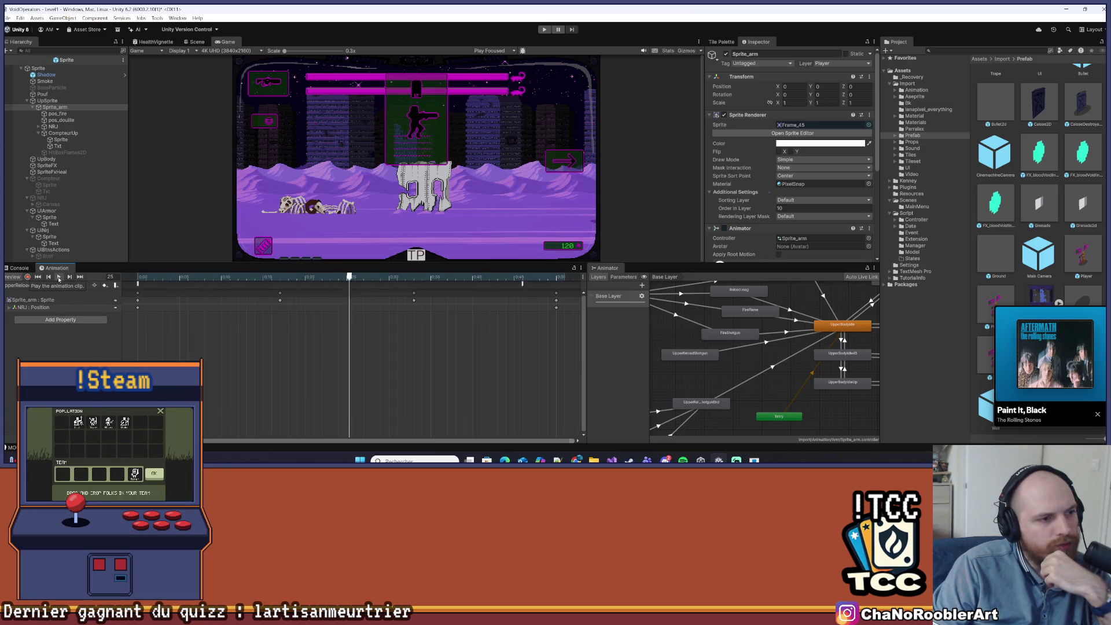
left_click(196, 42)
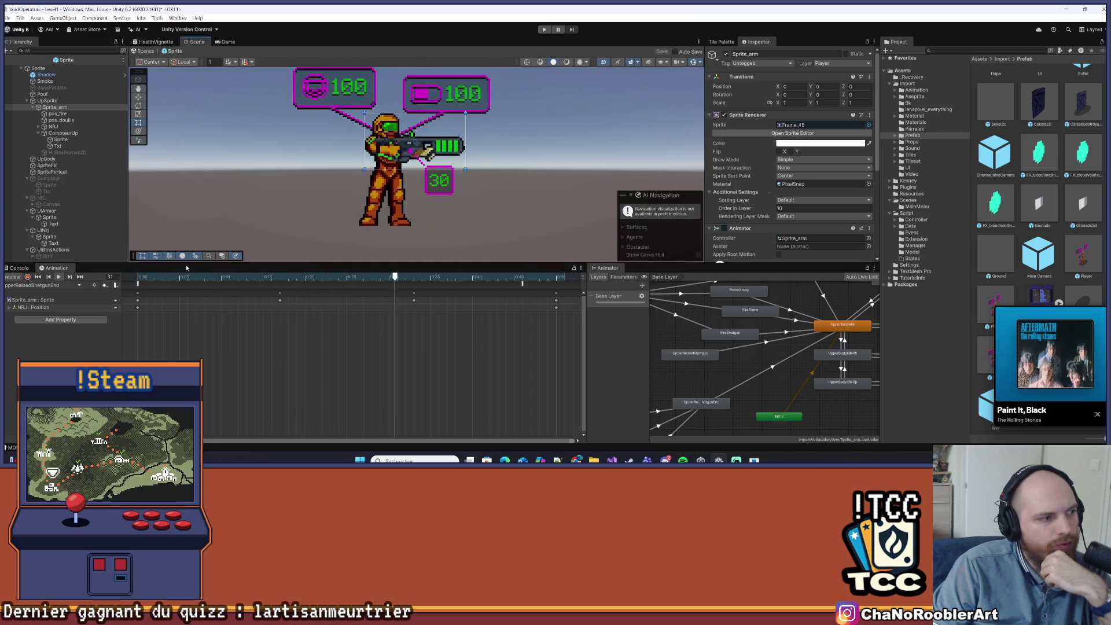
- Compress all reload-end keyframes into a shorter span and drag the end-reload event earlier
left_click(220, 278)
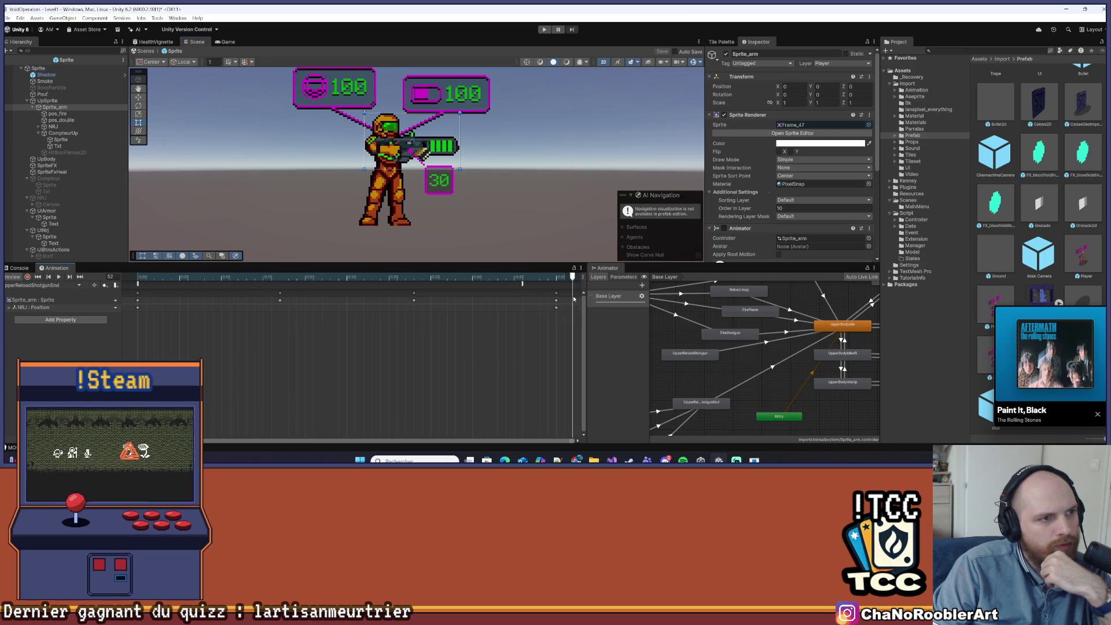
key("ctrl+a")
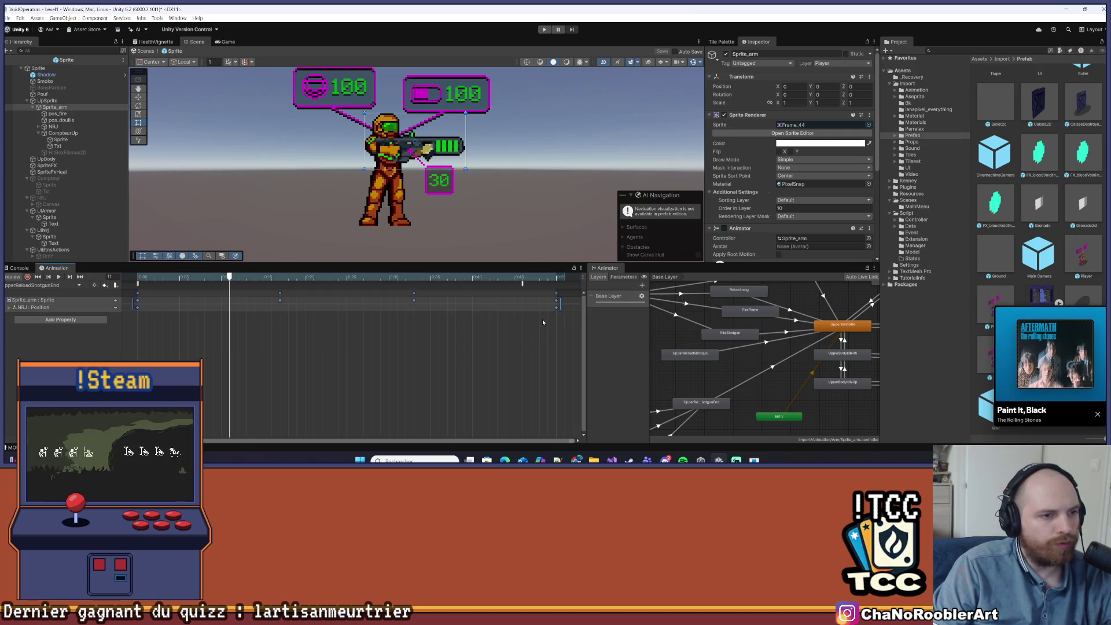
left_click_drag(560, 306, 393, 307)
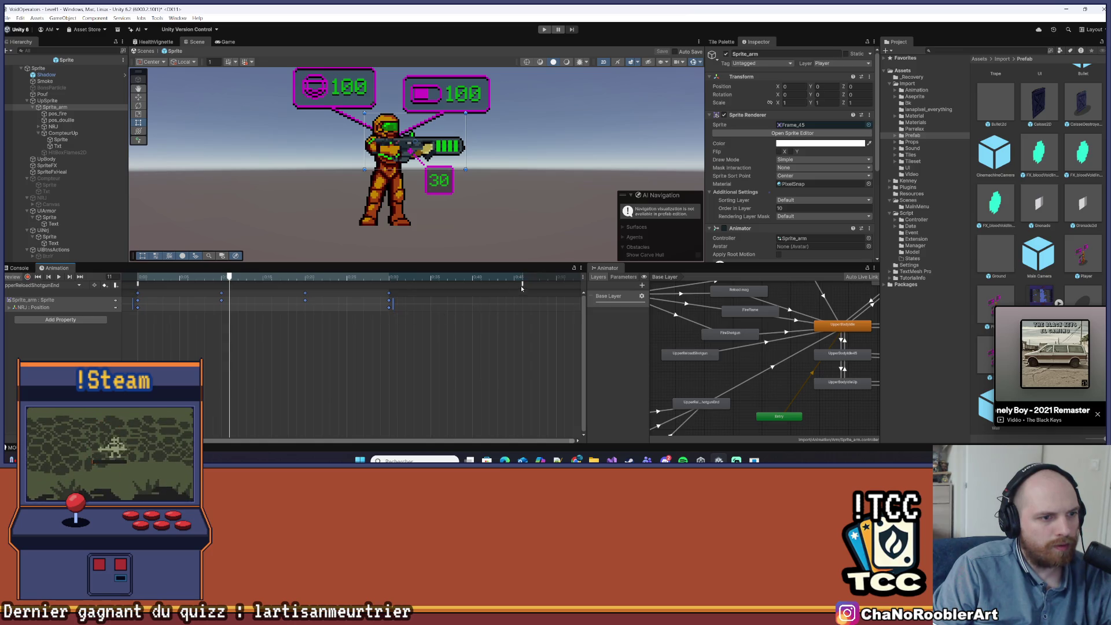
left_click_drag(522, 286, 396, 286)
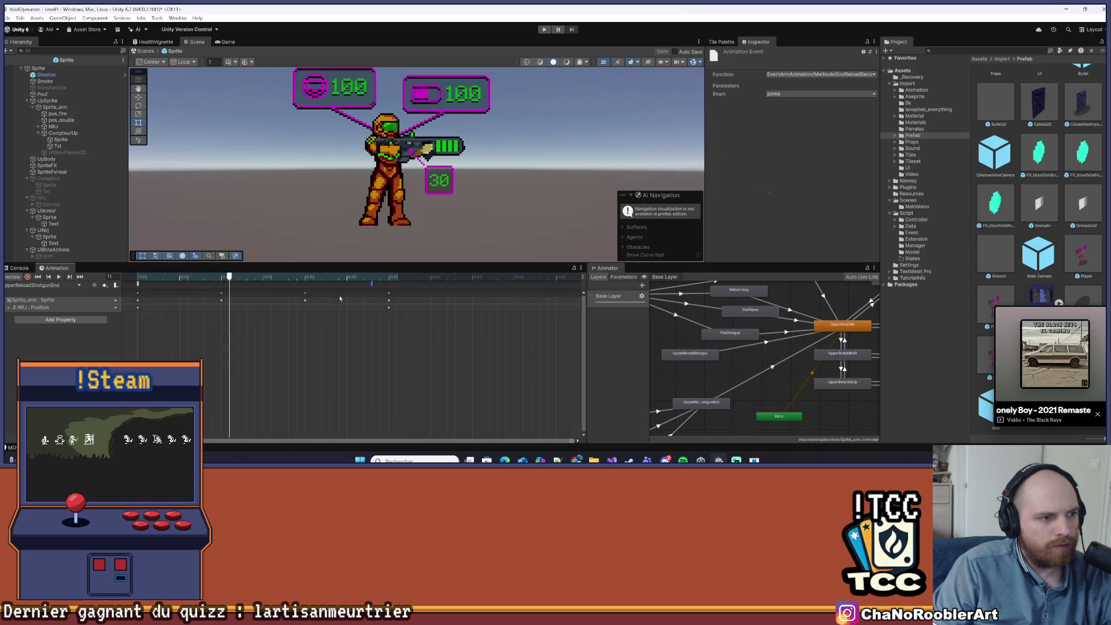
- Scrub the shortened reload animation, then start the level and enlarge the Game view
left_click_drag(234, 278, 47, 270)
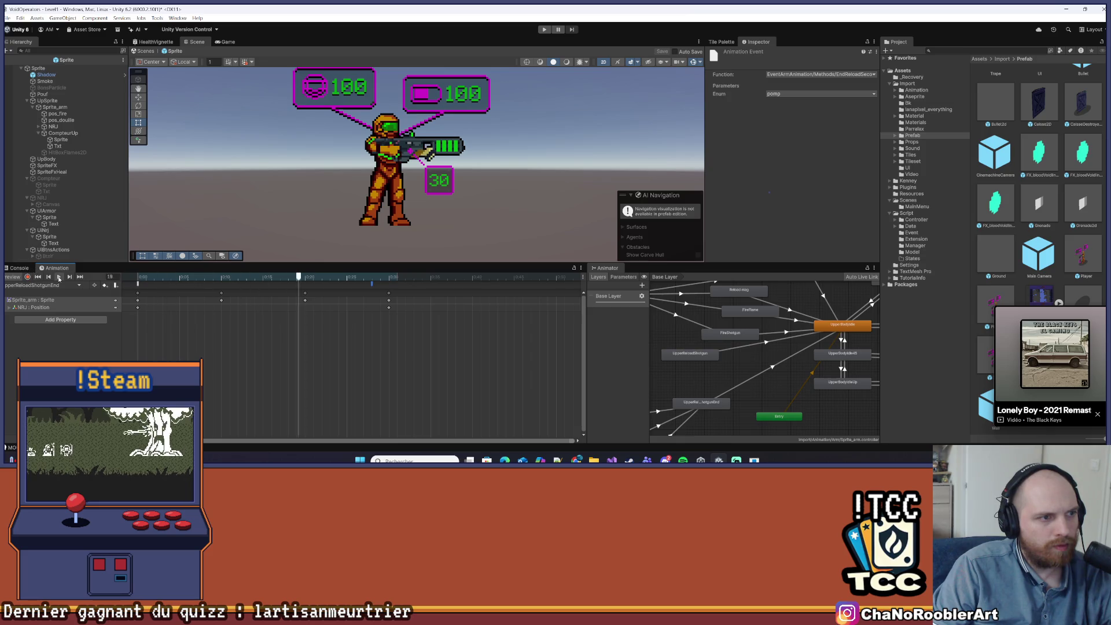
left_click(59, 277)
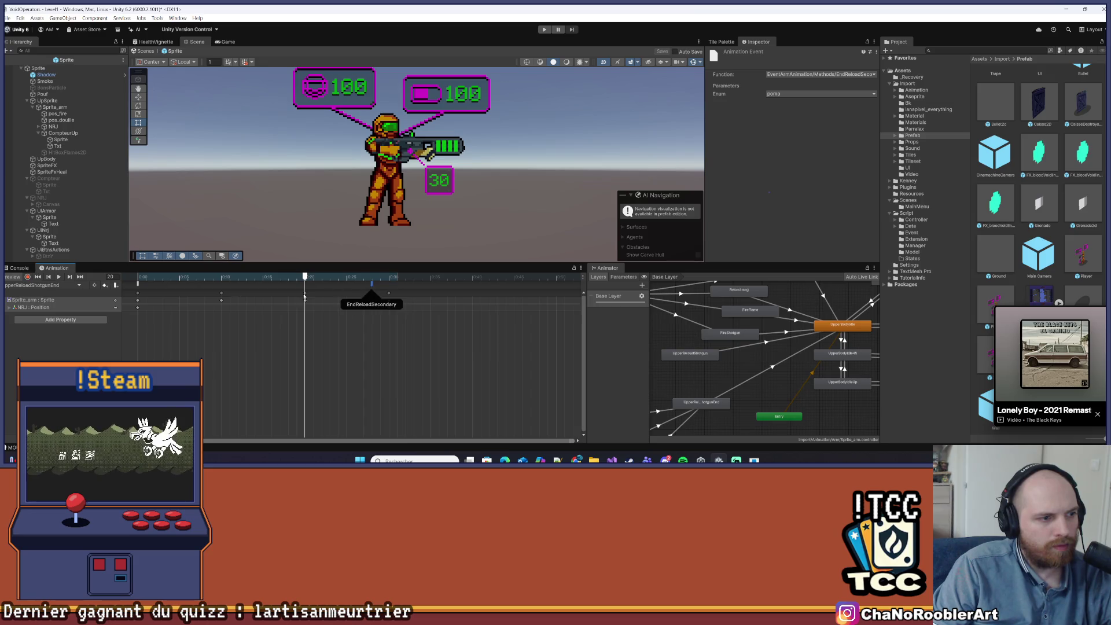
left_click(137, 284)
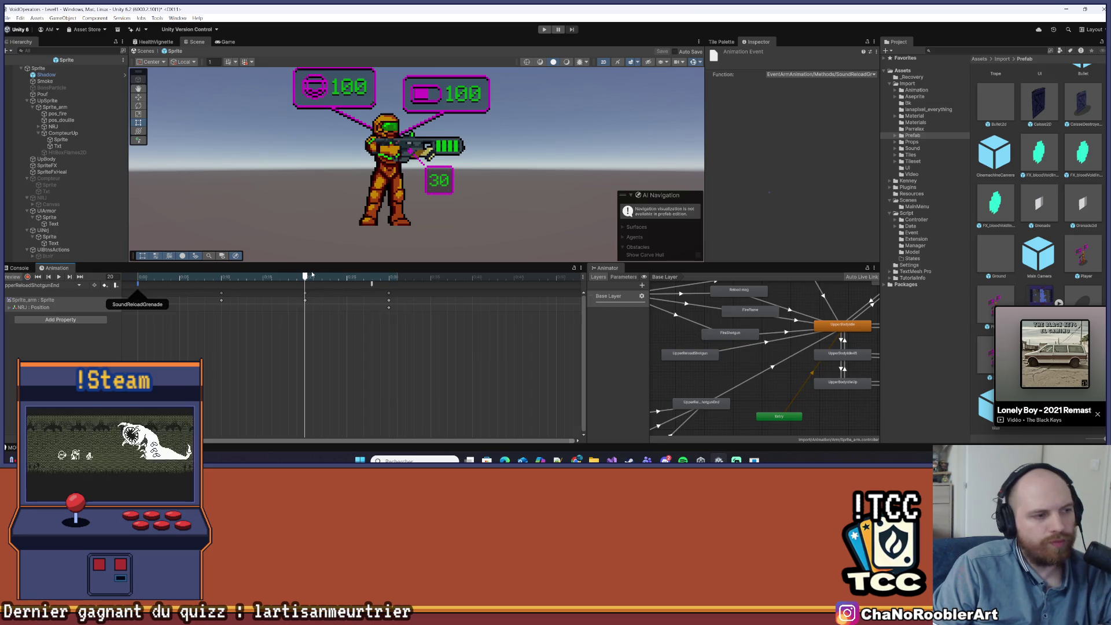
left_click(213, 277)
mouse_move(260, 277)
left_mouse_down()
mouse_move(524, 278)
mouse_move(137, 278)
left_mouse_up()
left_click(544, 30)
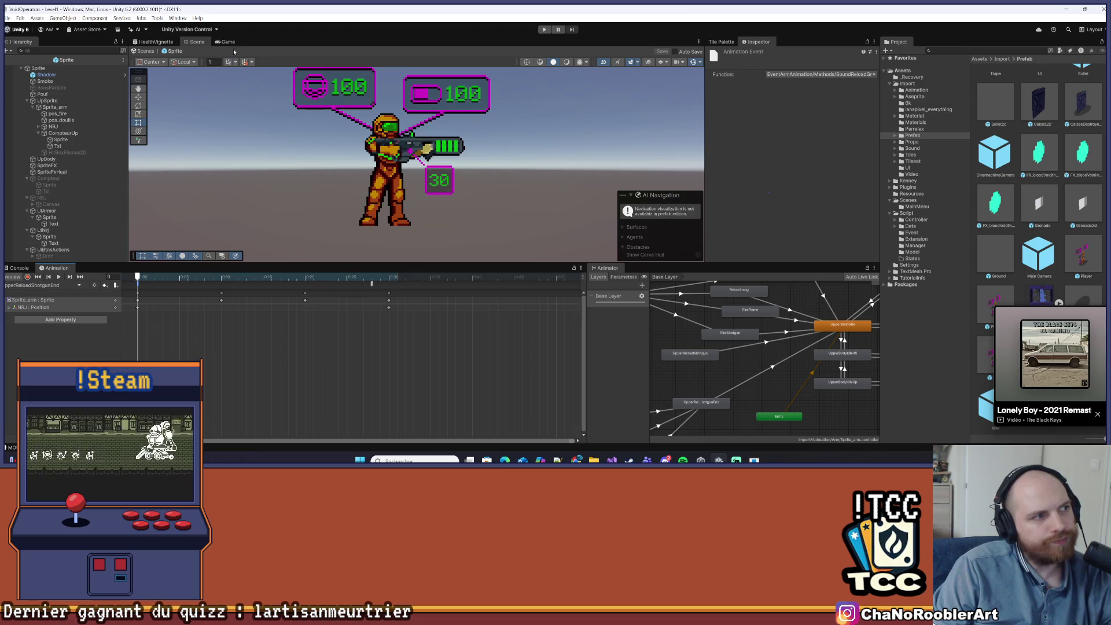
left_click_drag(442, 261, 442, 374)
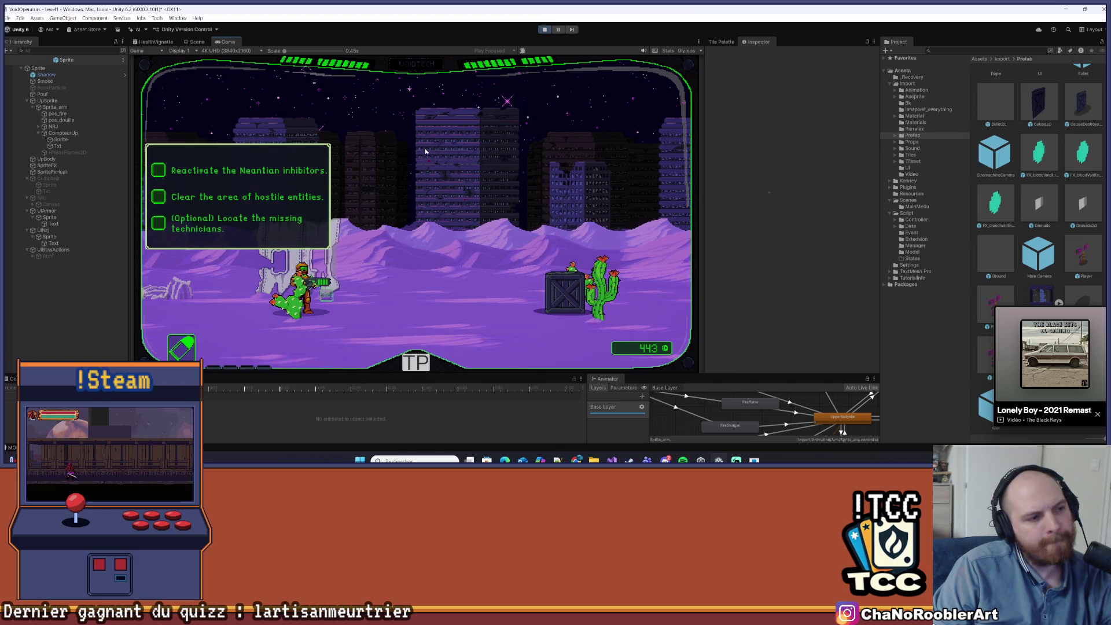
- Walk right, equip the larger gun, head back left, then run right firing and switch weapons
key("d")
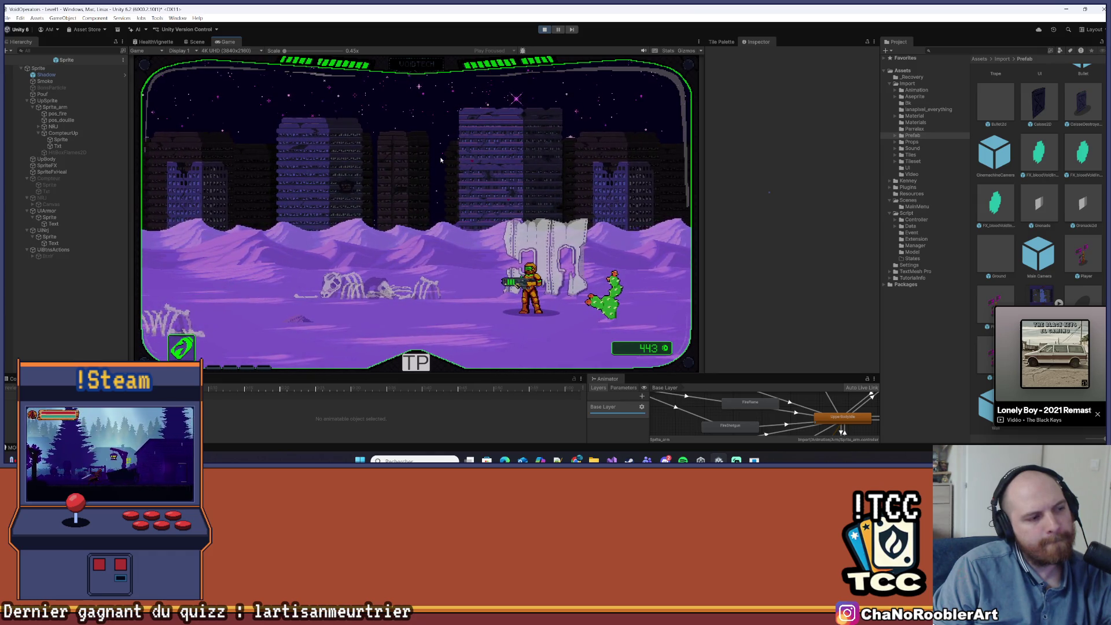
key("q")
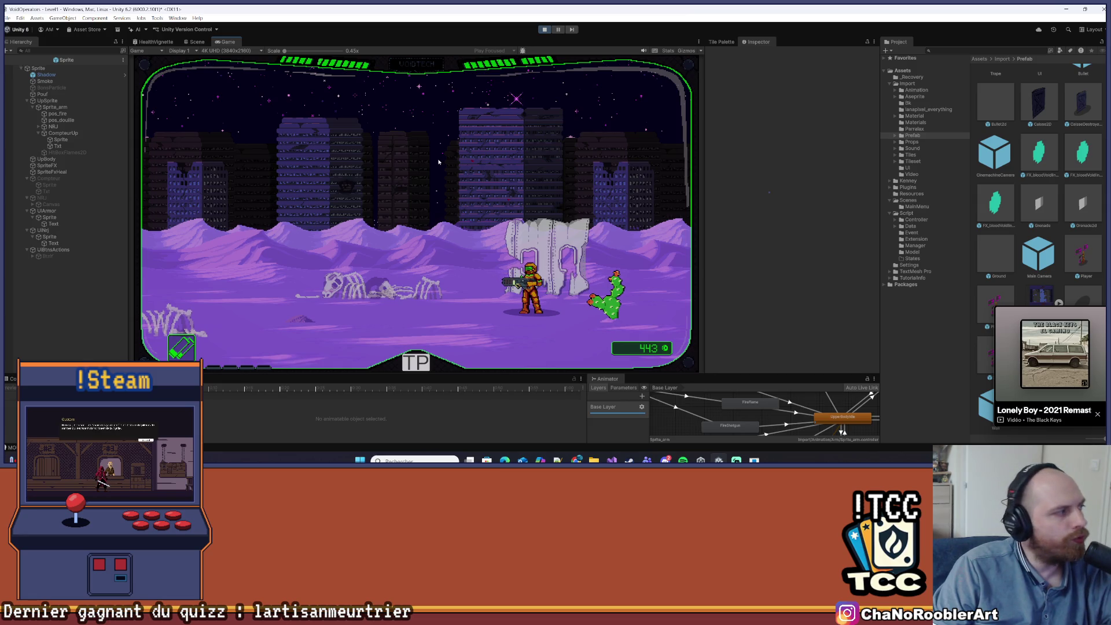
key("a")
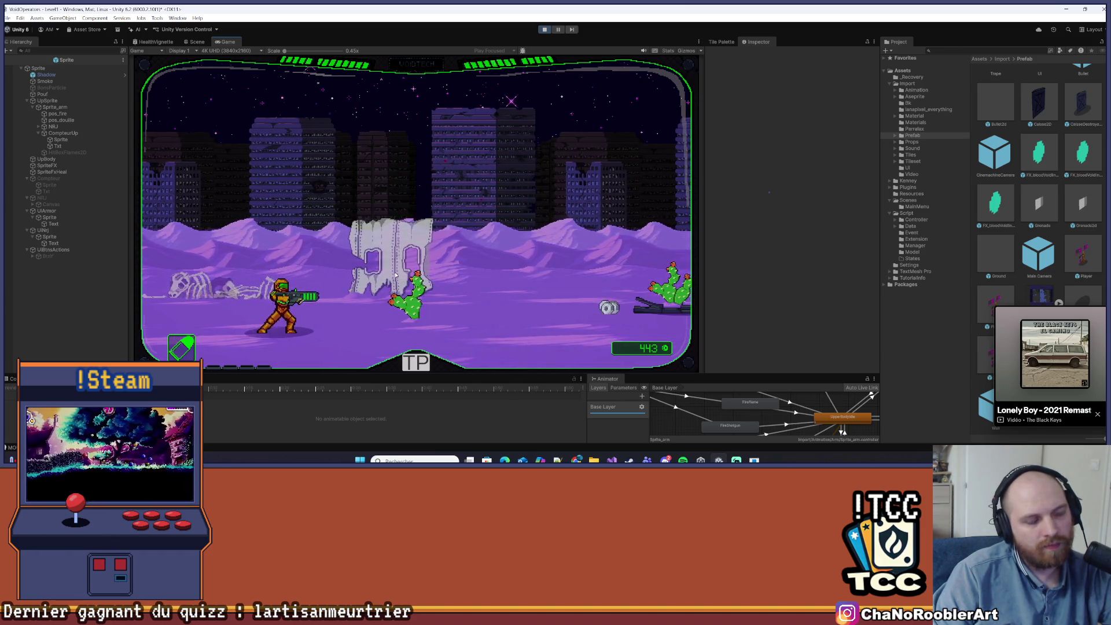
key("d")
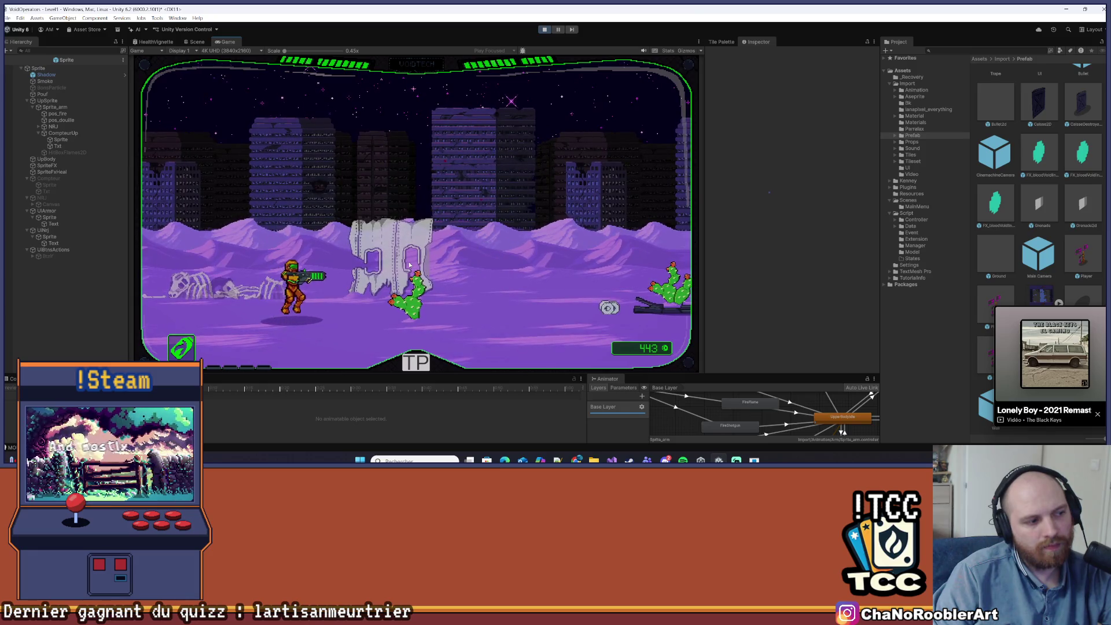
key("q")
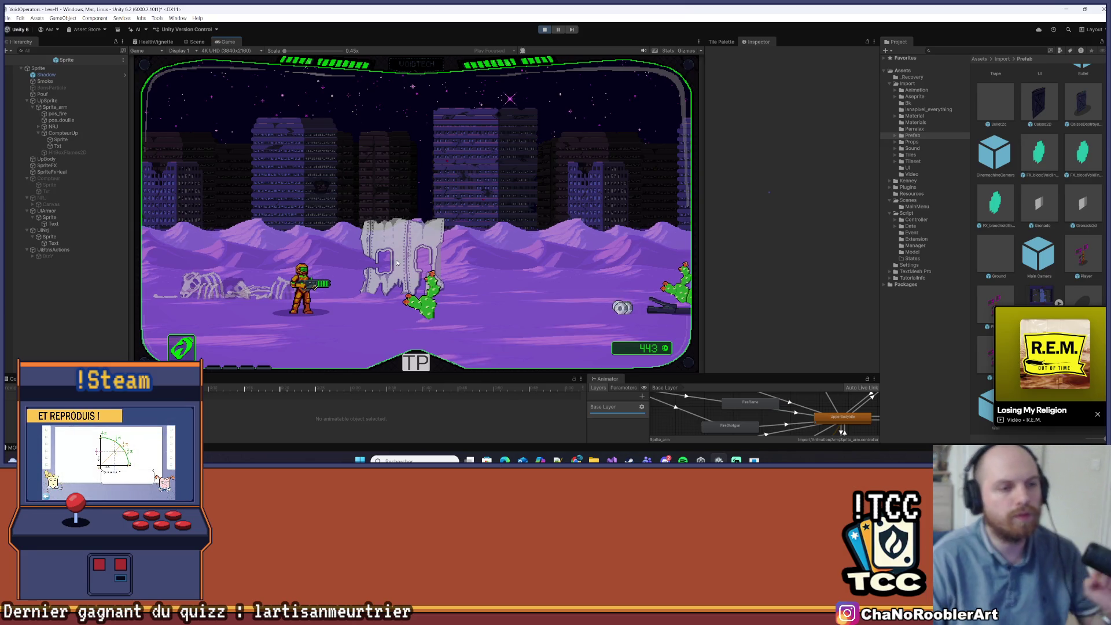
- Move the player back and forth, then face left and fire four shots
key("d")
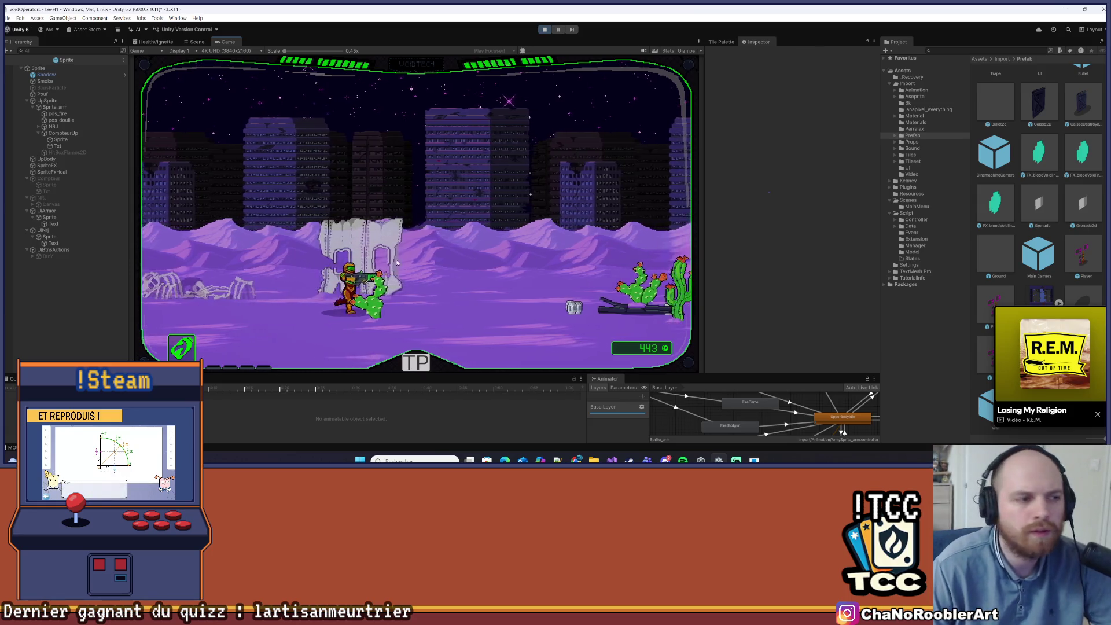
key("a")
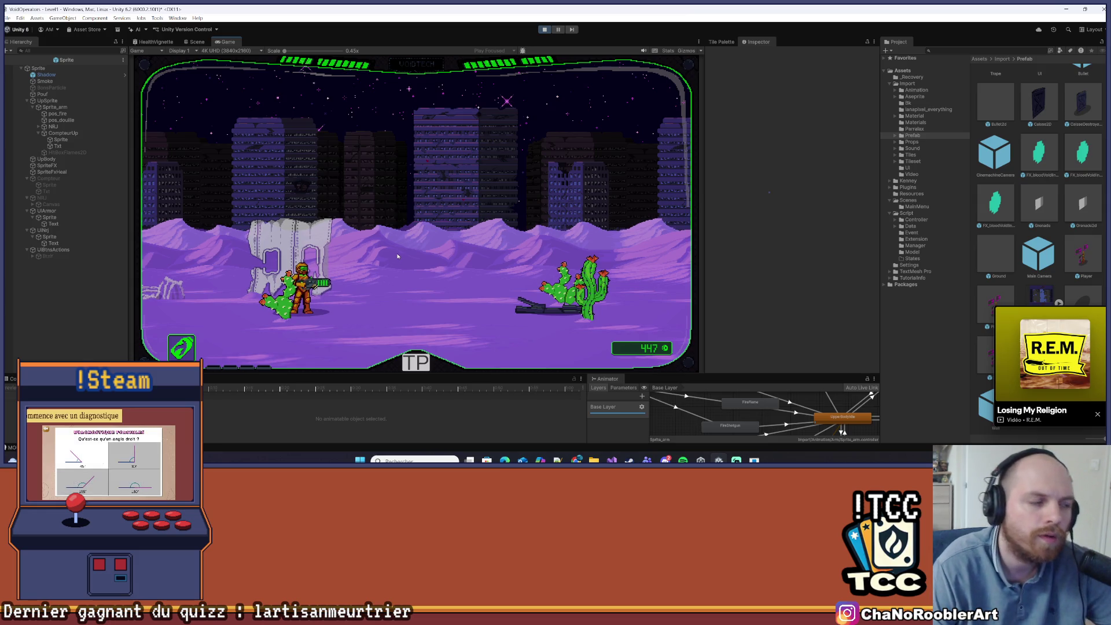
key("a")
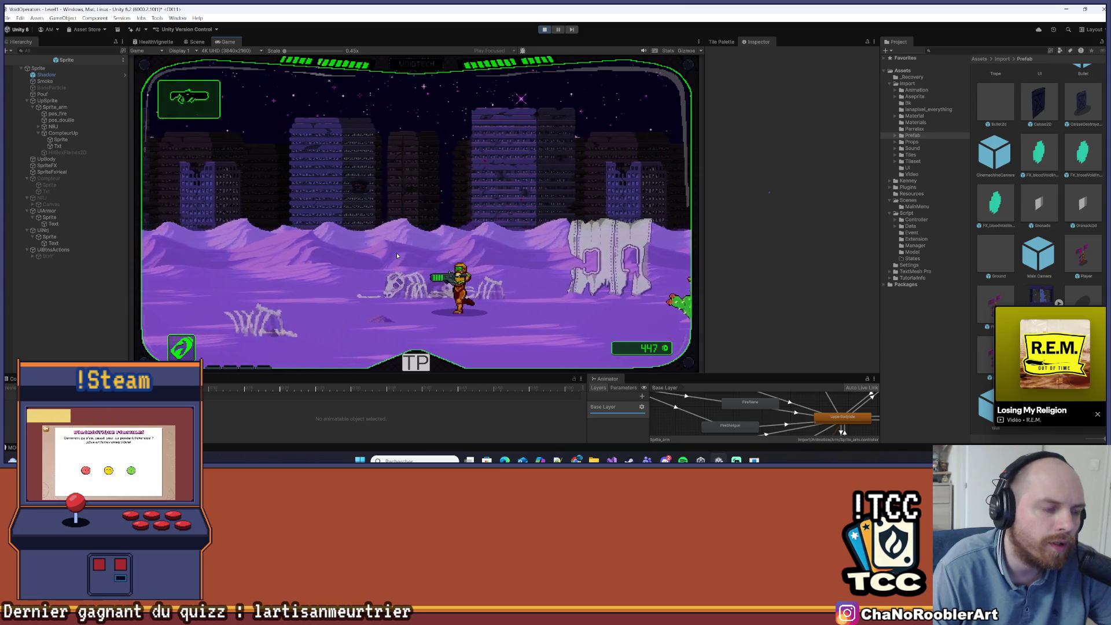
key("d")
key("d")
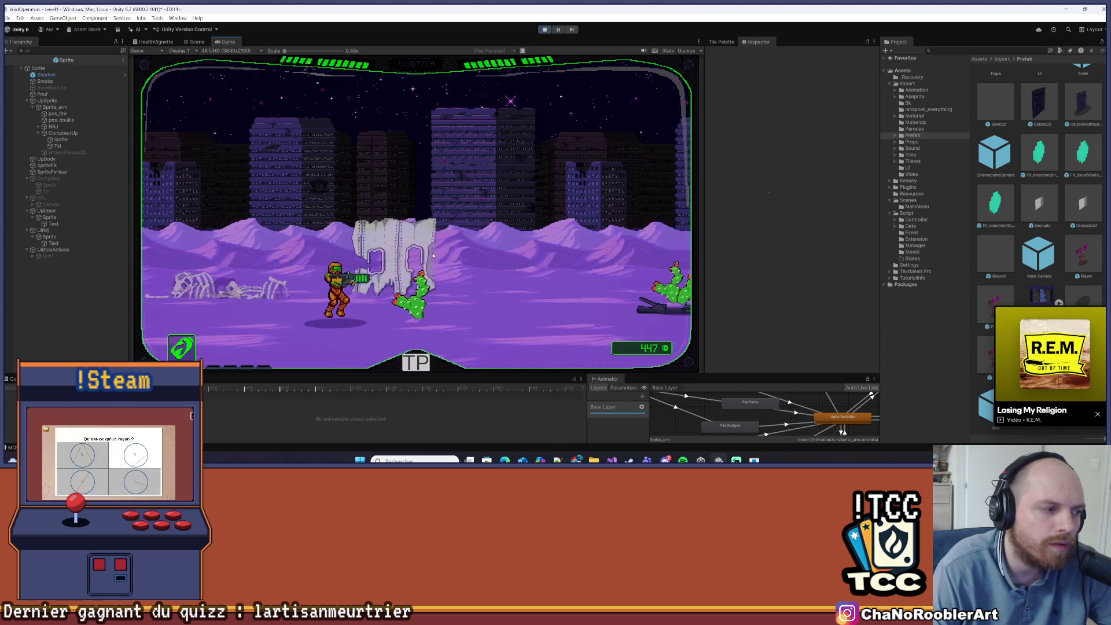
key("d")
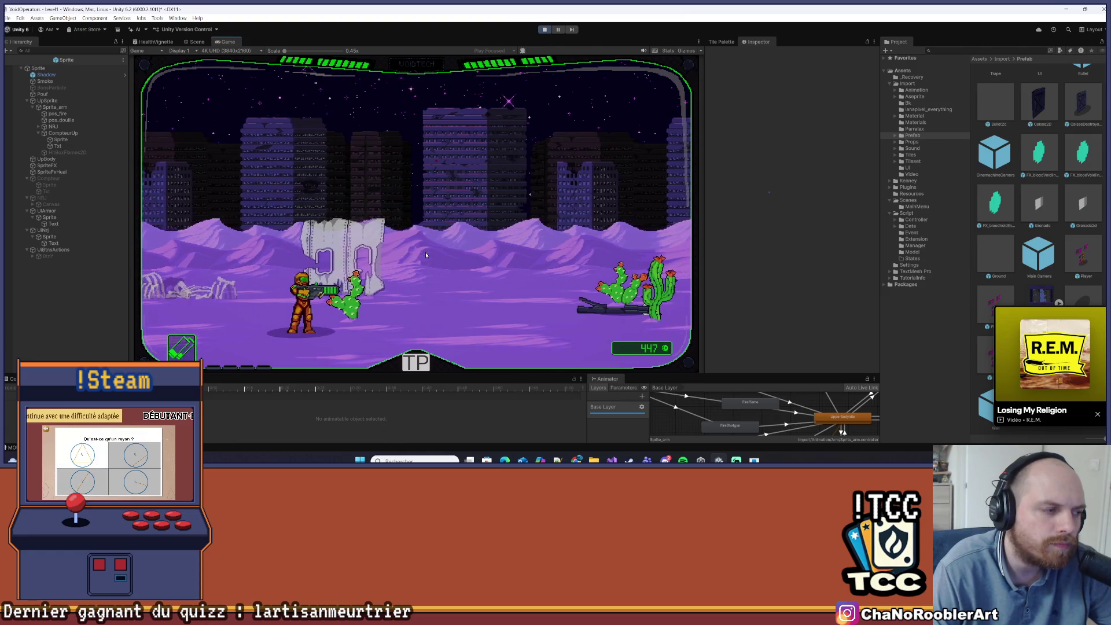
key("d")
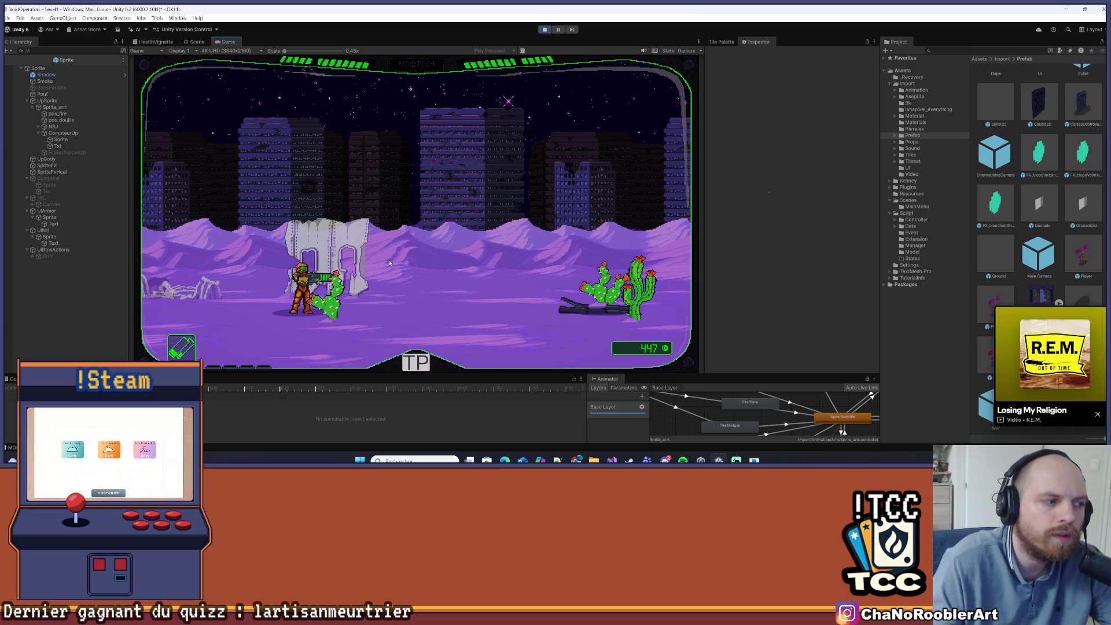
key("Left")
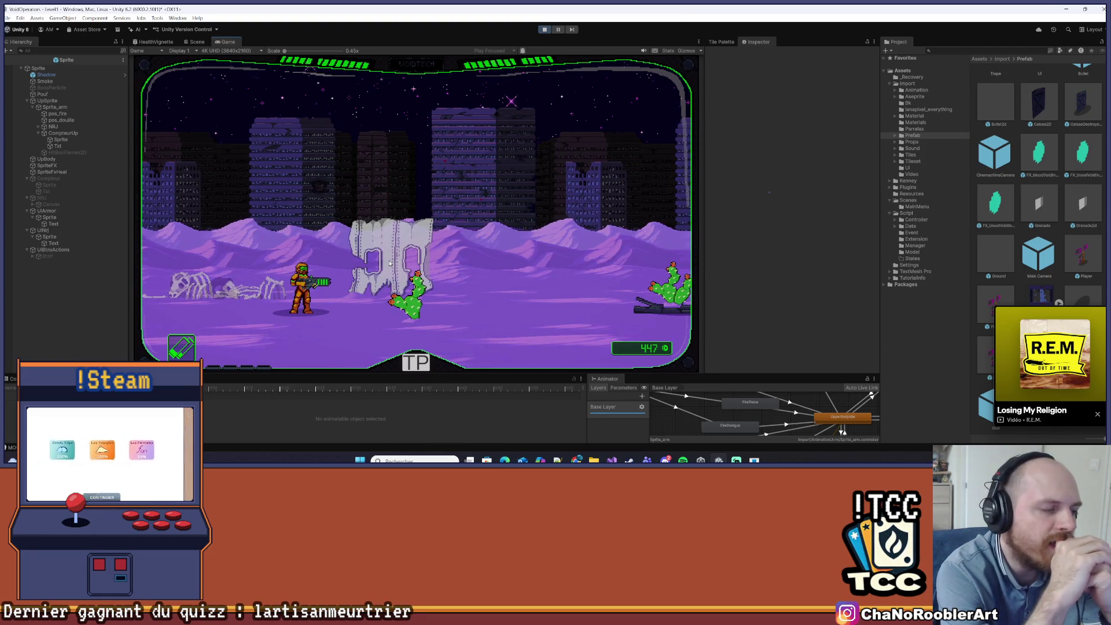
left_click(389, 232)
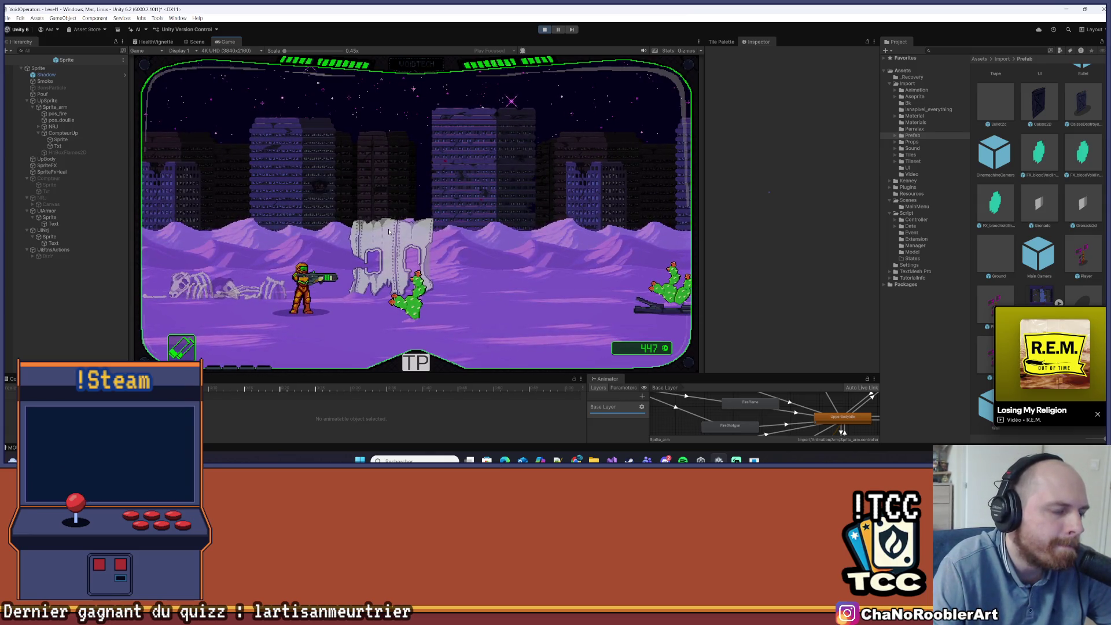
left_click(389, 232)
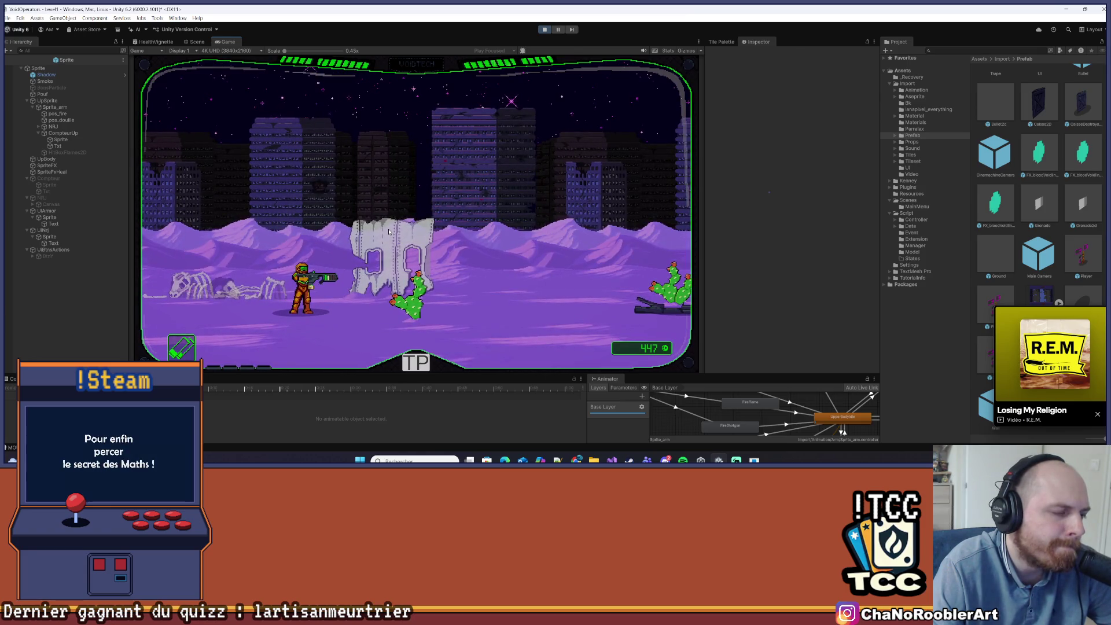
left_click(389, 232)
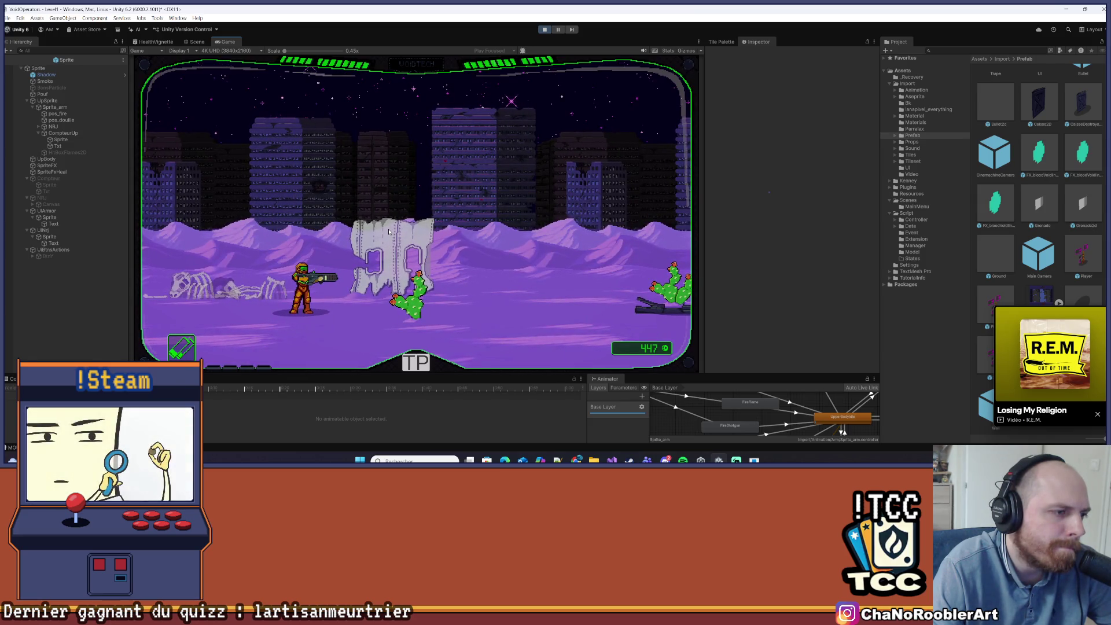
left_click(389, 232)
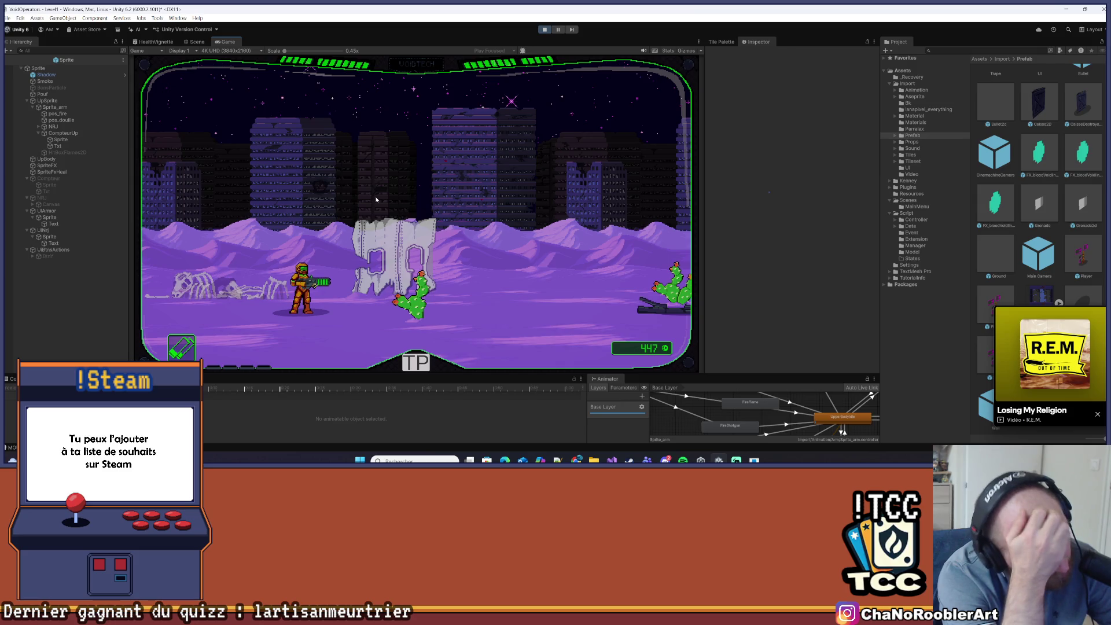
- Advance right over the crate, shooting nearby enemies and grabbing a pickup and dropped weapon
key("d")
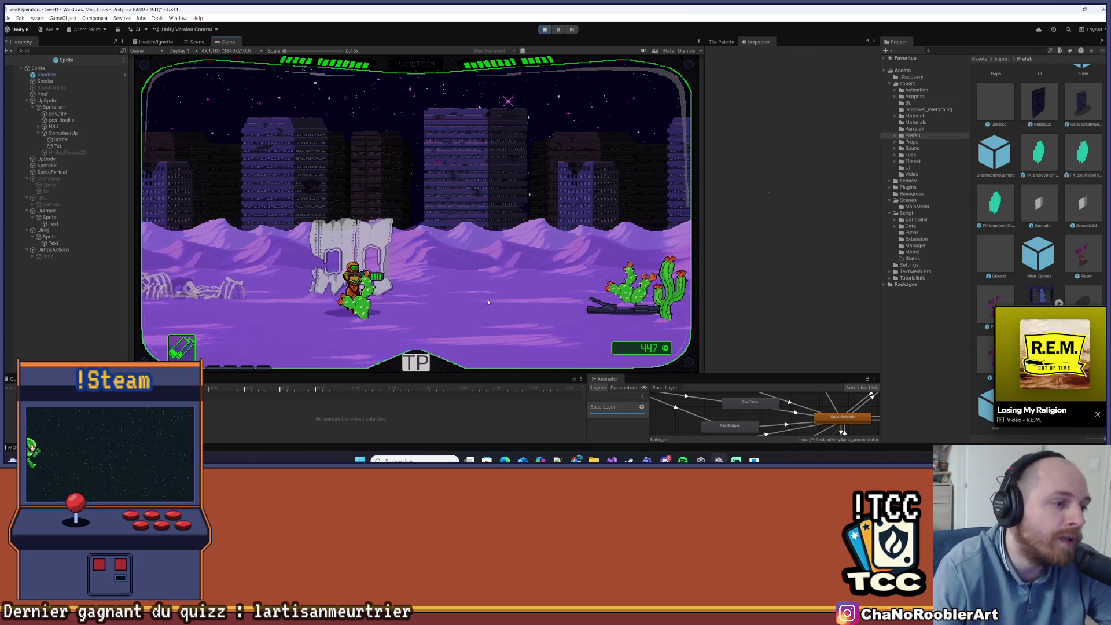
key("d")
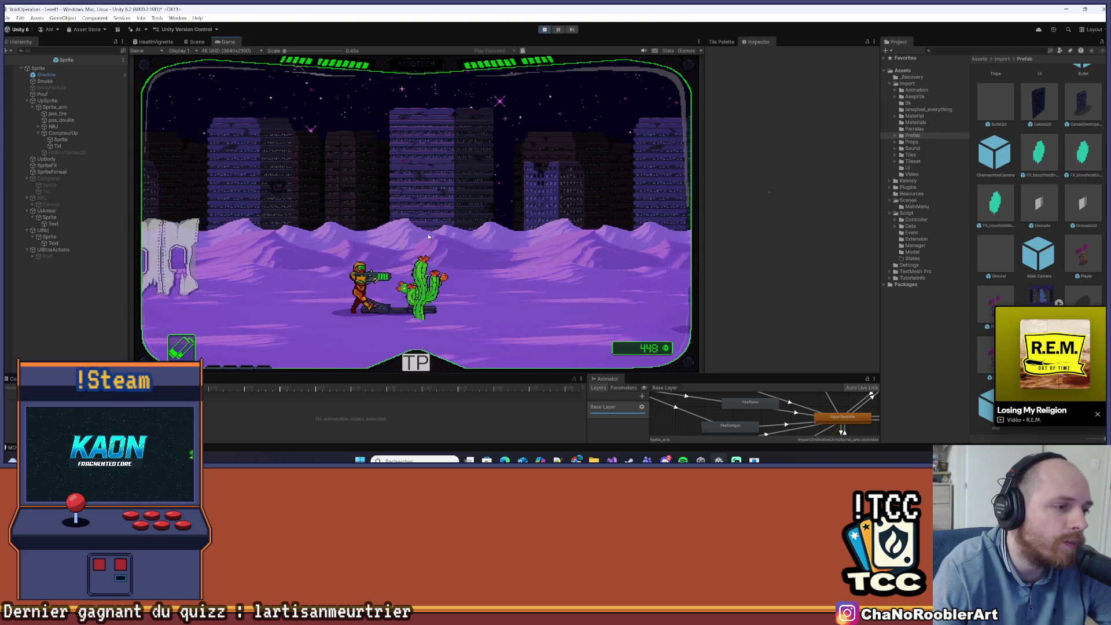
key("d")
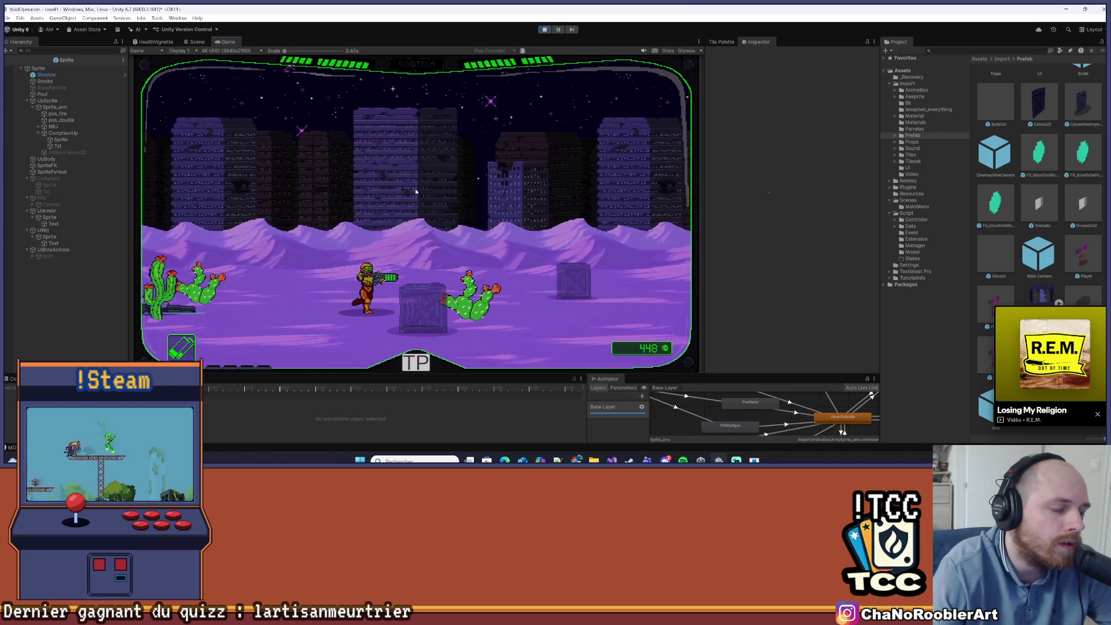
key("a")
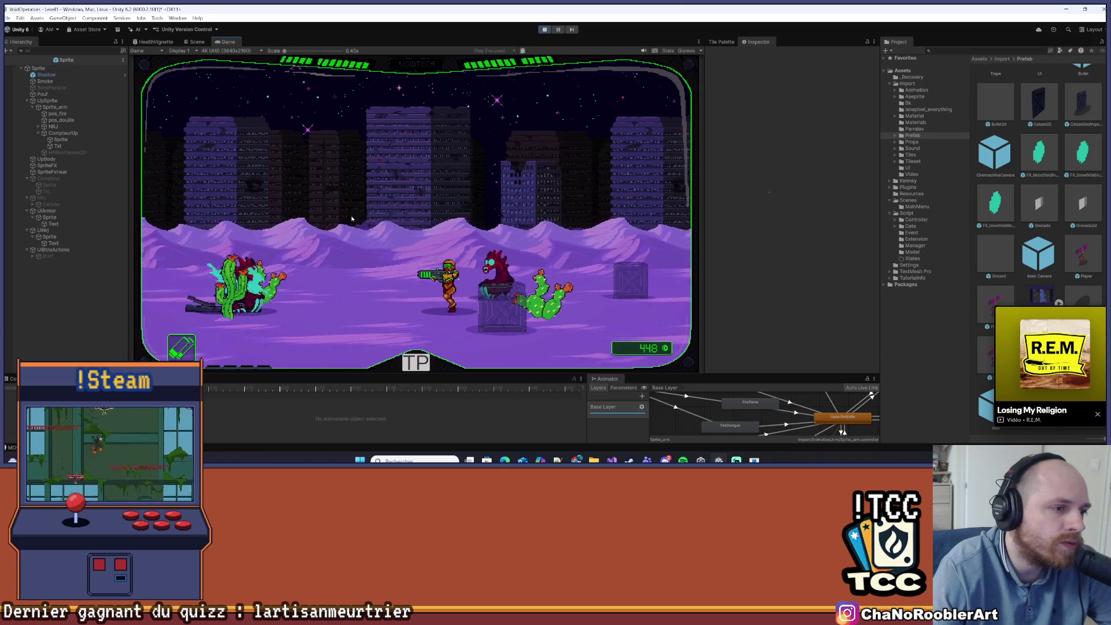
key("d")
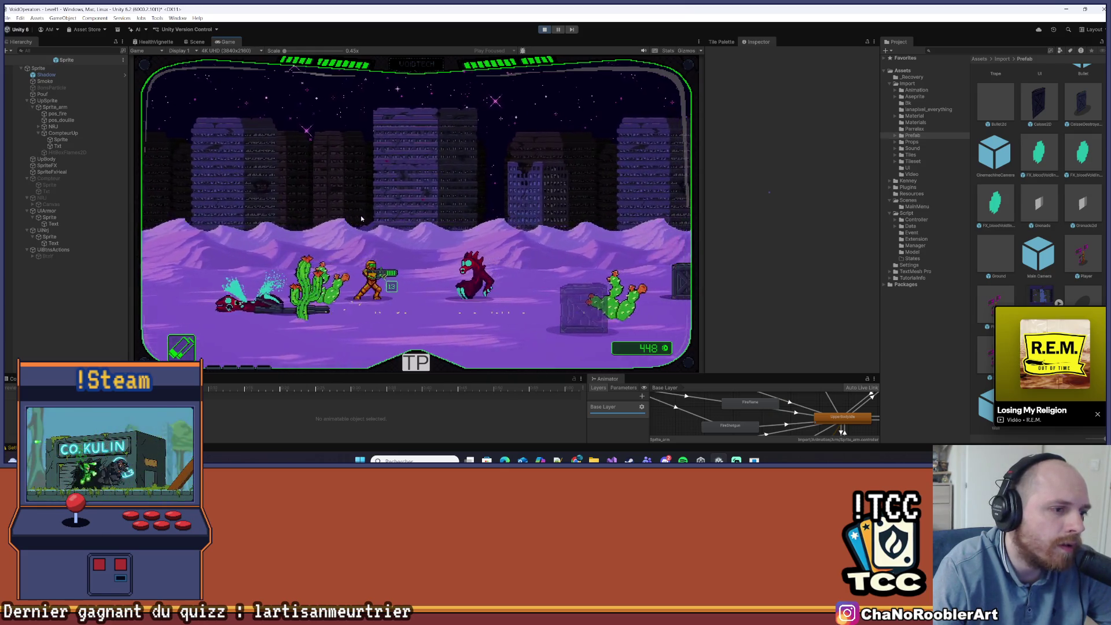
left_click(369, 229)
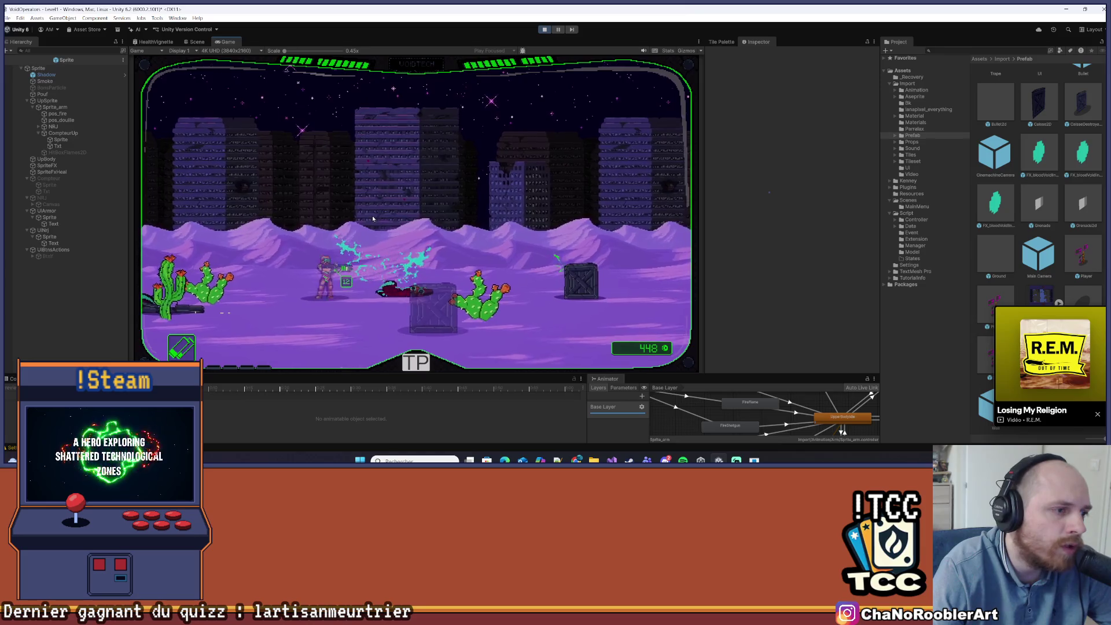
key("d")
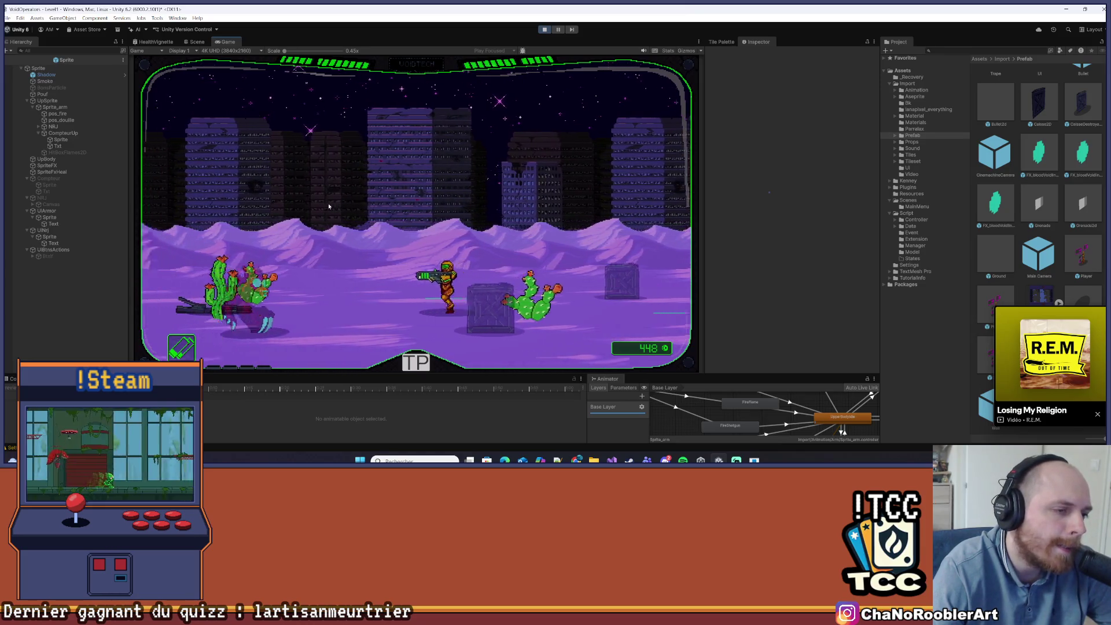
left_click(396, 200)
key("d")
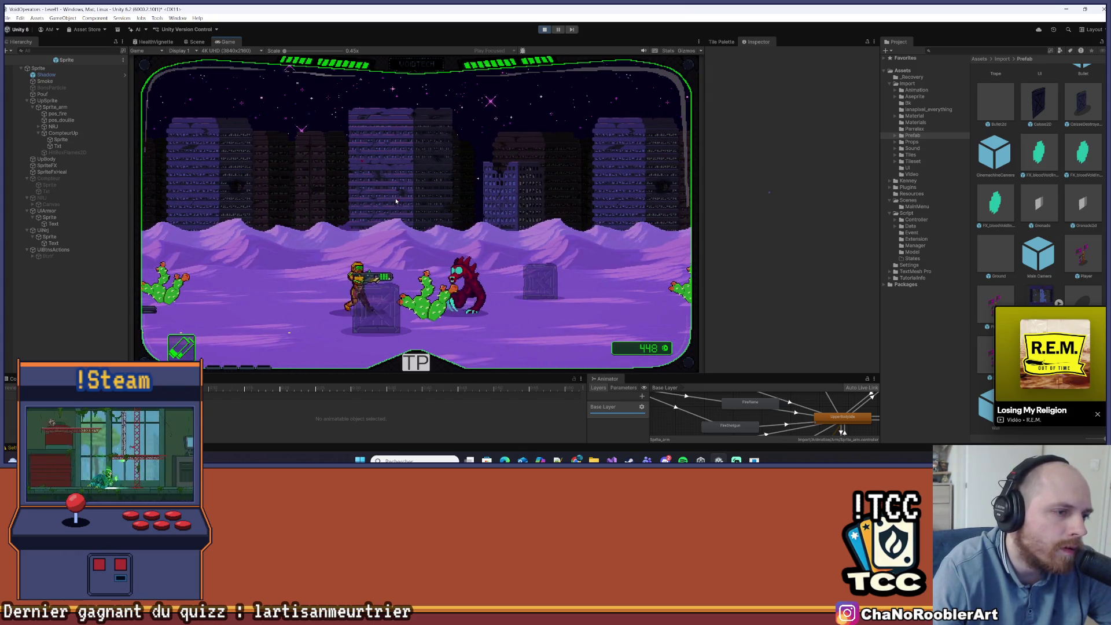
- Shoot the red enemy and push right past the large rock, collecting pickups
left_click(409, 191)
key("d")
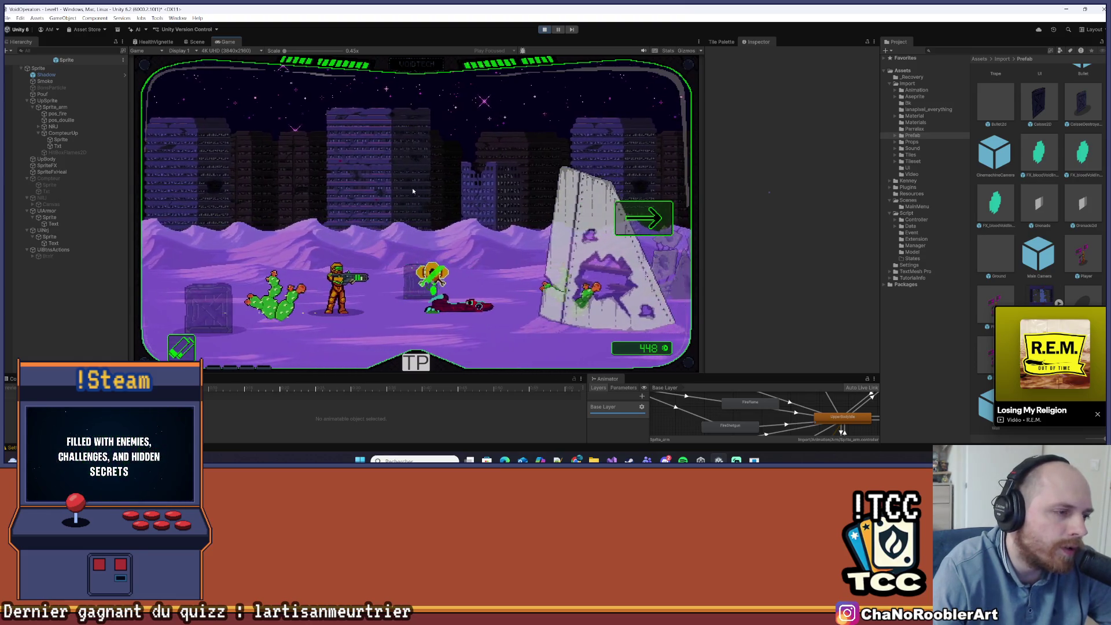
key("d")
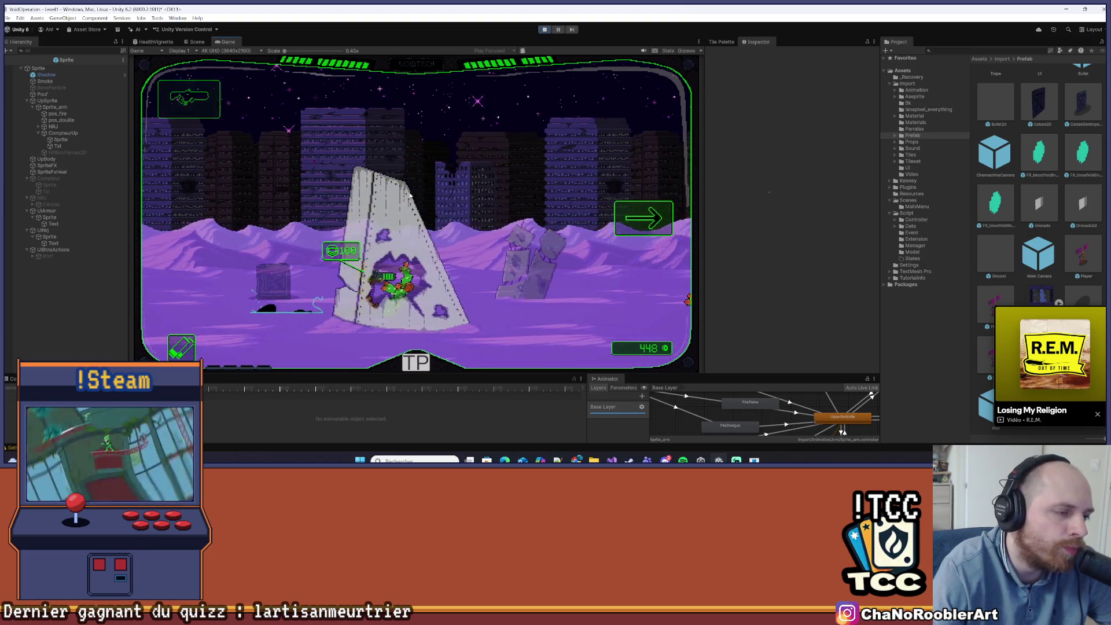
key("d")
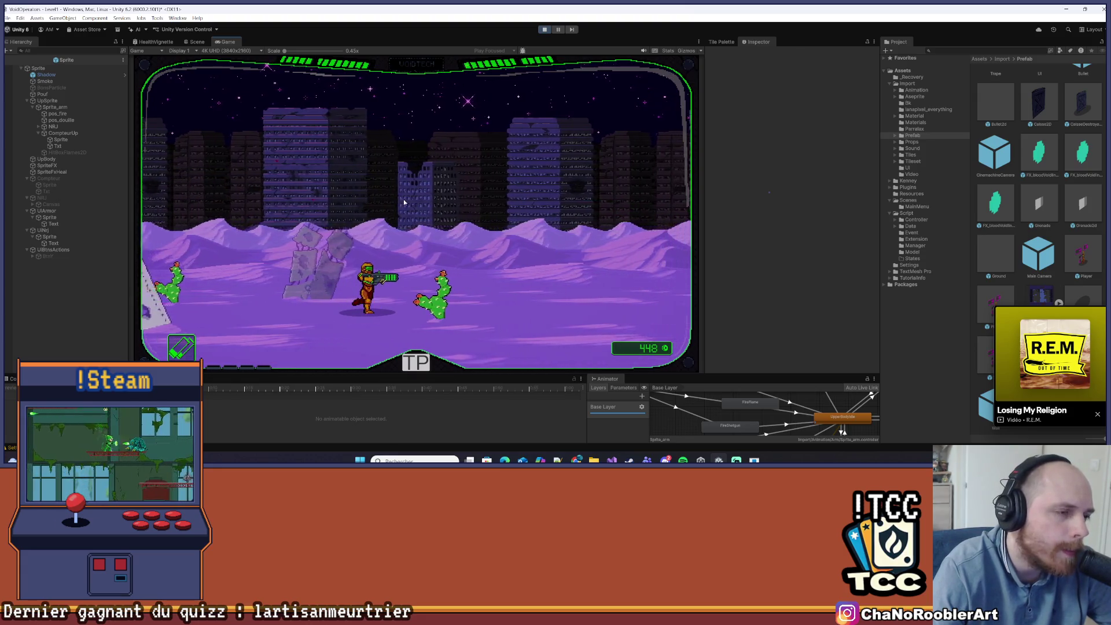
key("d")
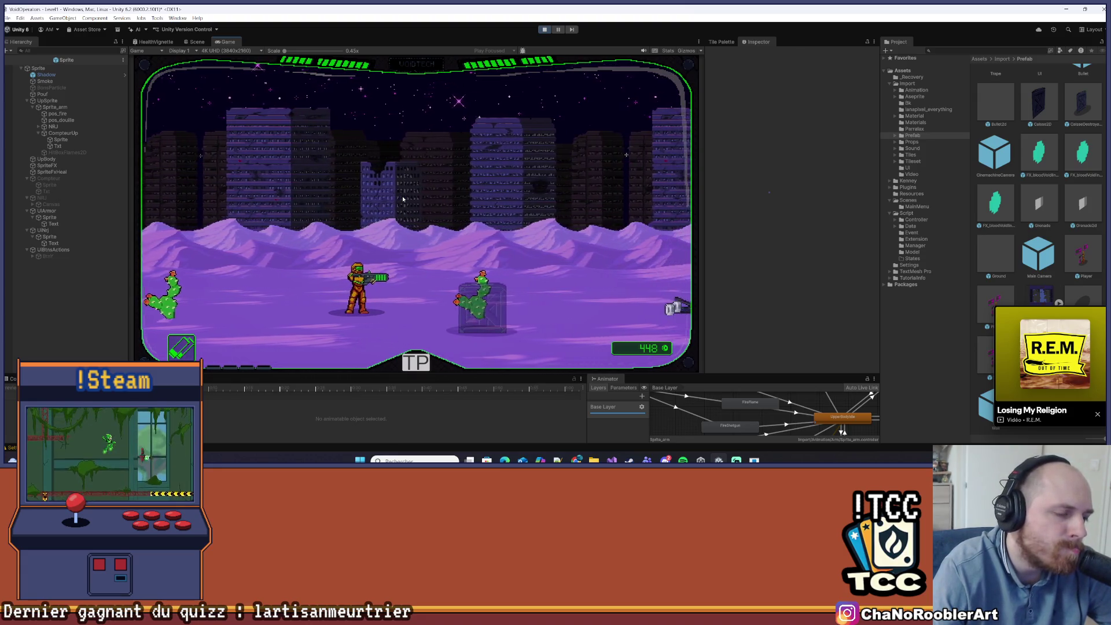
key("d")
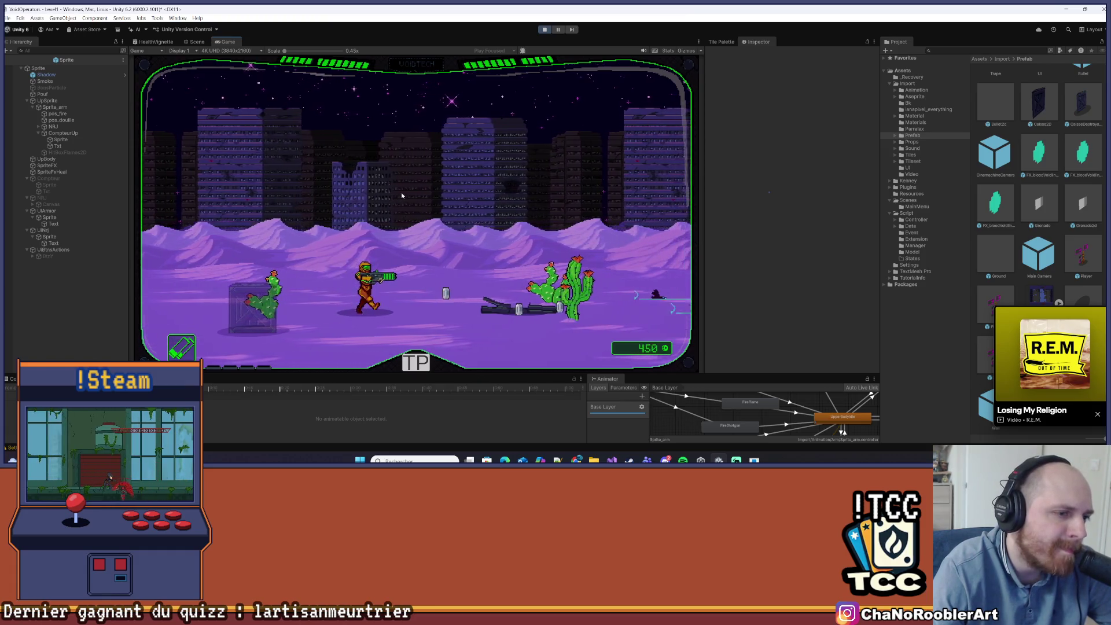
key("d")
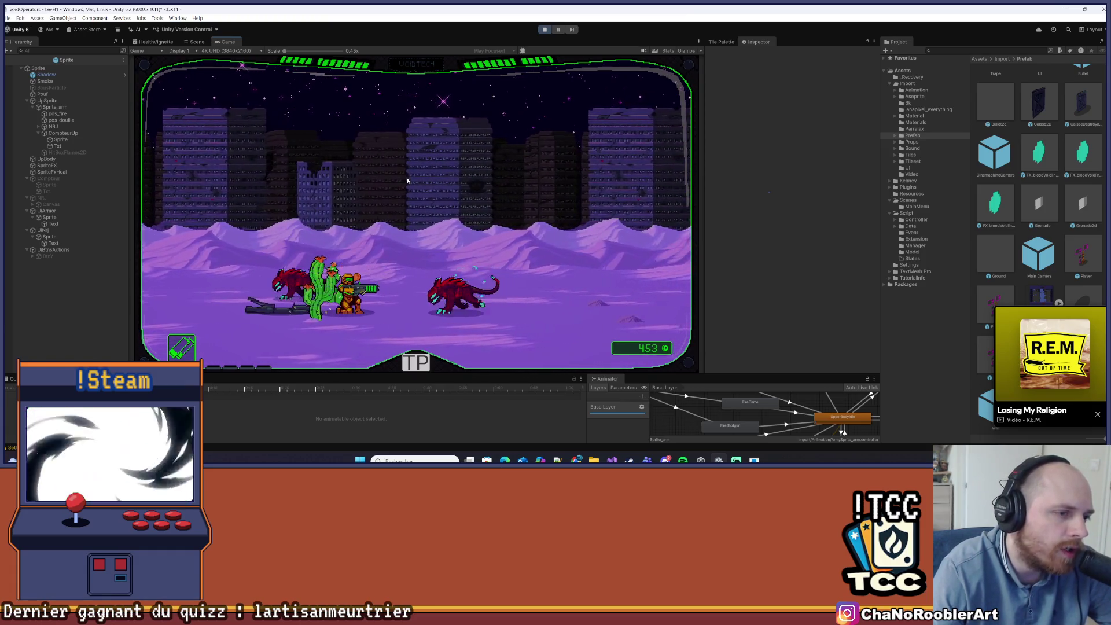
- Shoot the lizard enemies, finishing the flanking pair and retreating left as the score reaches 453
left_click(407, 180)
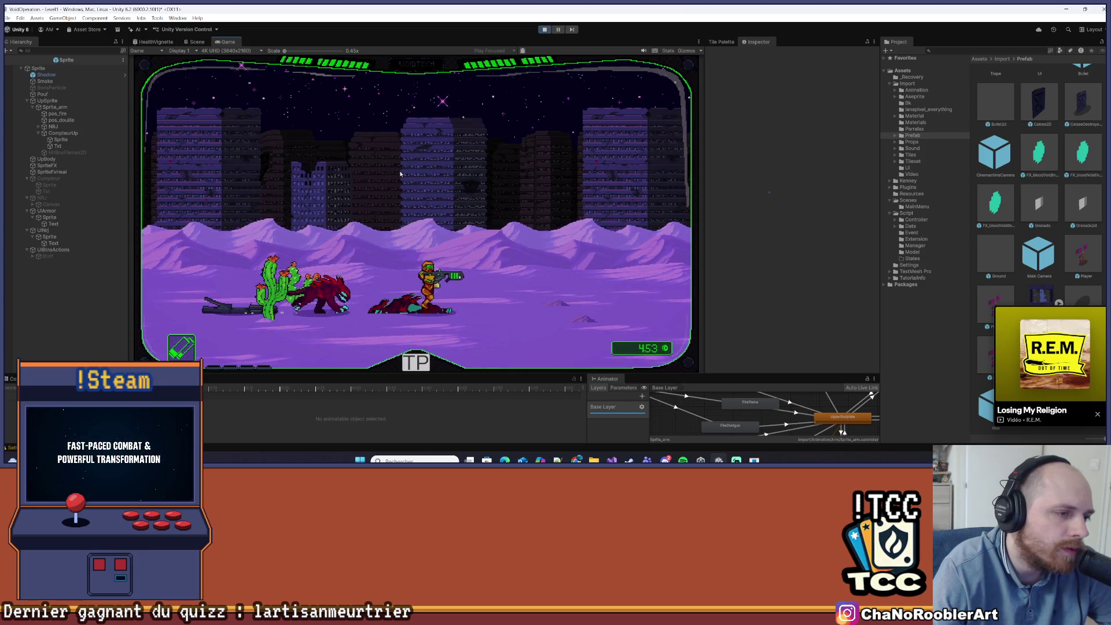
key("a")
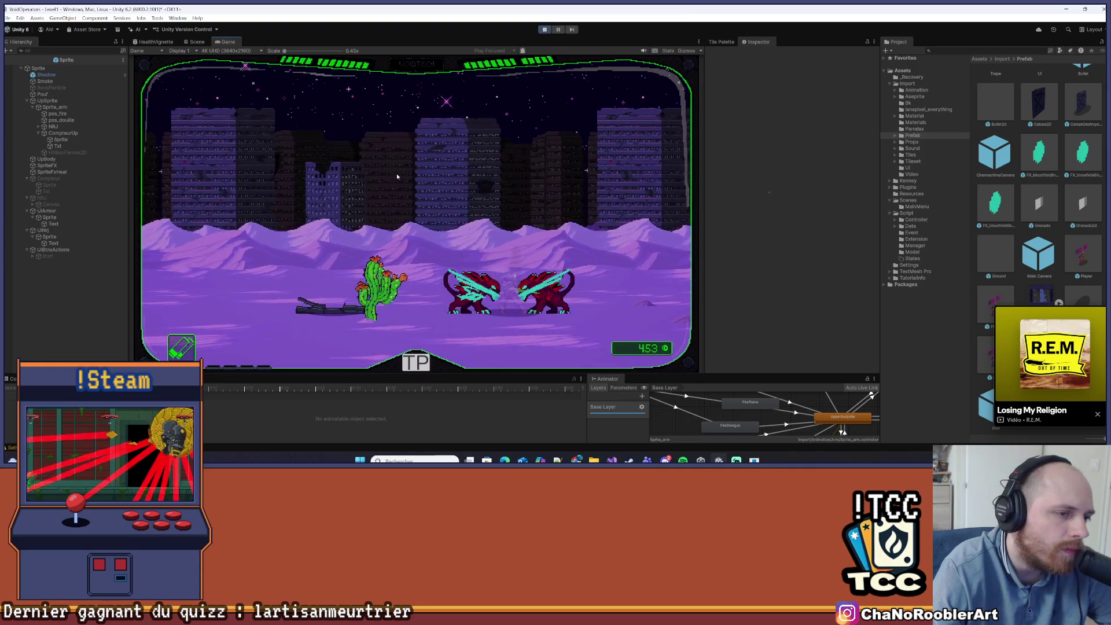
key("d")
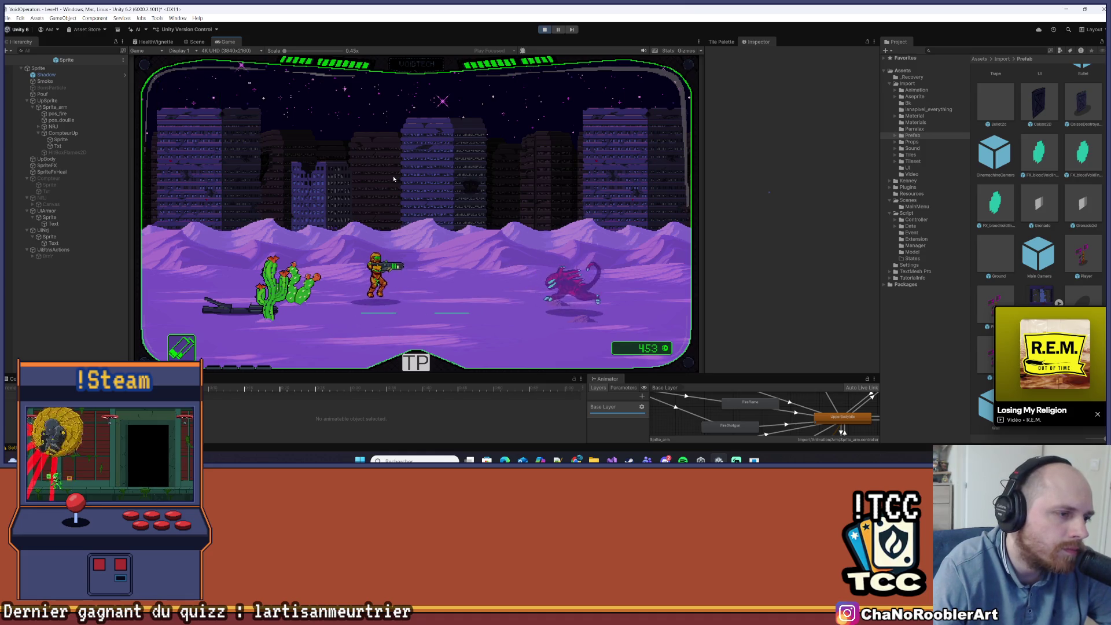
key("a")
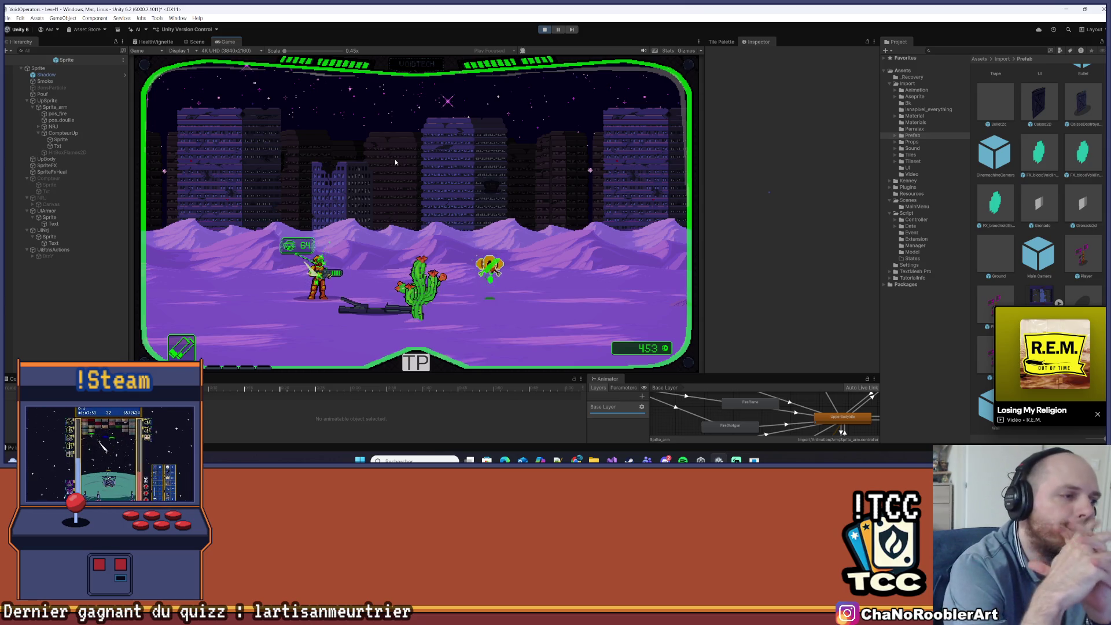
- Walk the player right past the cactus enemies toward the bones ahead
key("d")
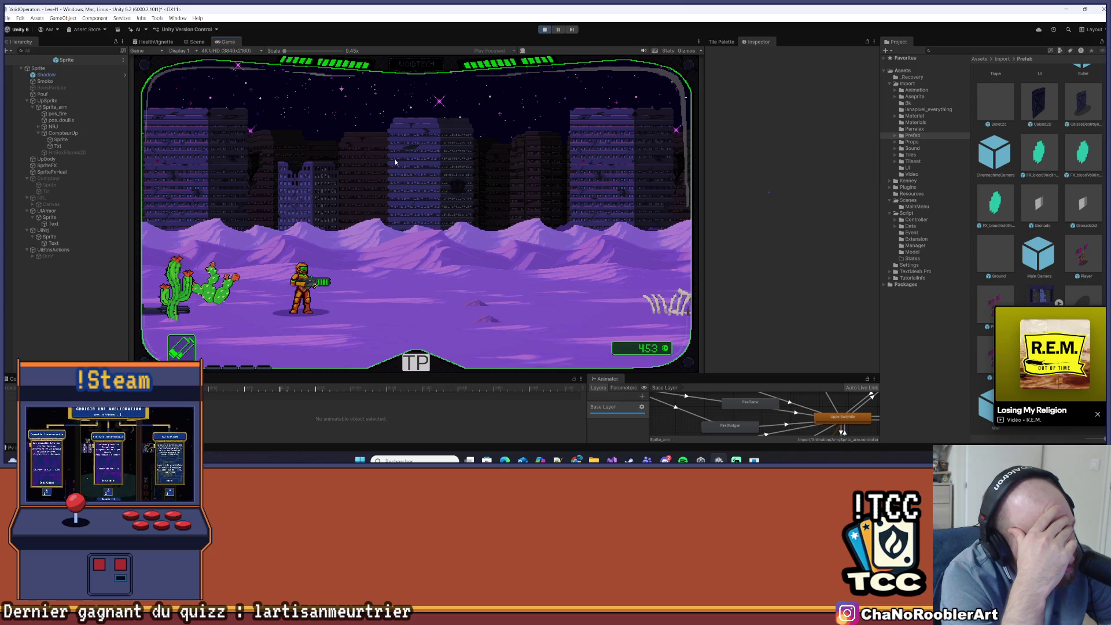
- Run right past the skeletons, firing at enemies and gathering ammo
key("d")
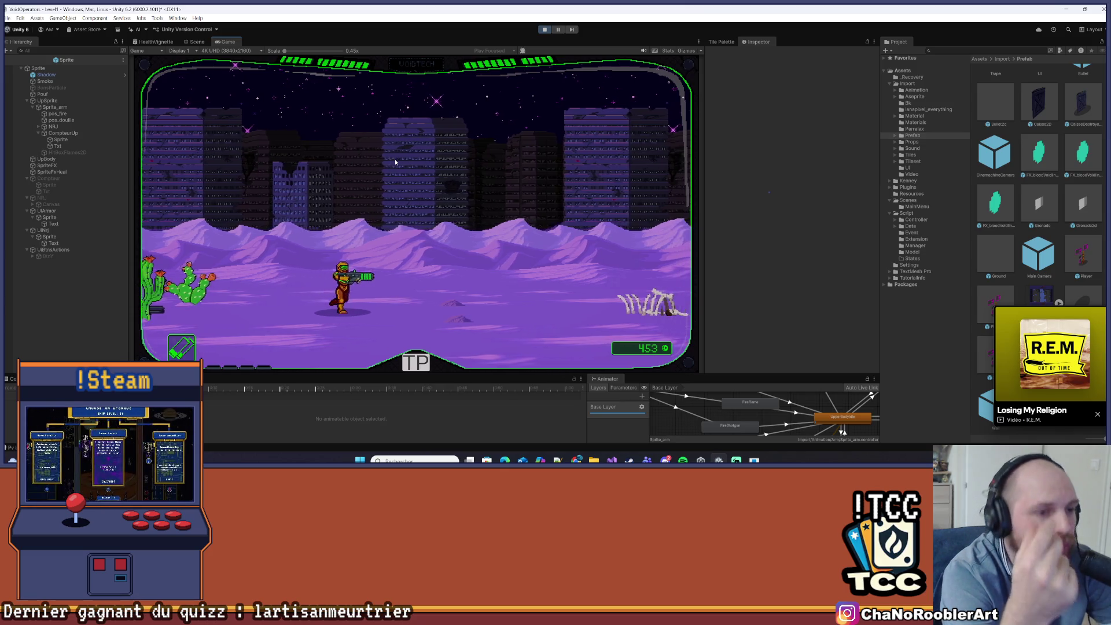
key("d")
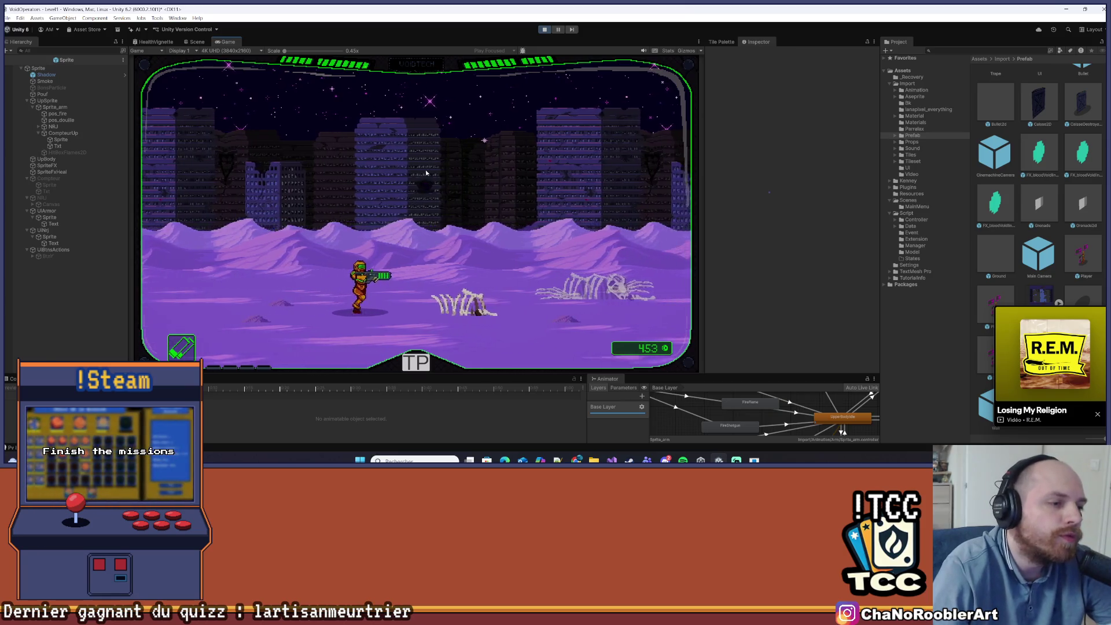
key("d")
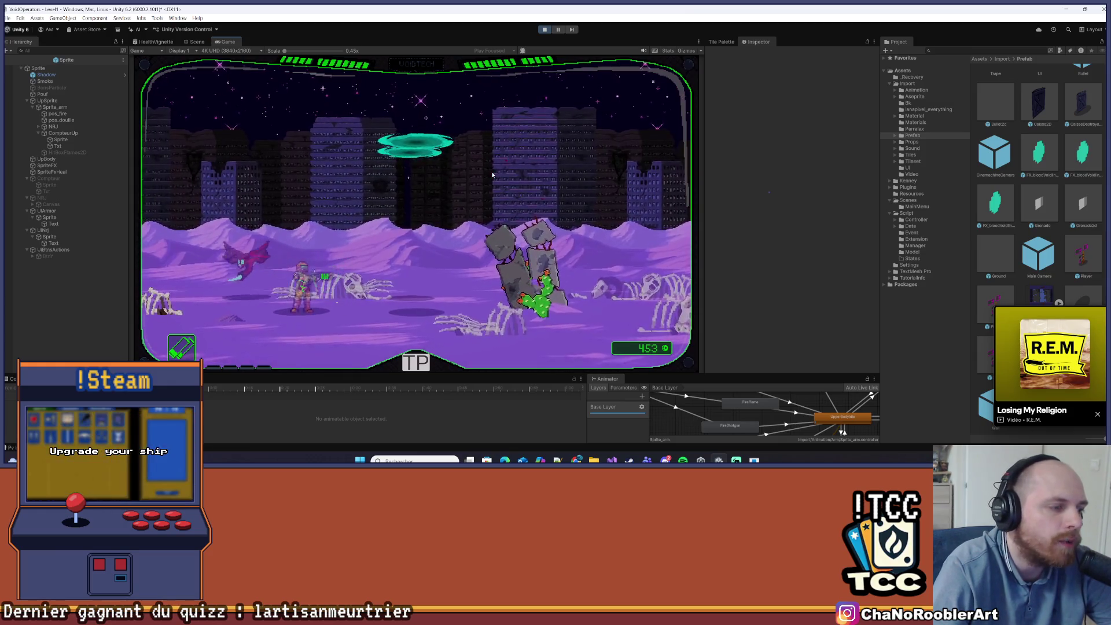
key("d")
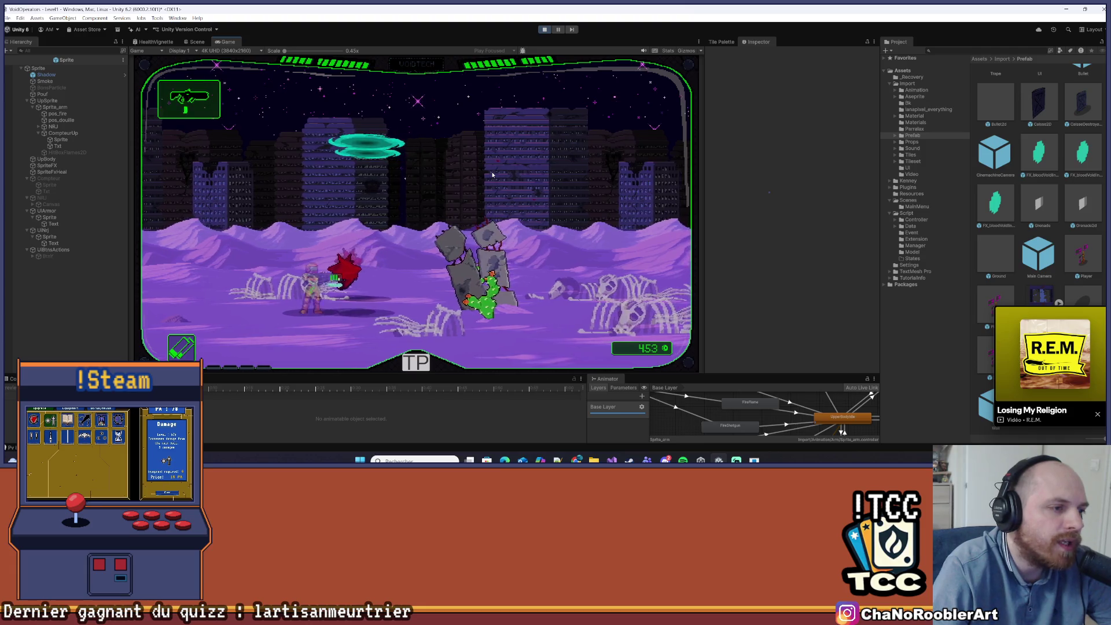
key("d")
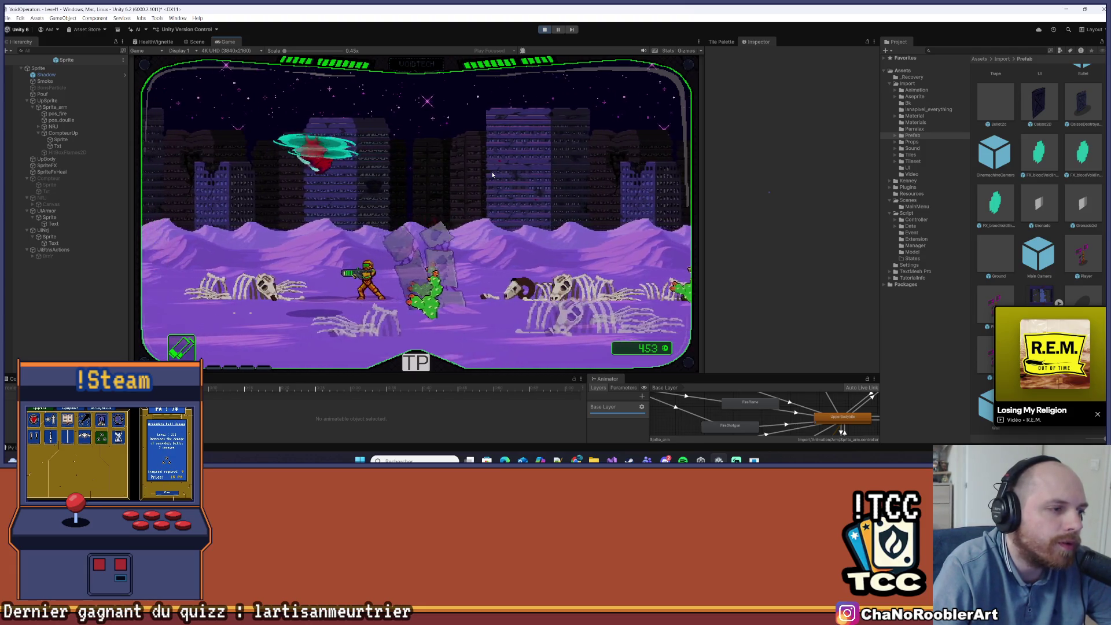
key("d")
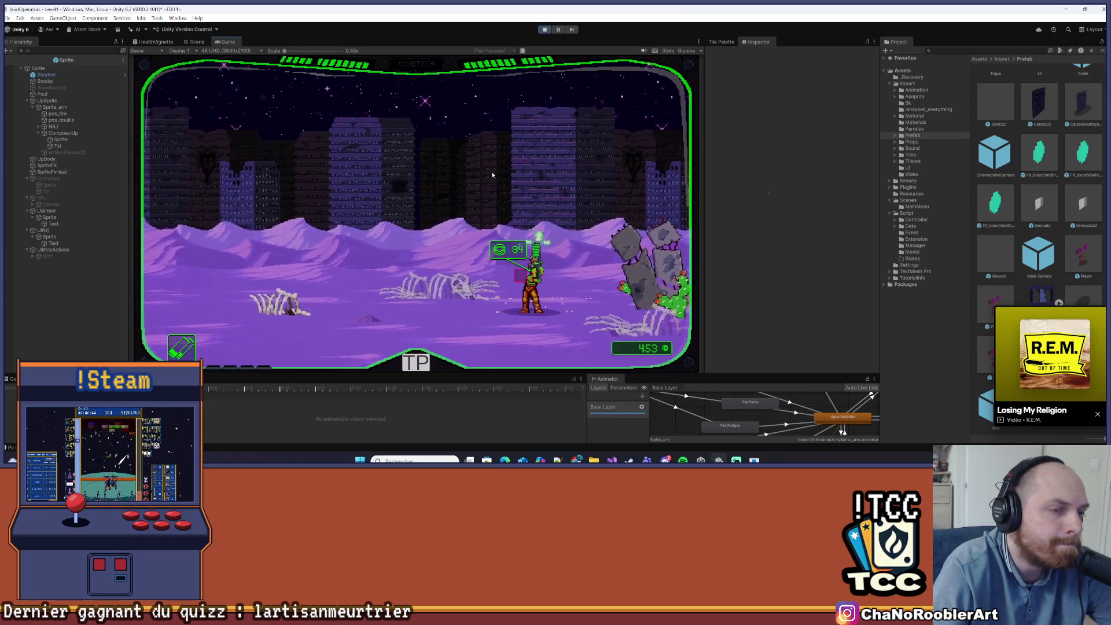
- Move past the rock pillar, then load the 3D - Boss level from the Mission 1 selection
key("d")
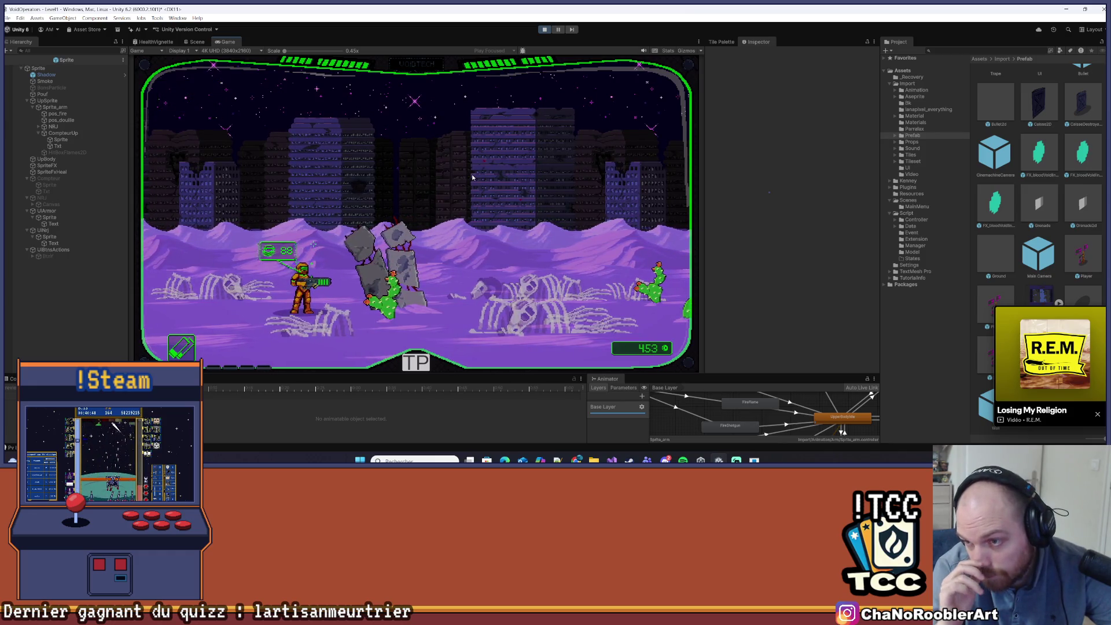
key("d")
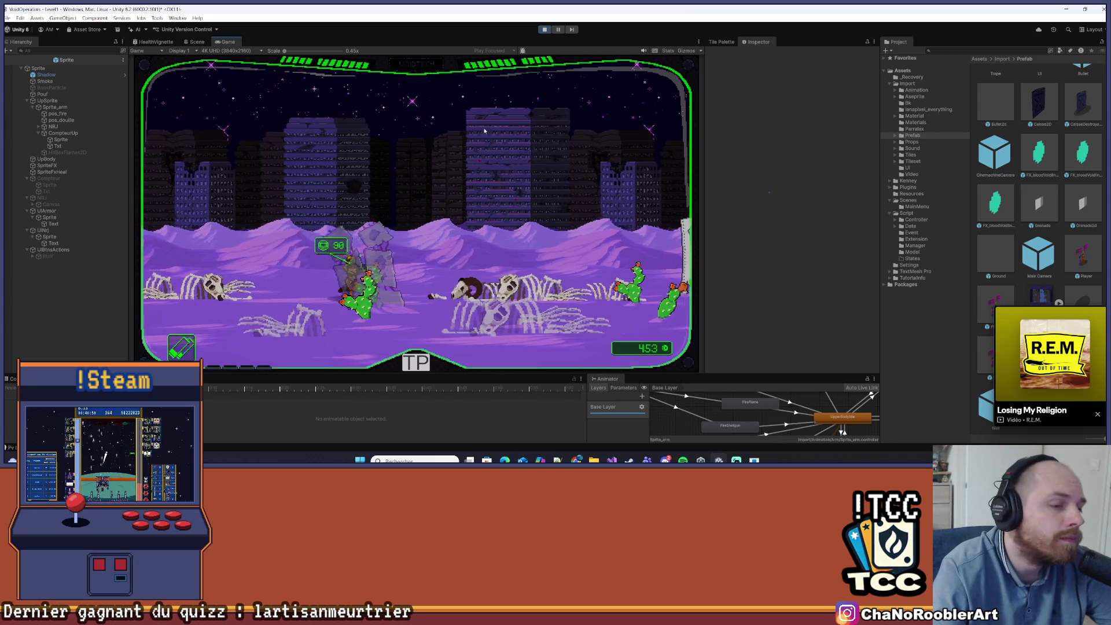
key("Escape")
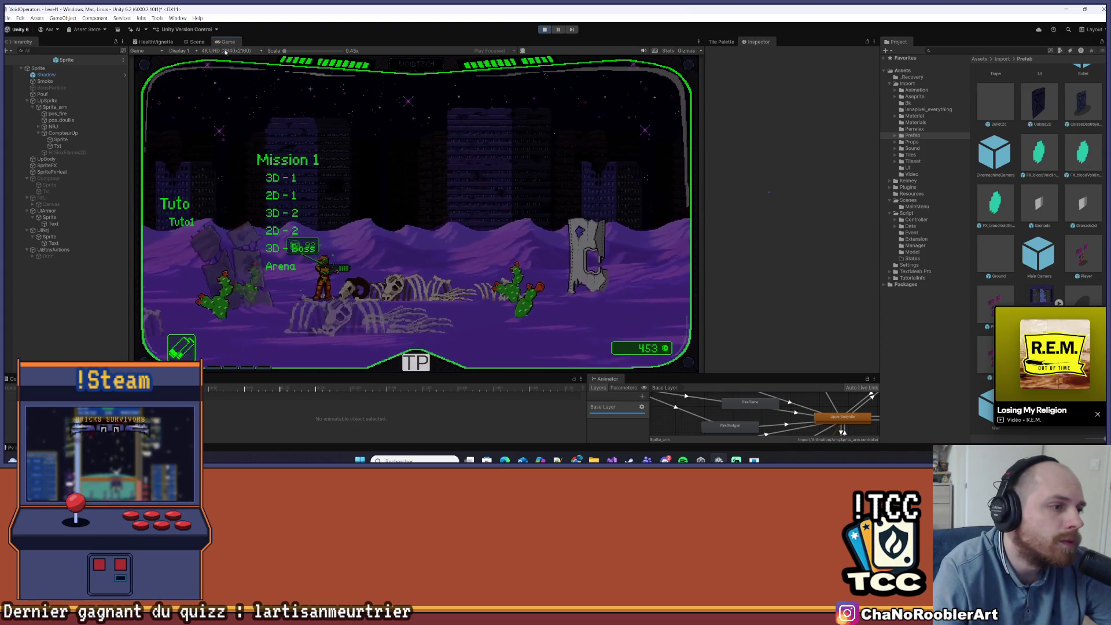
left_click(311, 257)
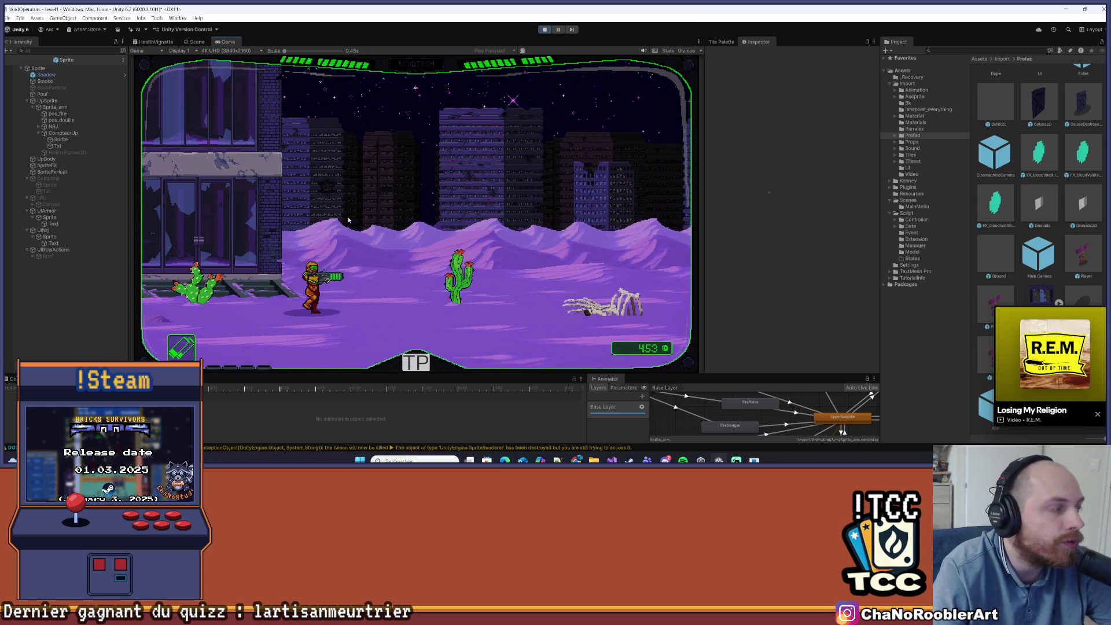
- Advance right and jump to dodge and attack the rising scorpion boss
key("d")
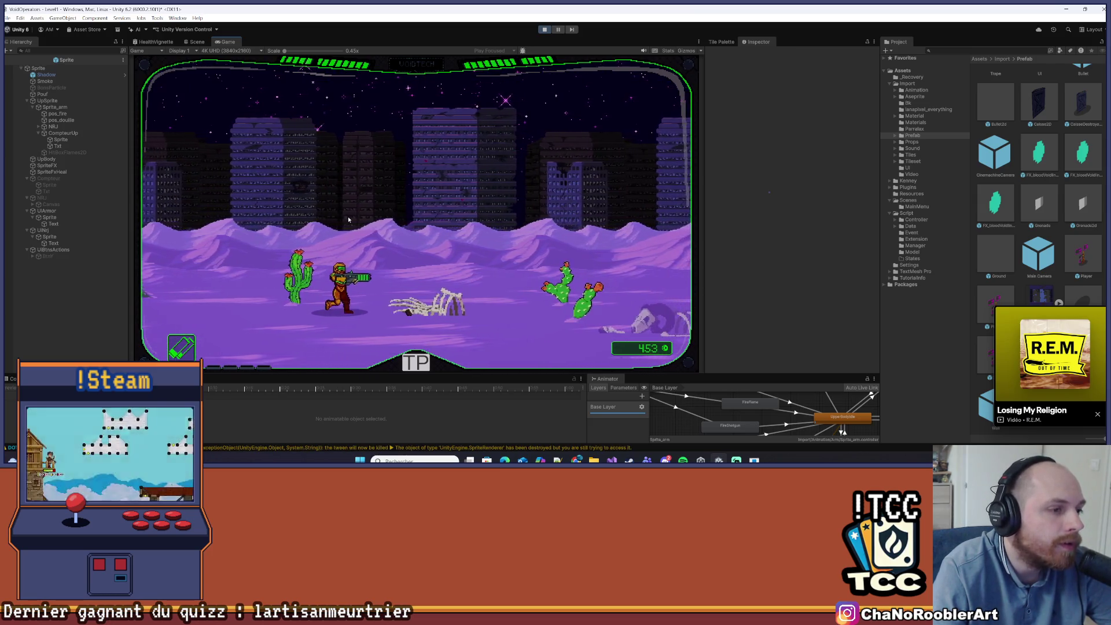
key("space")
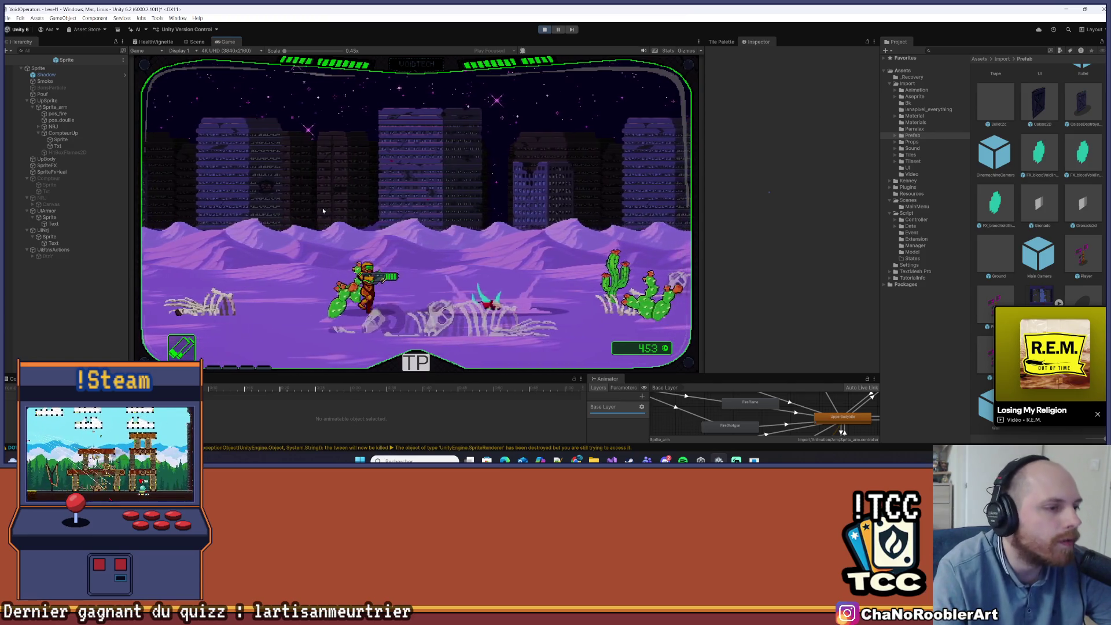
key("a")
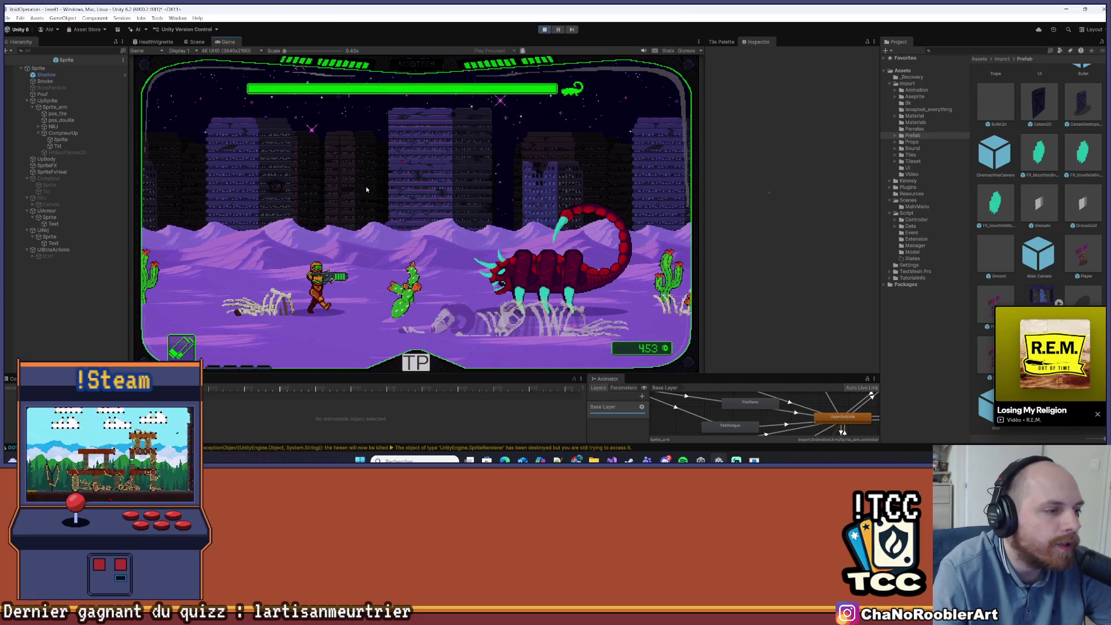
key("space")
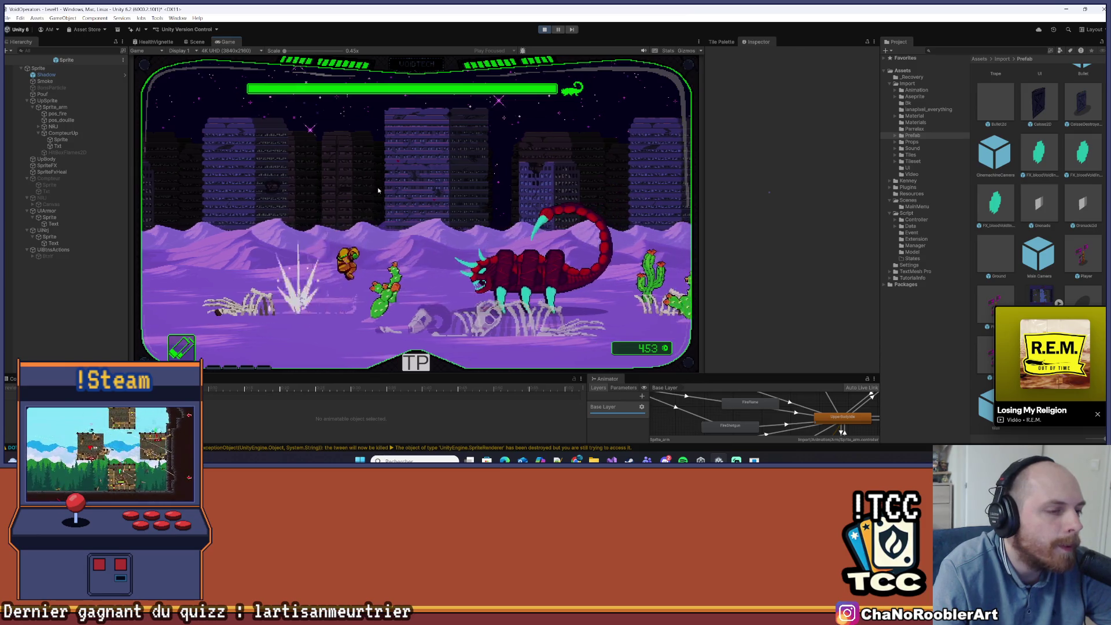
key("a")
key("a")
key("space")
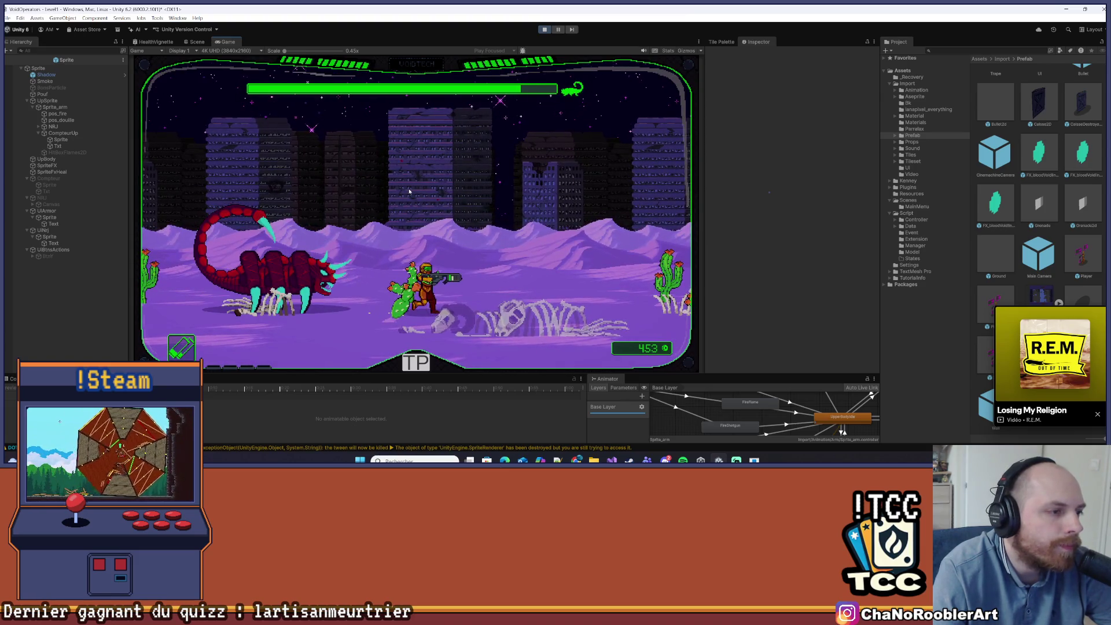
key("d")
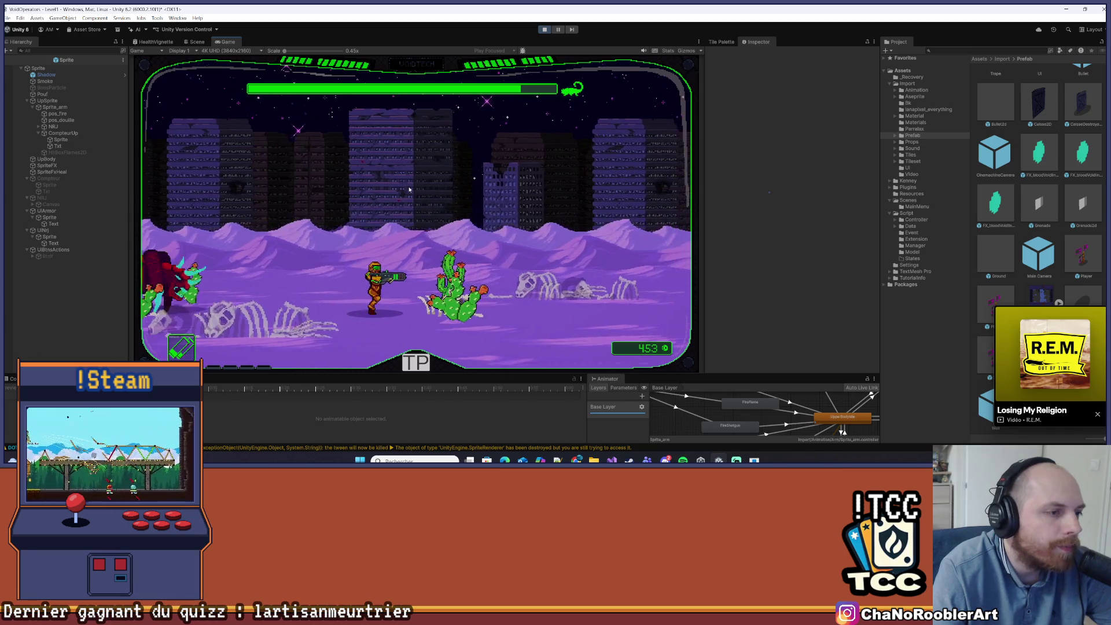
key("d")
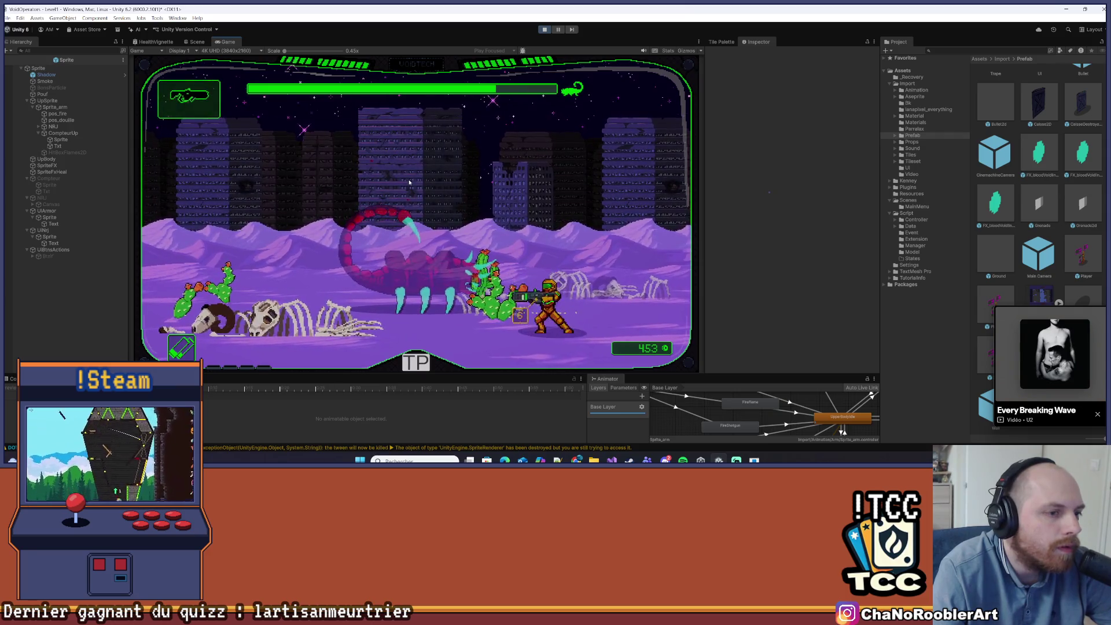
- Run past the scorpion boss shooting it, hit a cactus enemy, then dash to its other side
key("a")
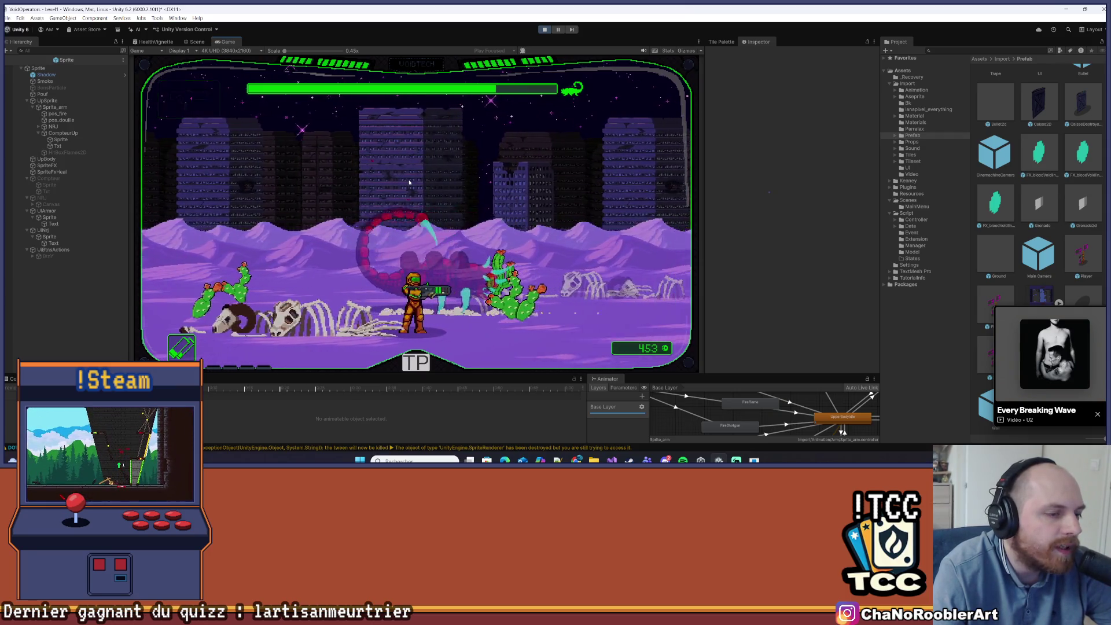
key("a")
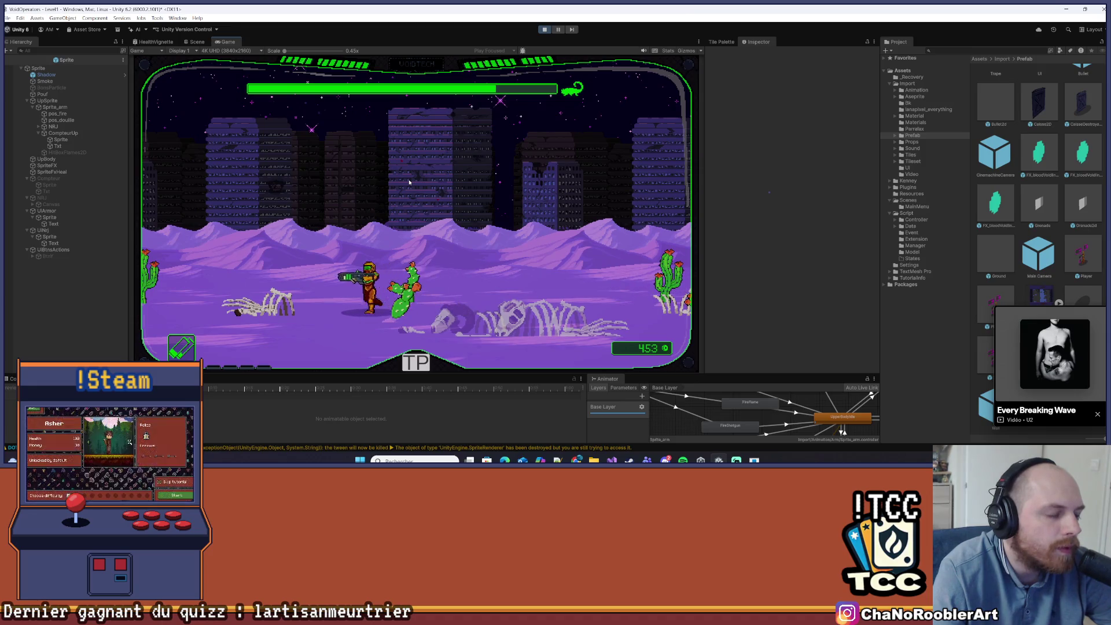
key("d")
key("a")
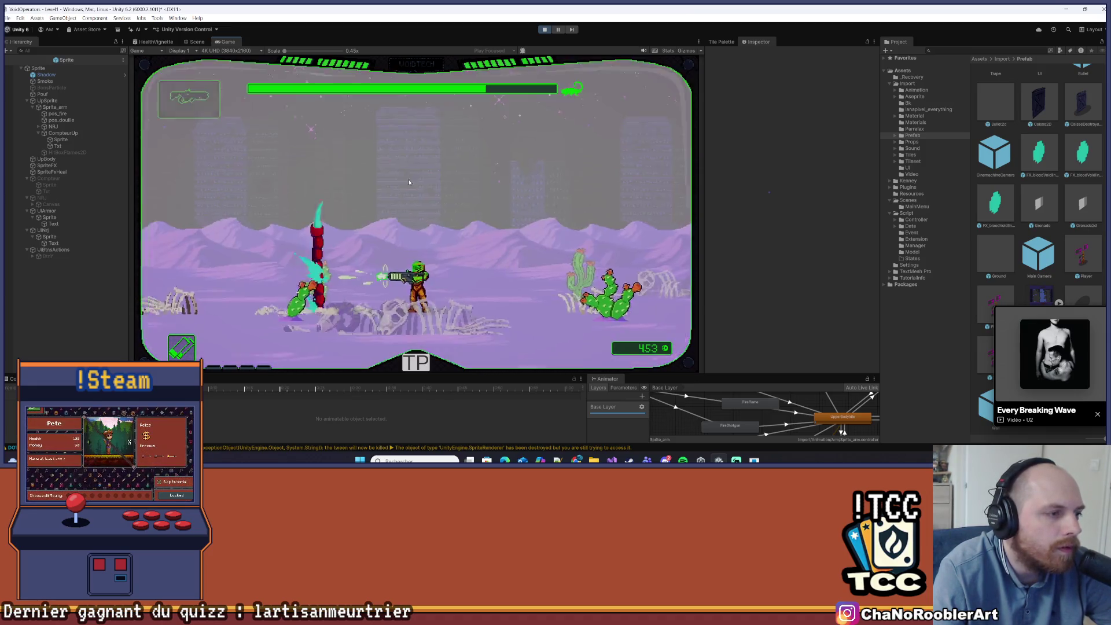
key("d")
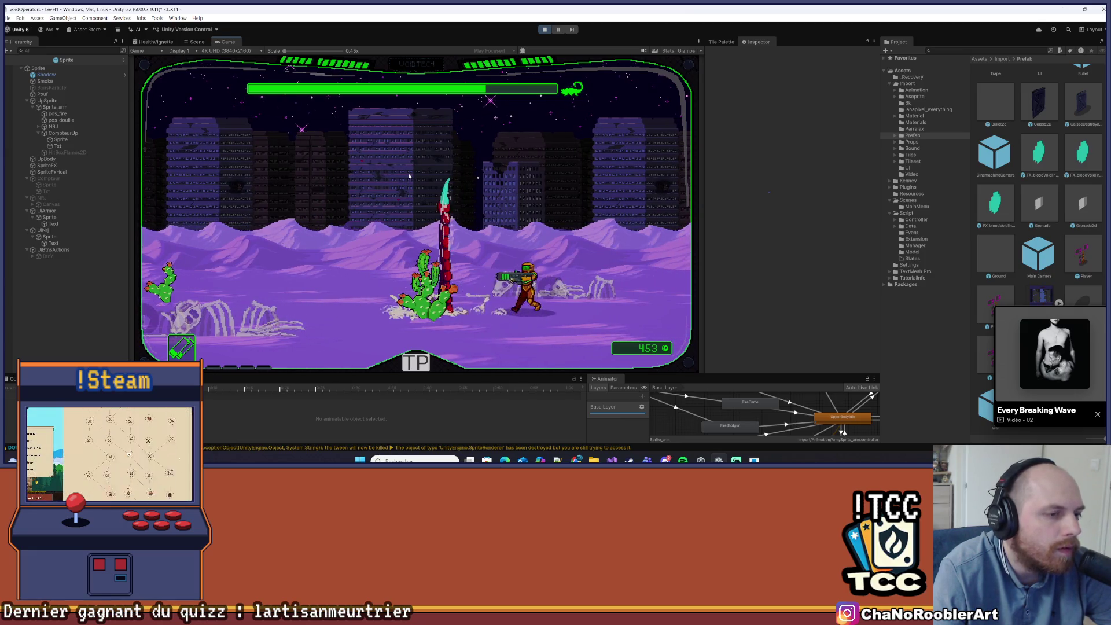
key("a")
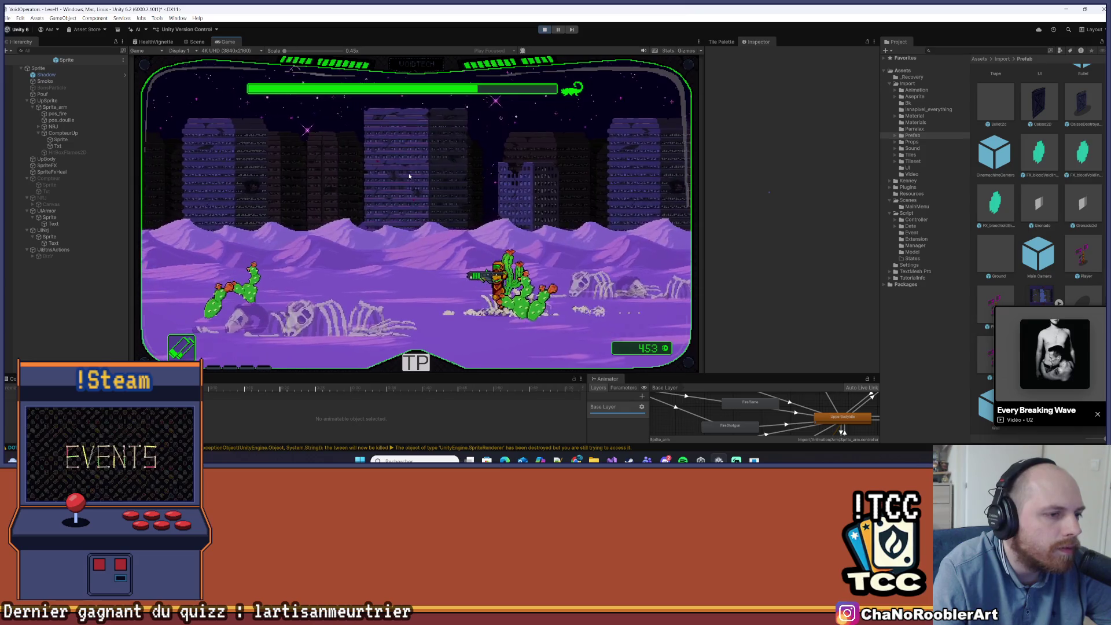
key("a")
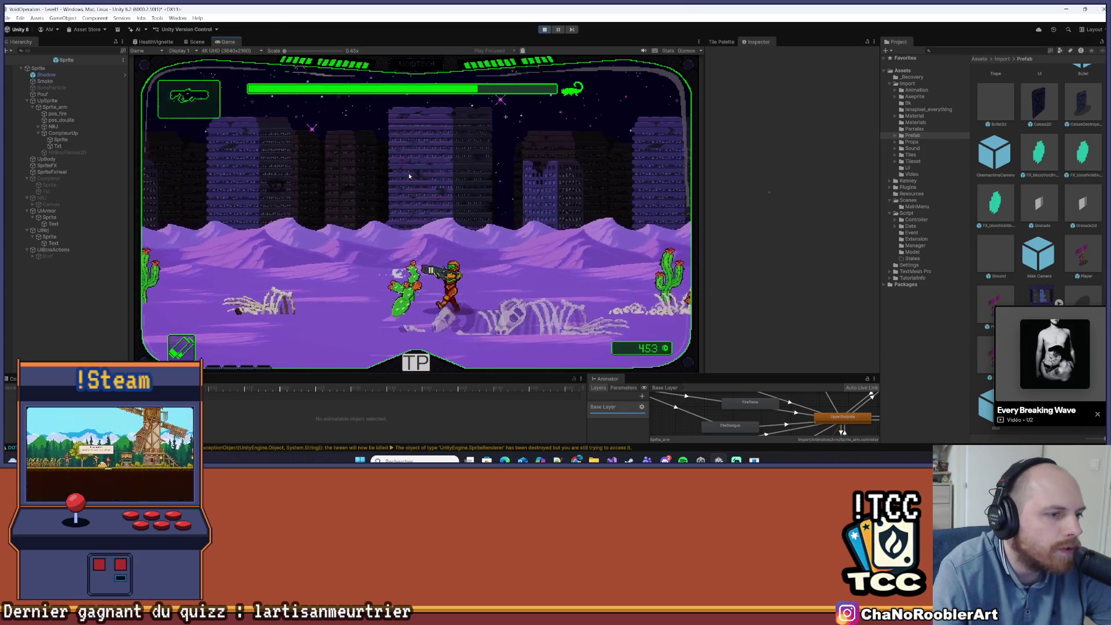
key("a")
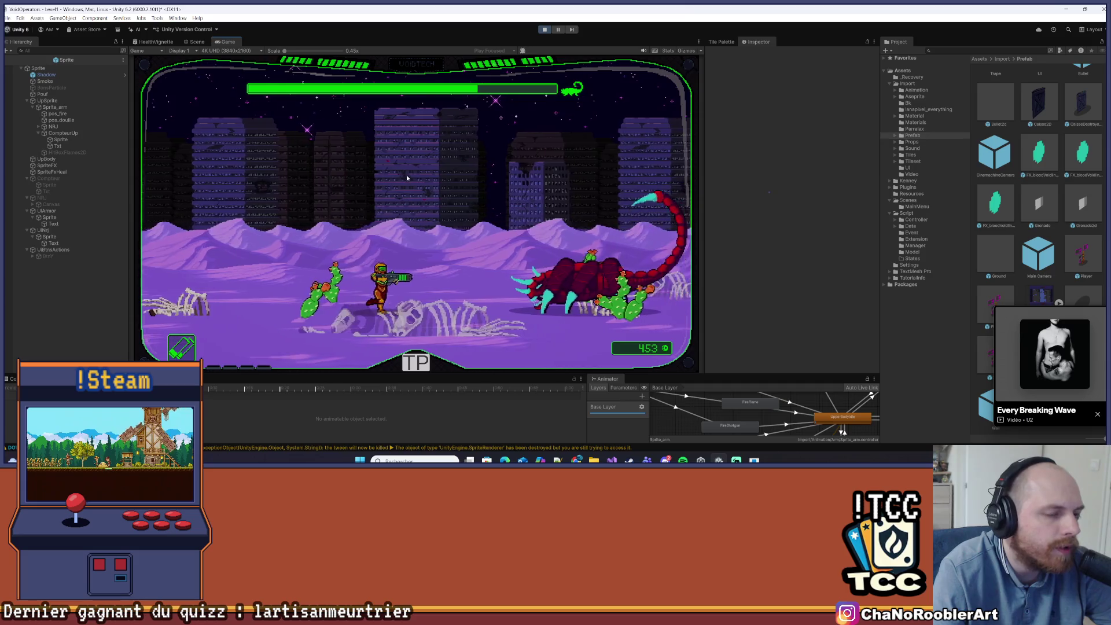
key("d")
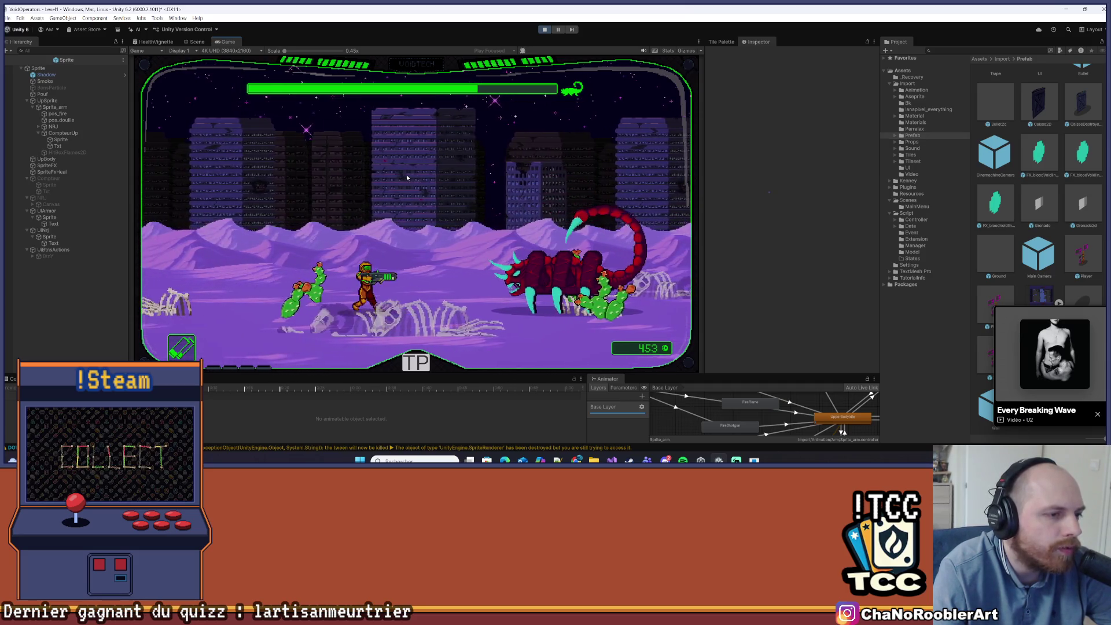
- Fire at the scorpion boss, then walk right away and back toward it
left_click(406, 175)
key("a")
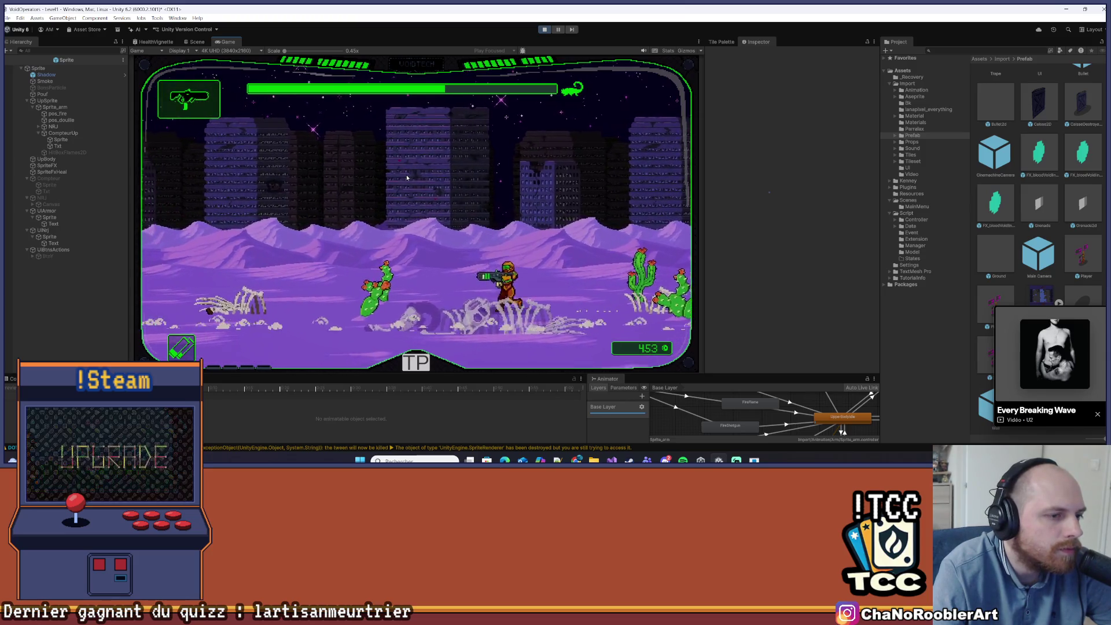
key("a")
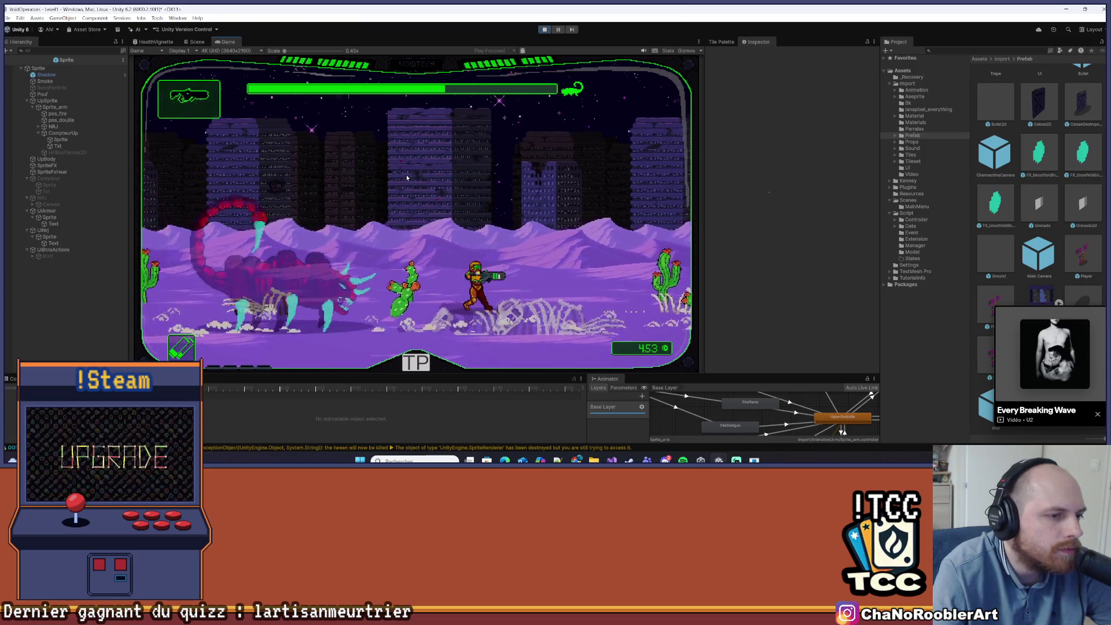
key("d")
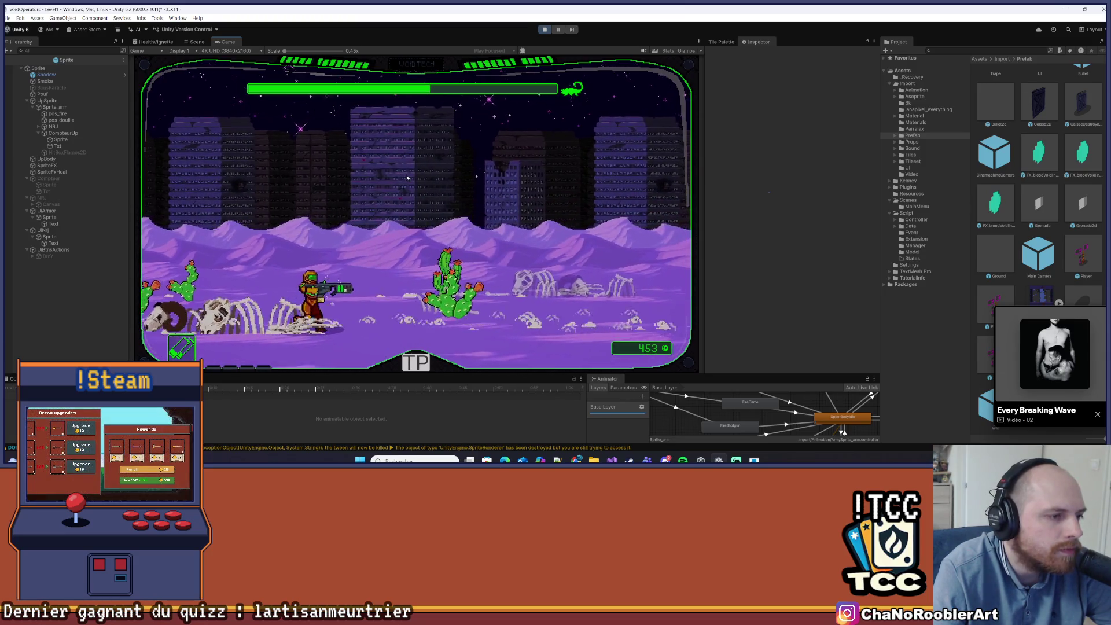
key("d")
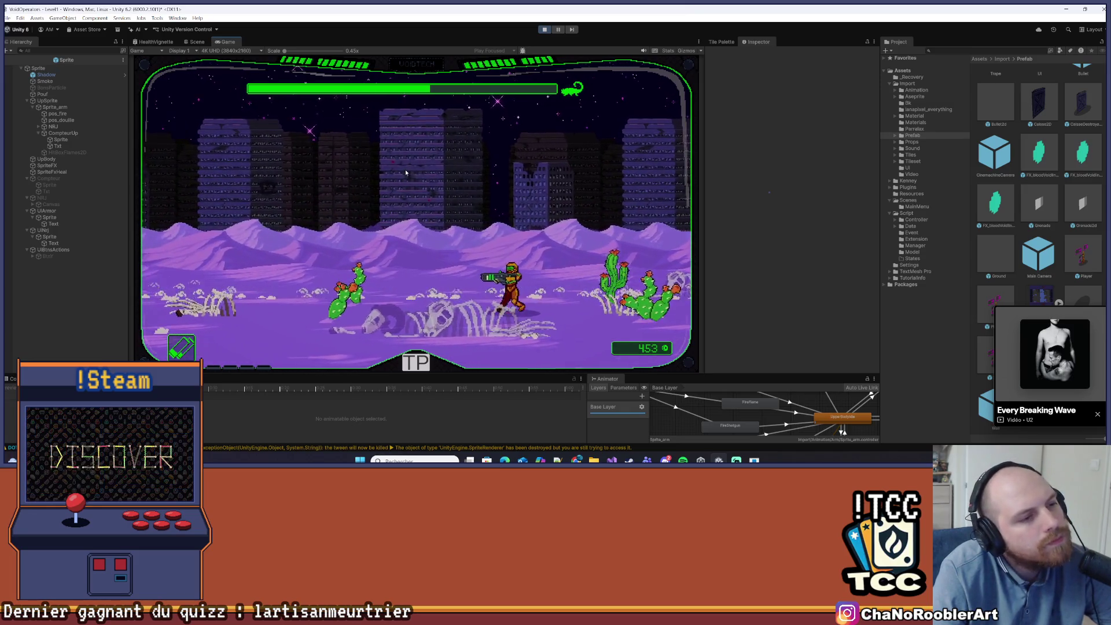
key("d")
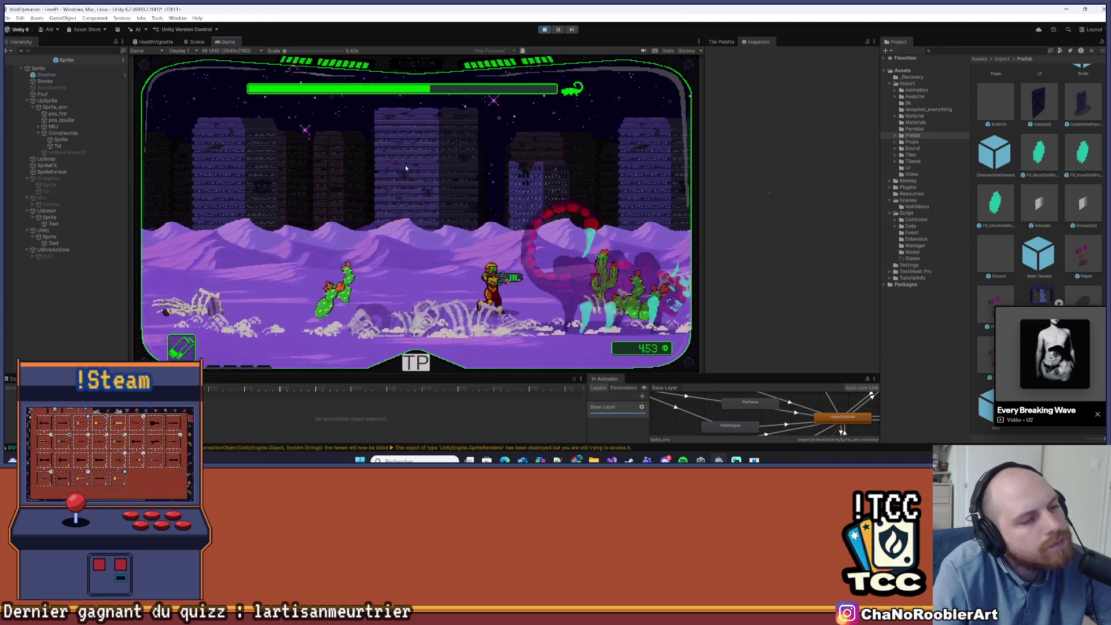
key("d")
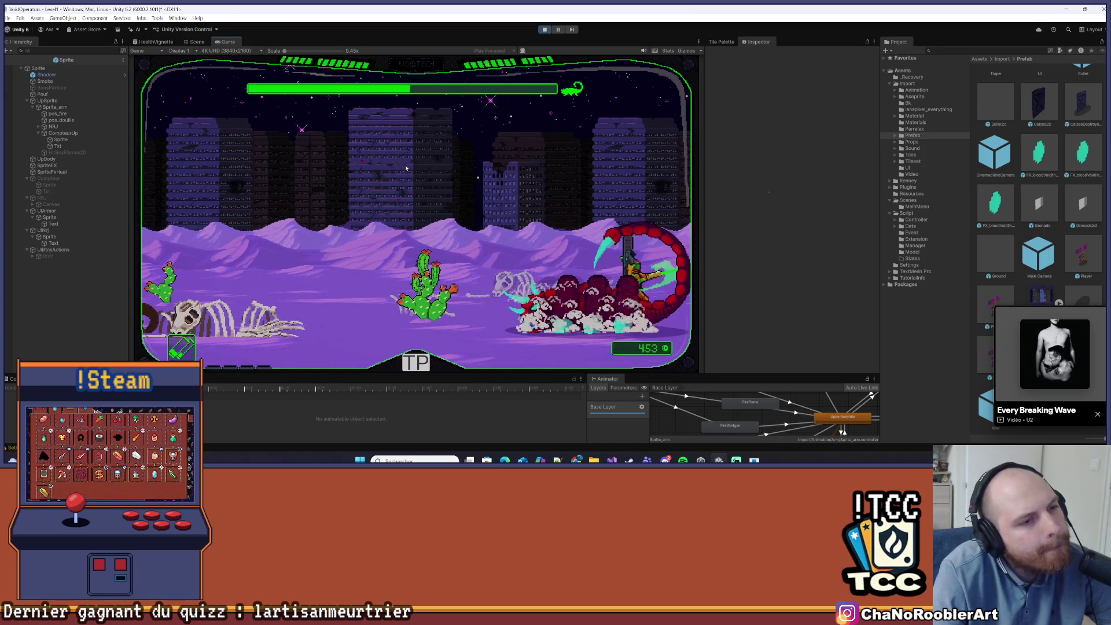
- Move left, jump past the cactus enemy twice, then advance right into the scorpion fight
key("a")
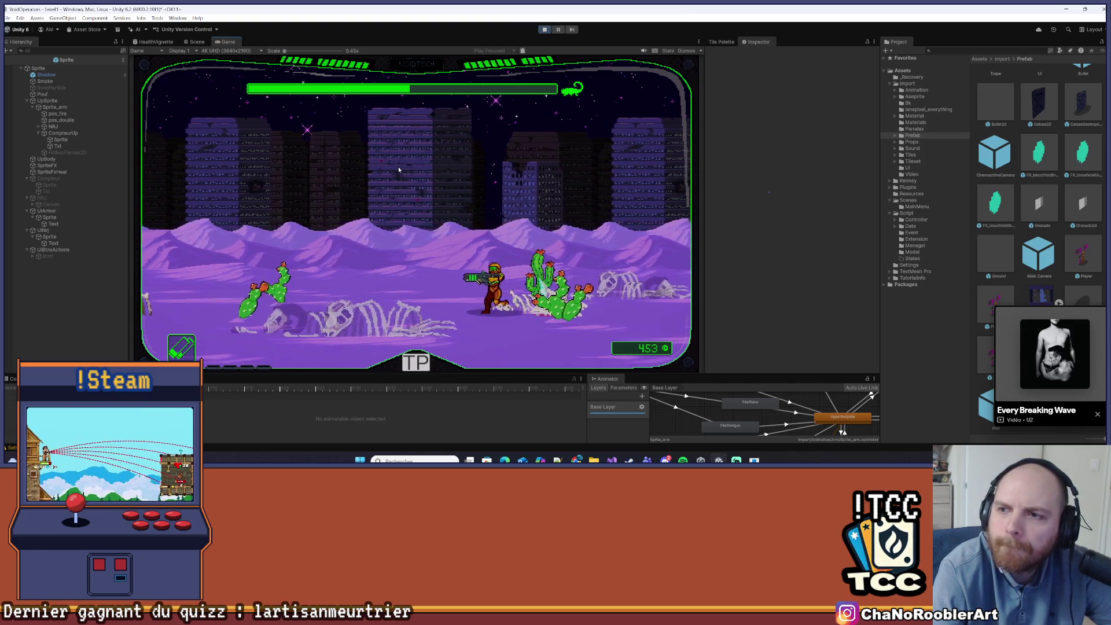
key("a")
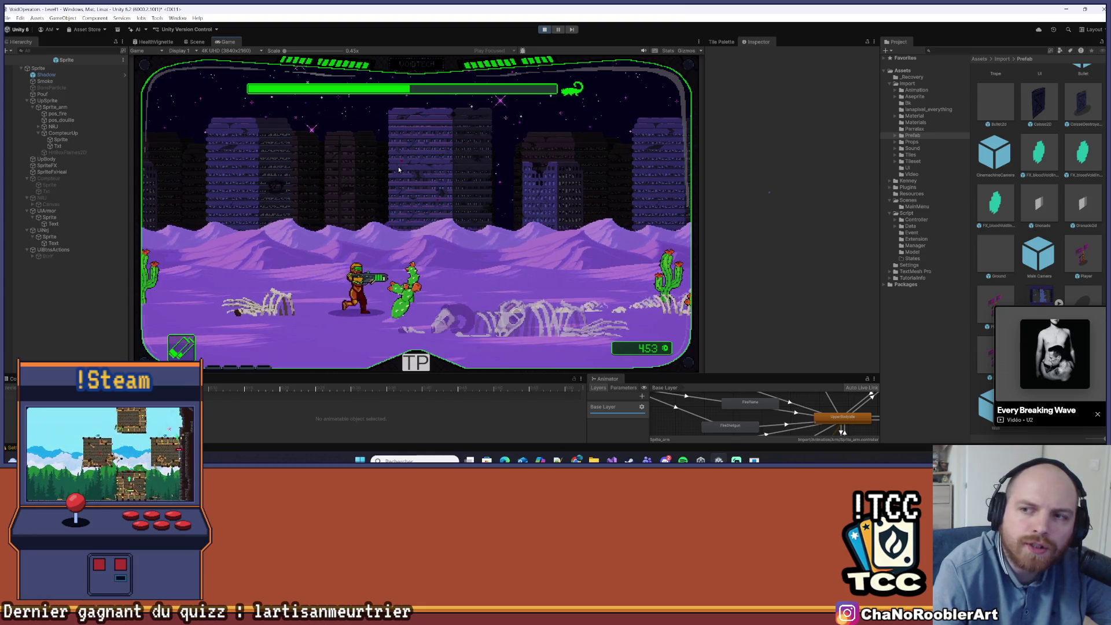
key("d")
key("a")
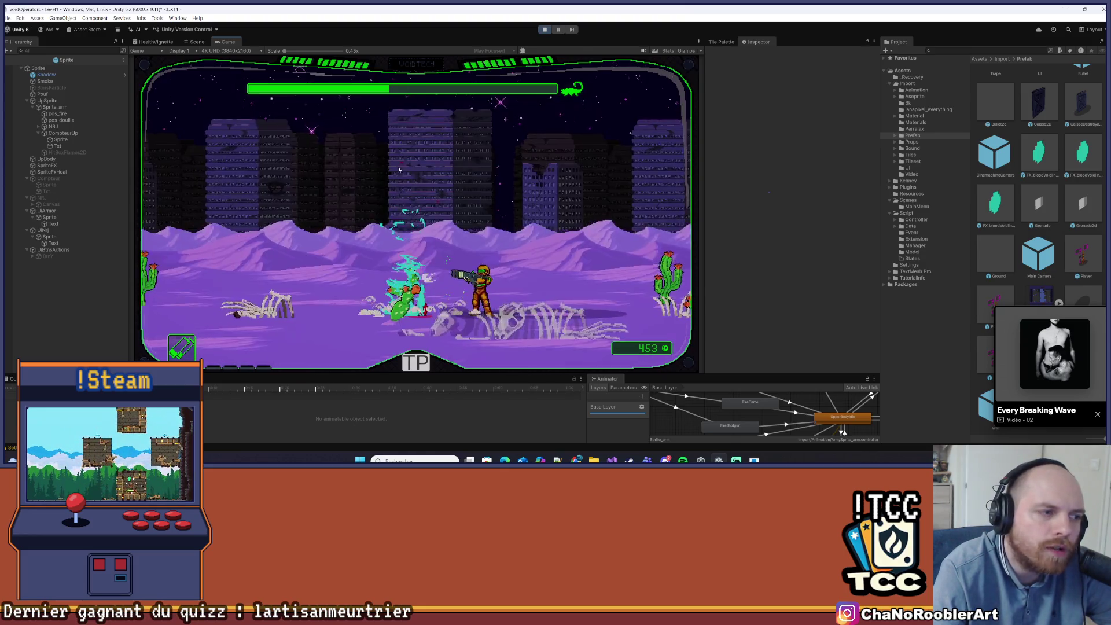
key("d")
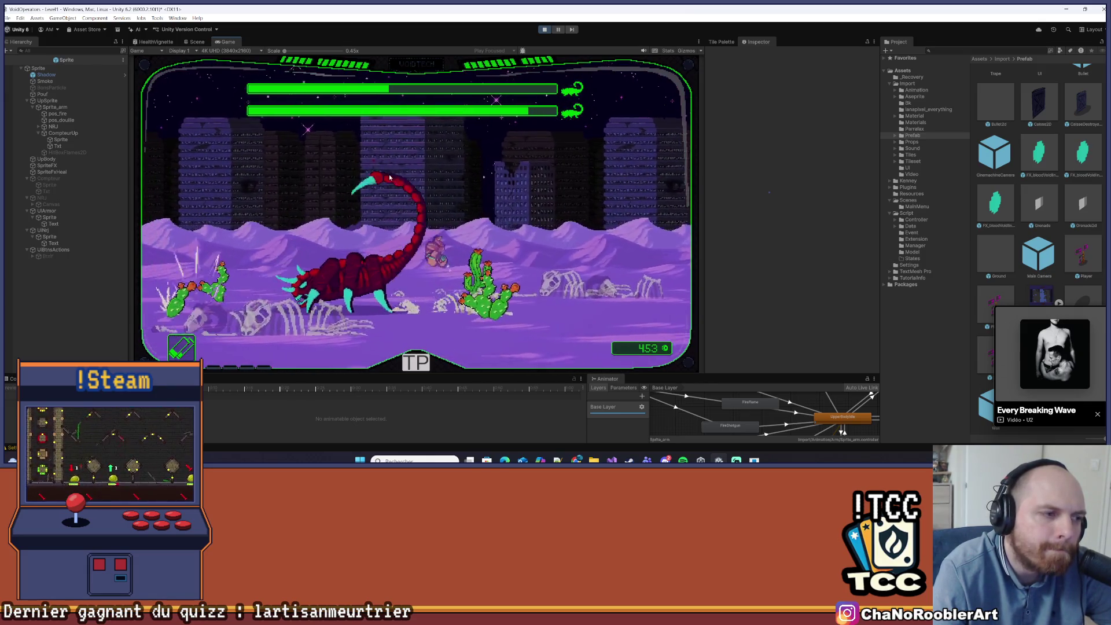
- Shoot the charging scorpion boss while moving left and right past the cactus
key("d")
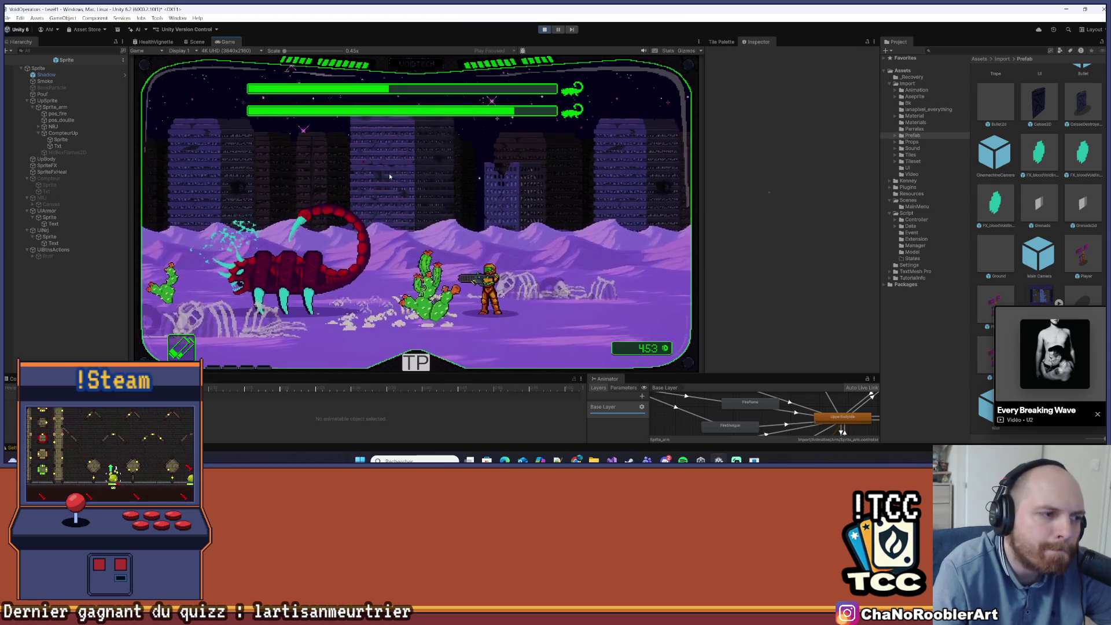
key("a")
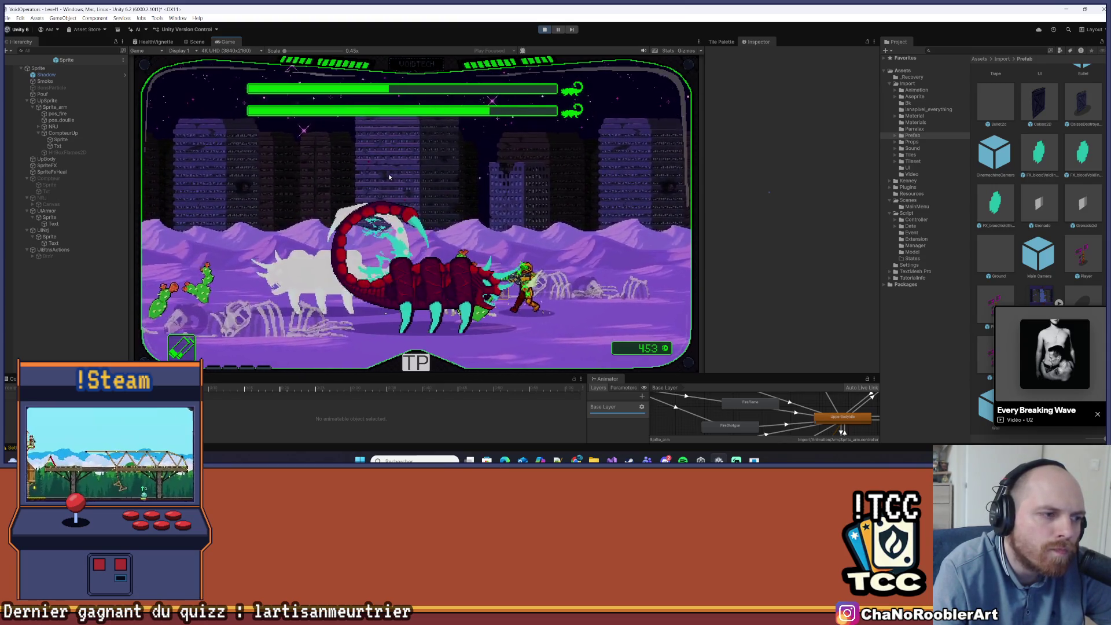
key("a")
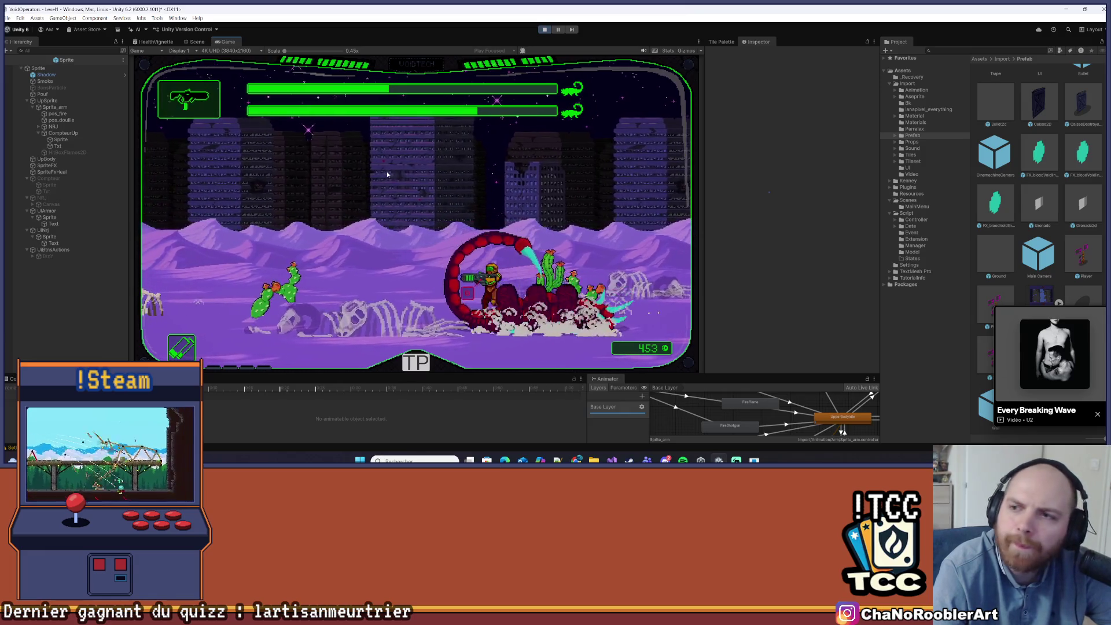
key("a")
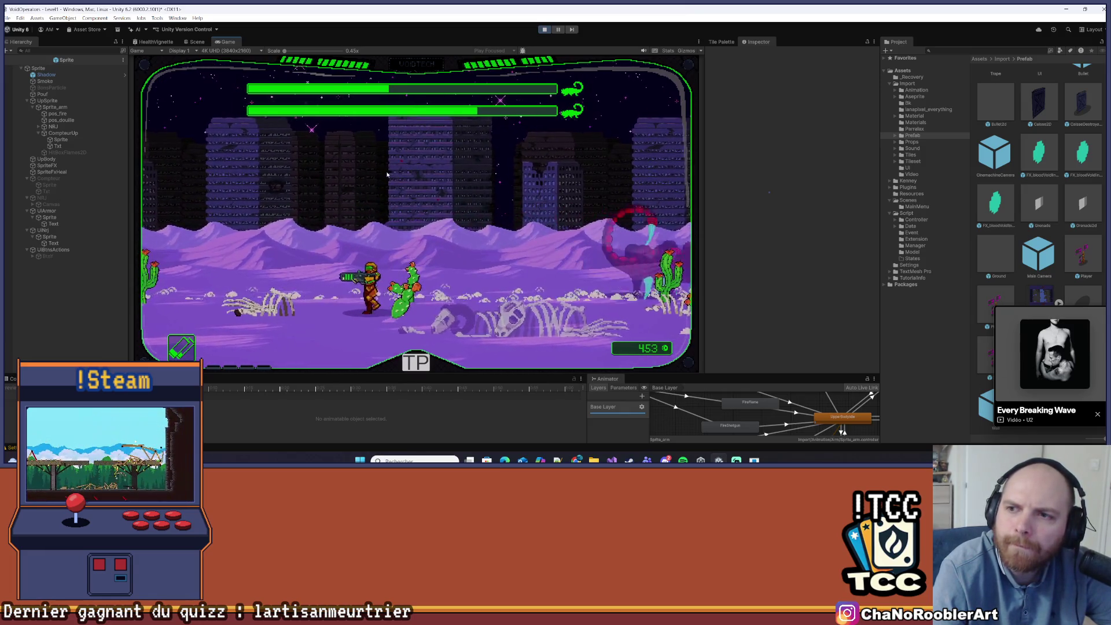
key("d")
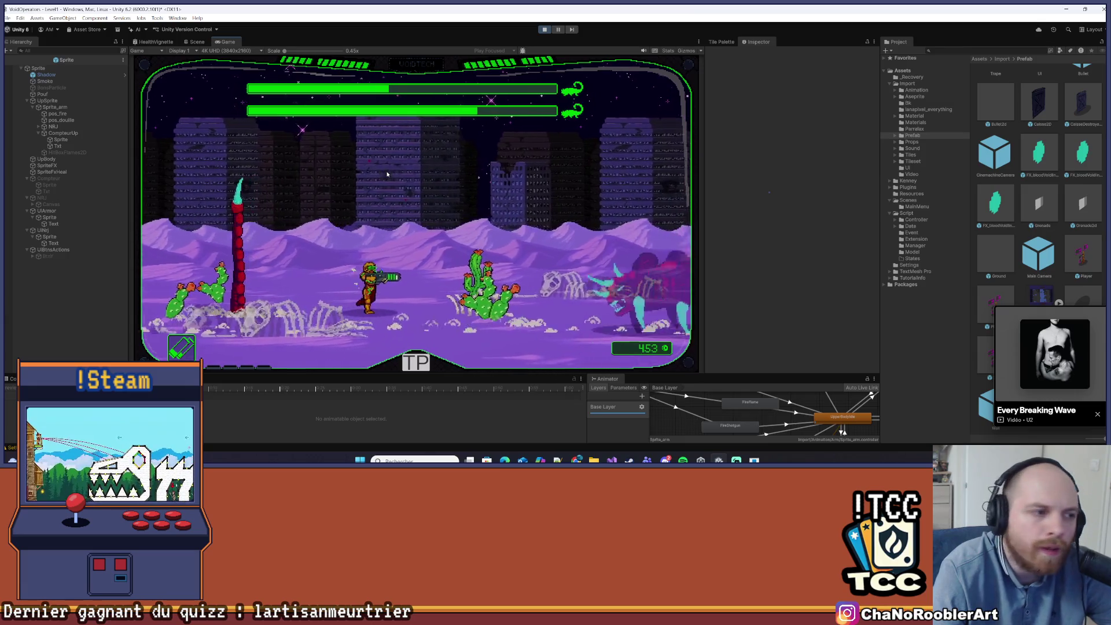
key("d")
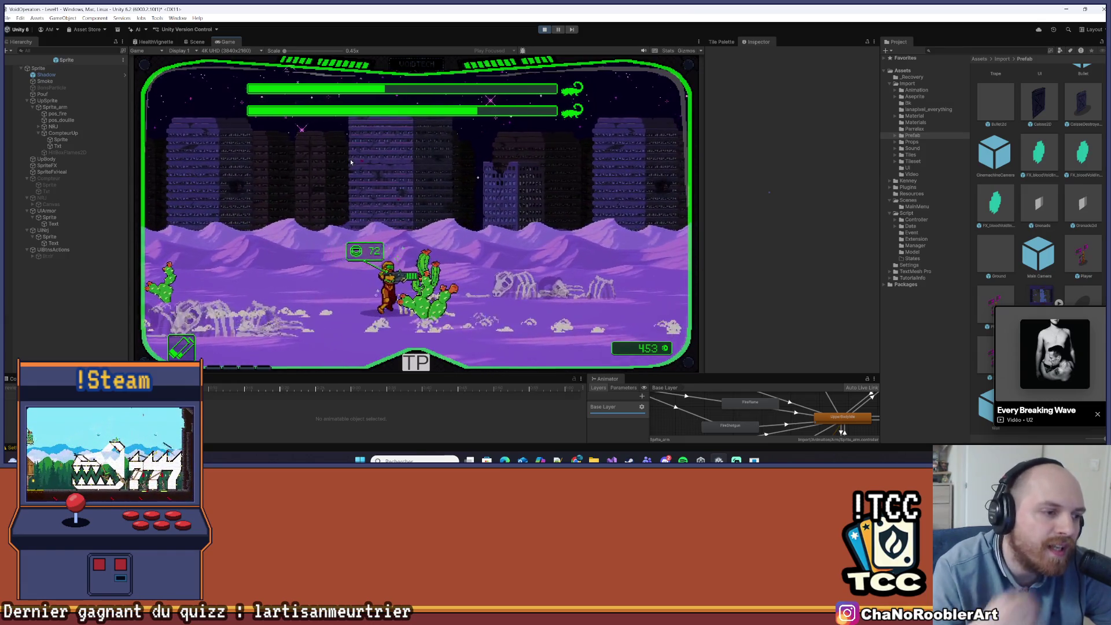
key("d")
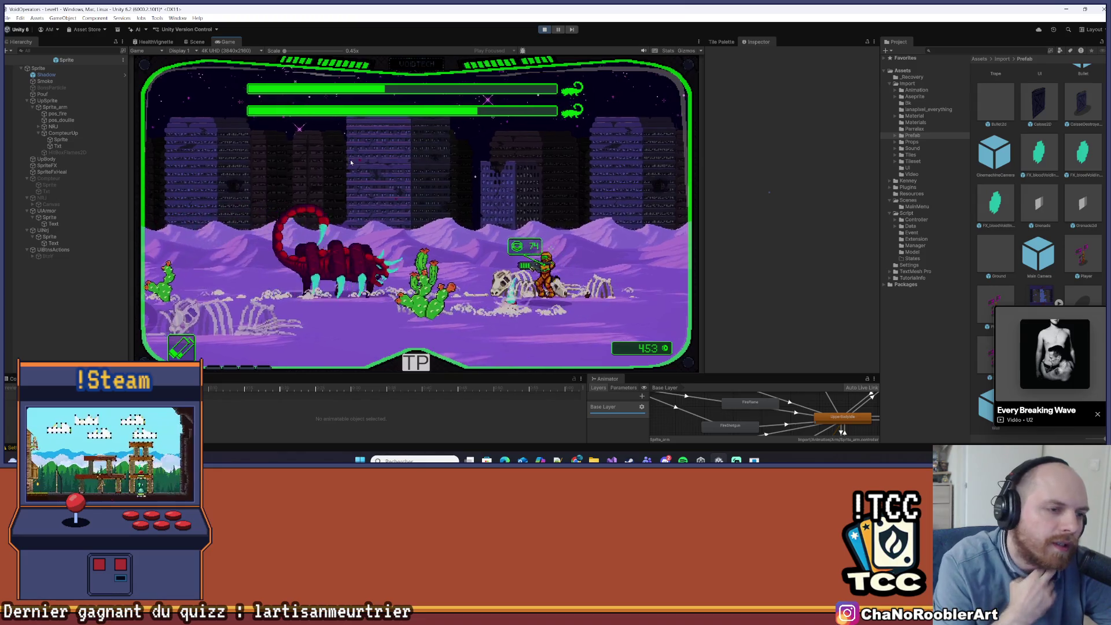
key("d")
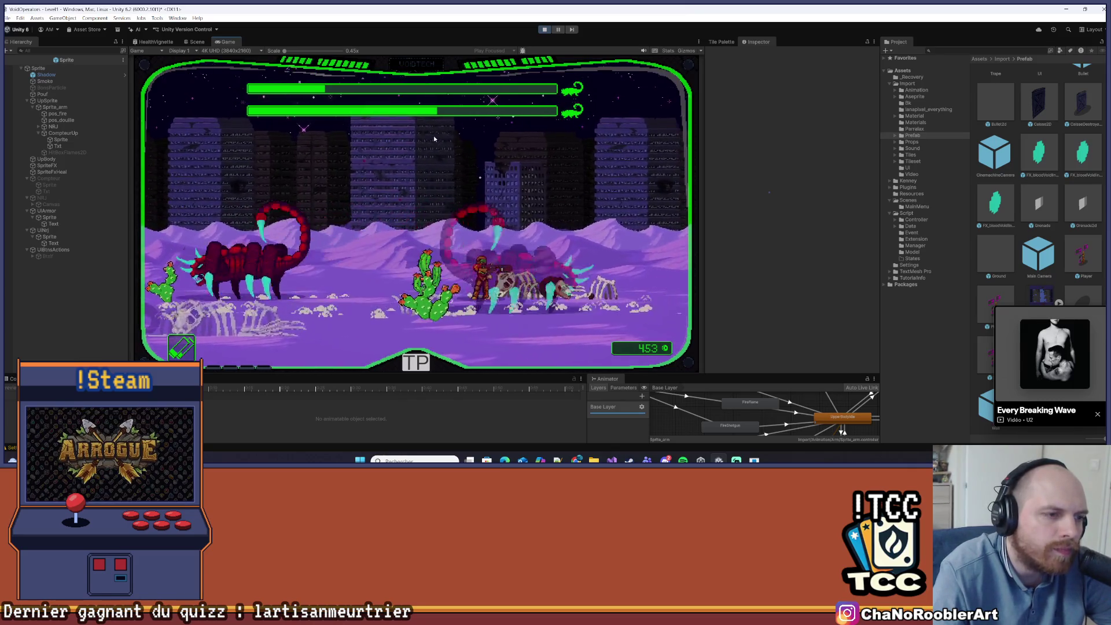
- Retreat left from both scorpions, then fight back right onto the boss as the HUD turns red
key("a")
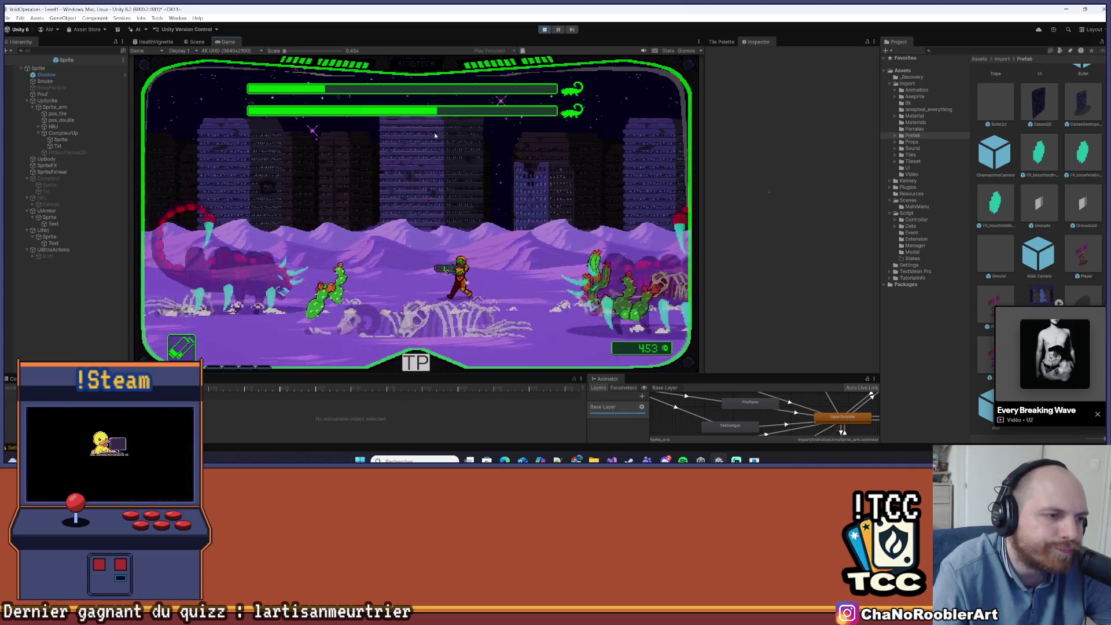
key("a")
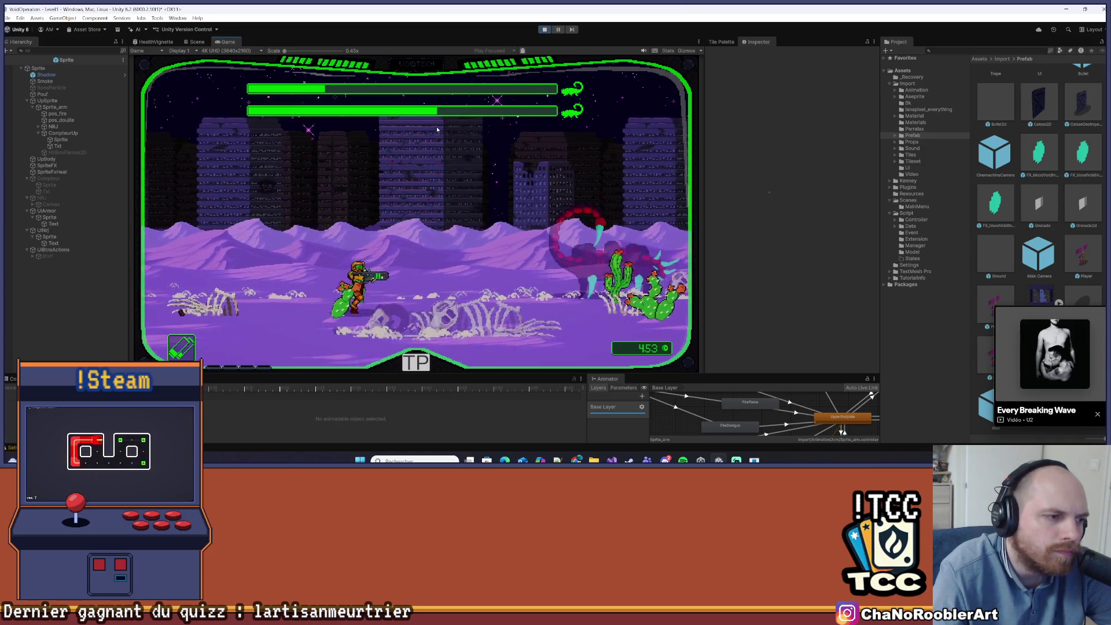
key("d")
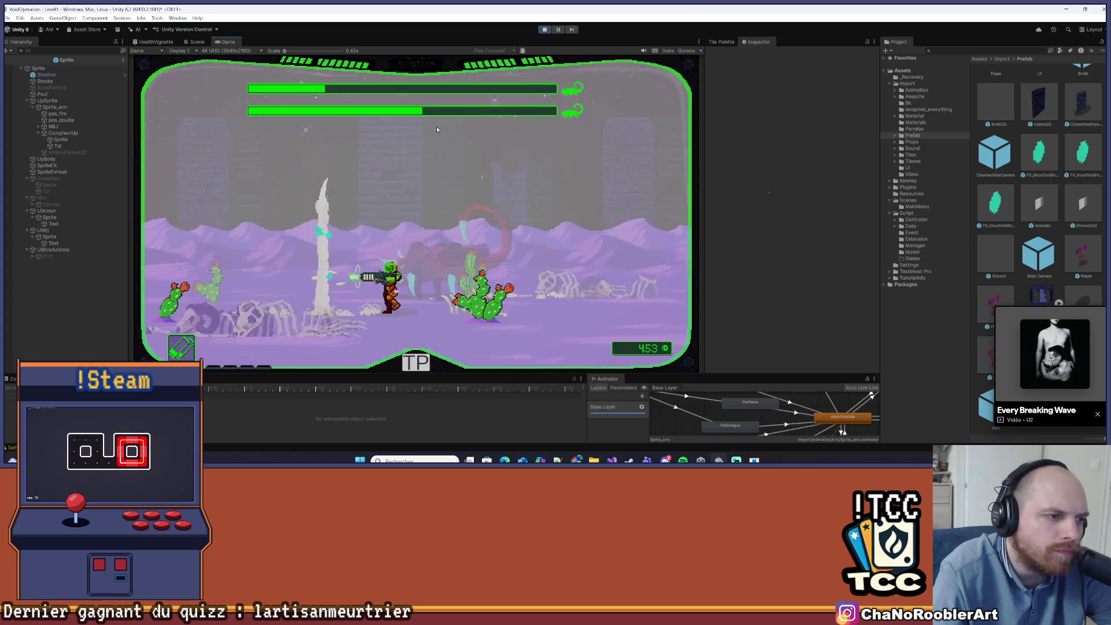
key("a")
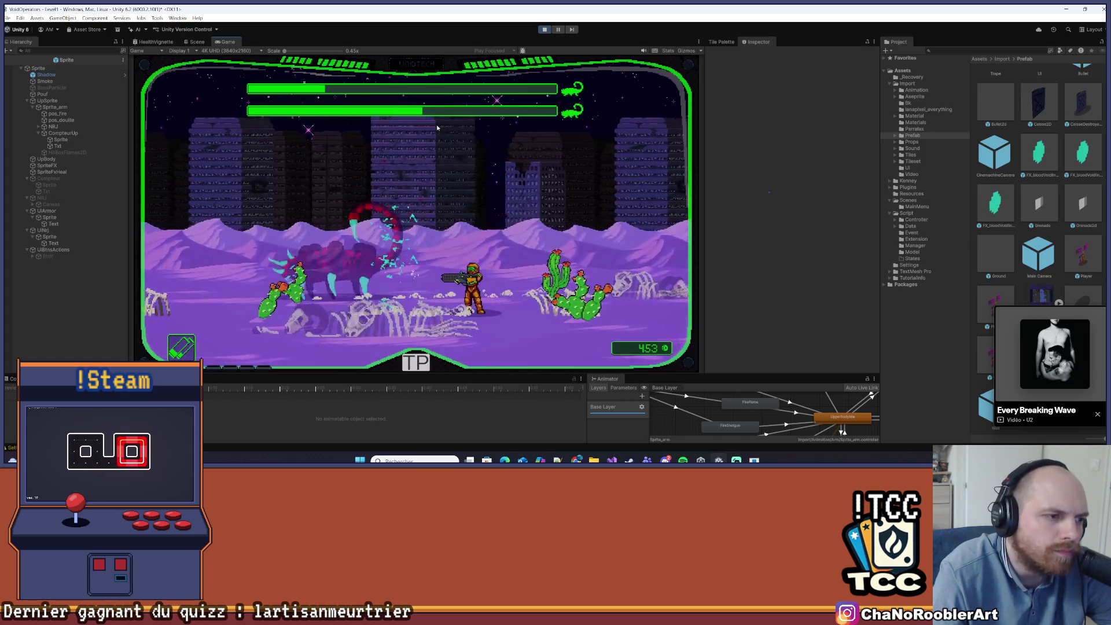
key("a")
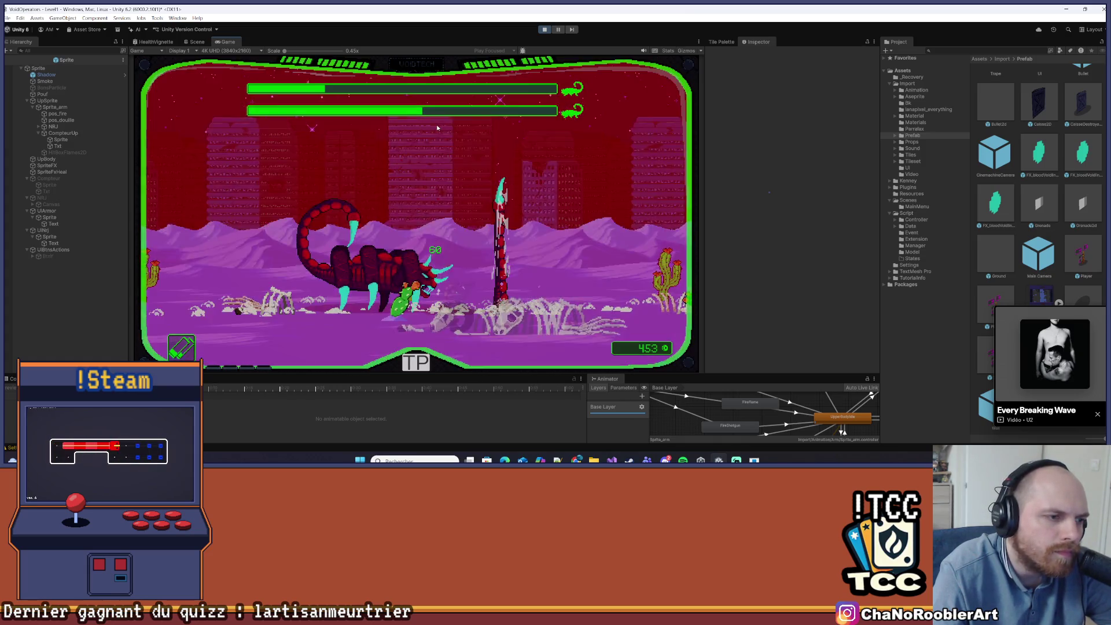
key("a")
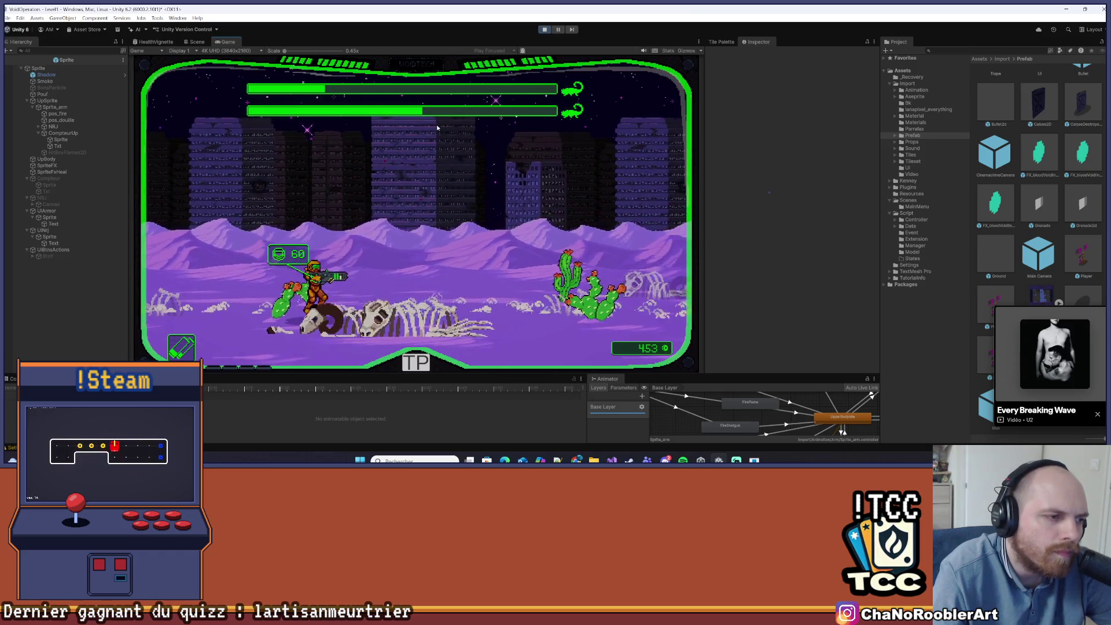
key("d")
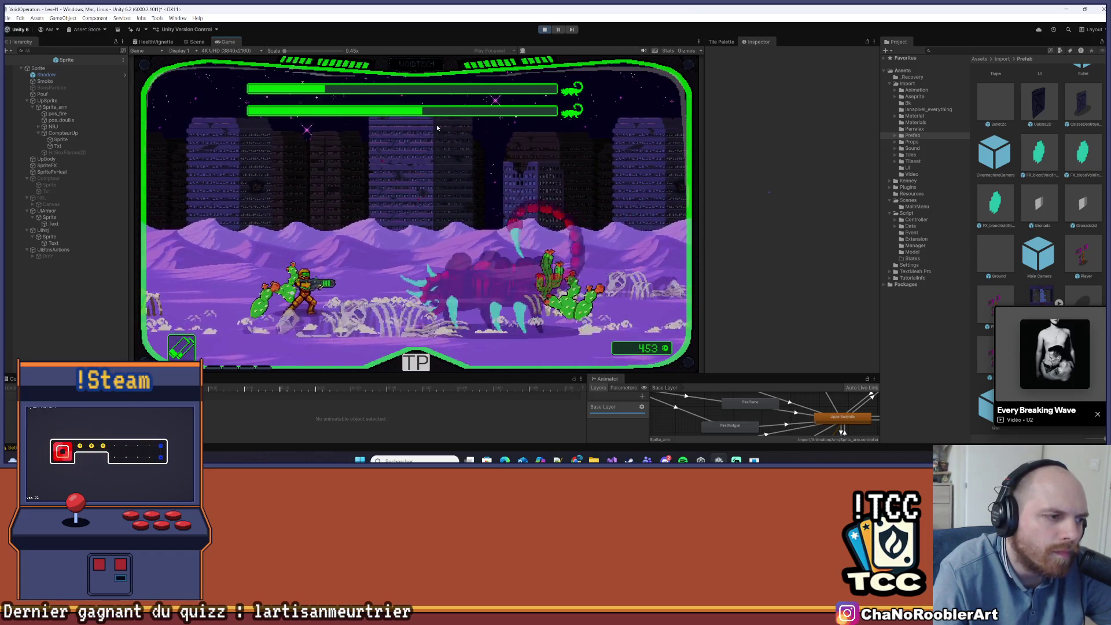
key("d")
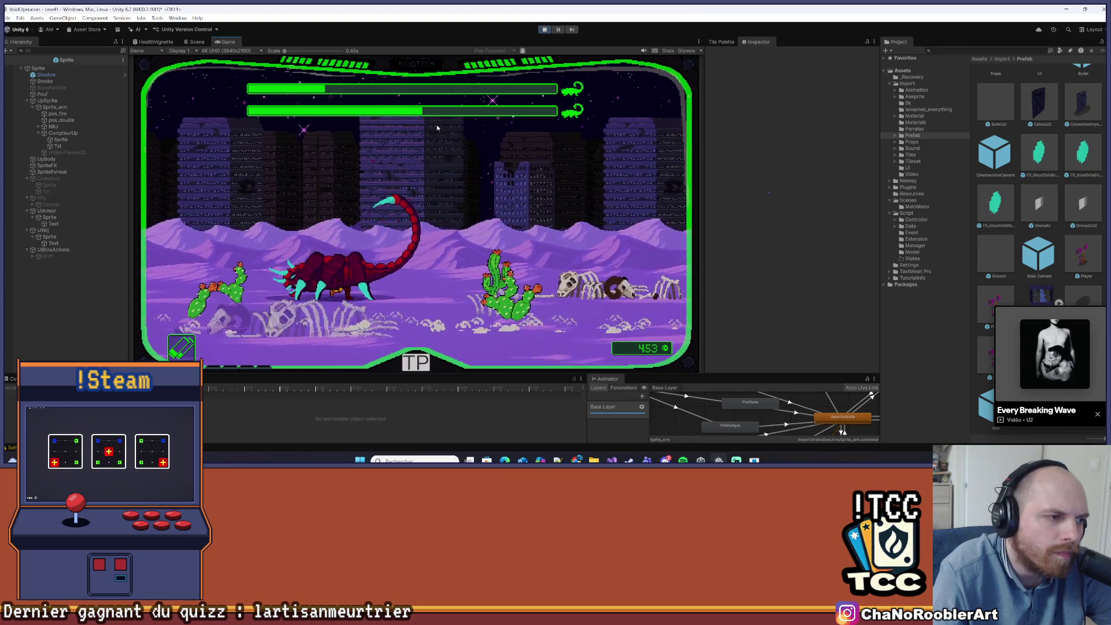
key("d")
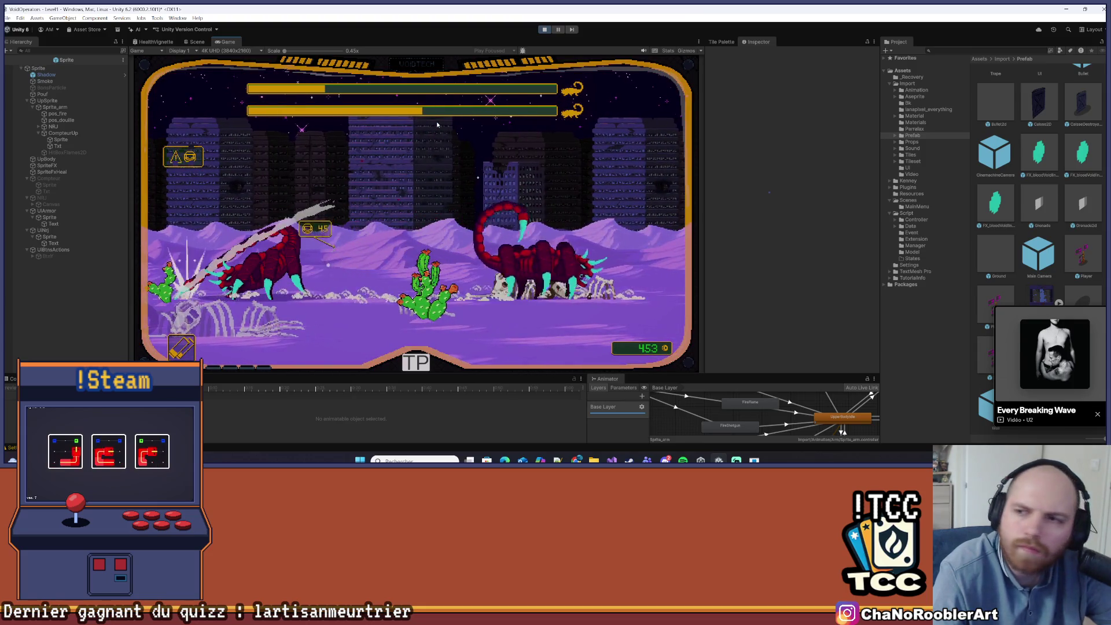
key("d")
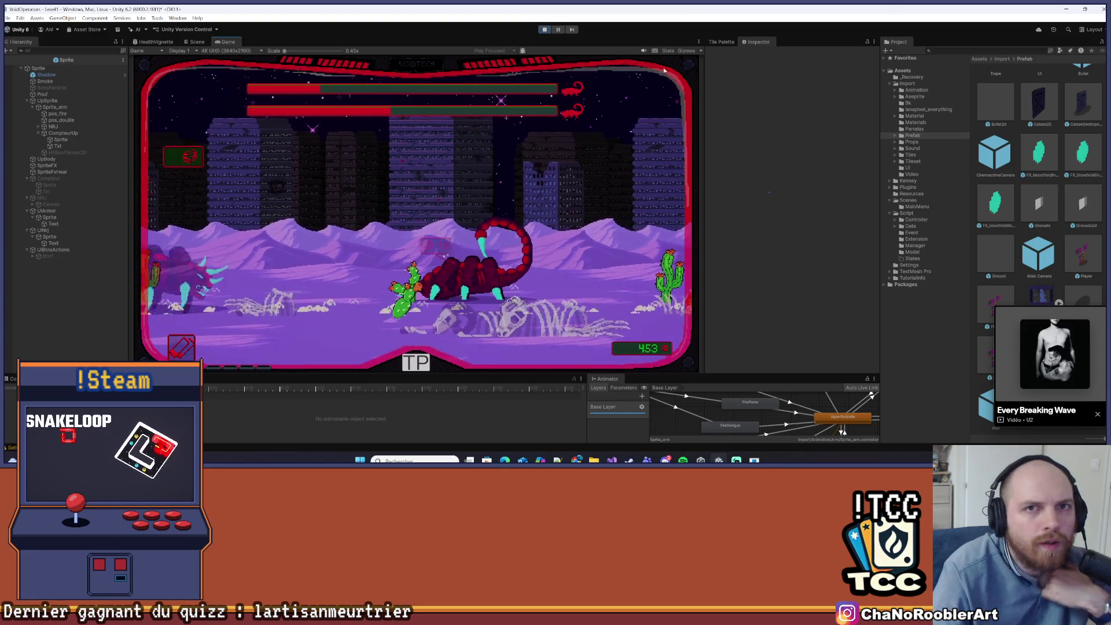
- Stop Play mode once the player is defeated
left_click(546, 30)
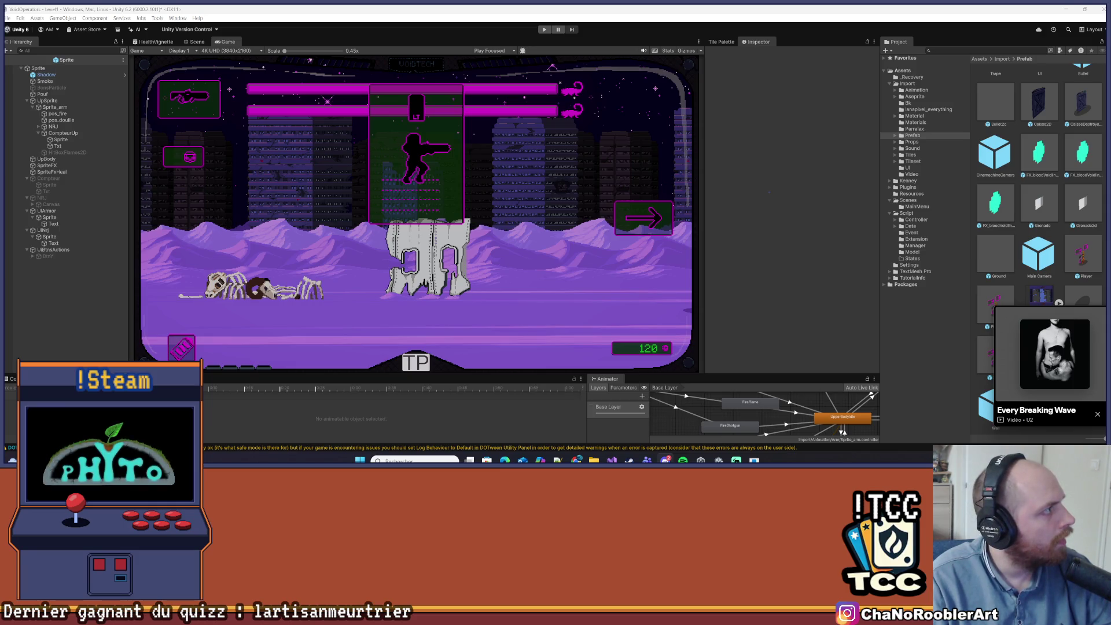
- Move the floating video player aside, then open the Console and clear its messages
mouse_move(682, 460)
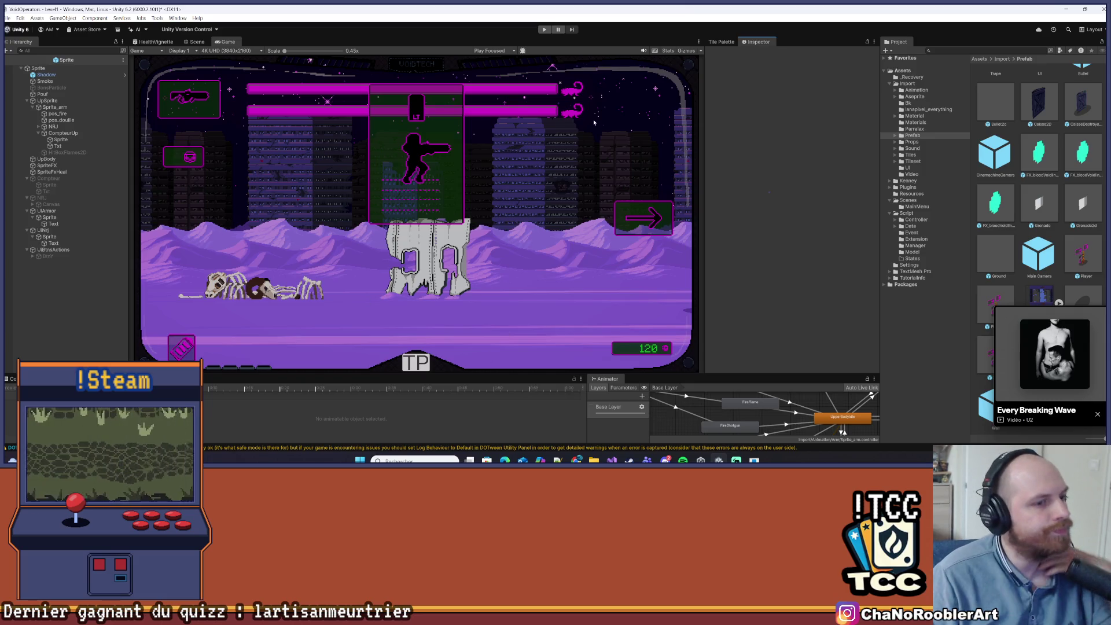
mouse_move(1070, 311)
left_click_drag(1071, 311, 1037, 319)
left_click(11, 379)
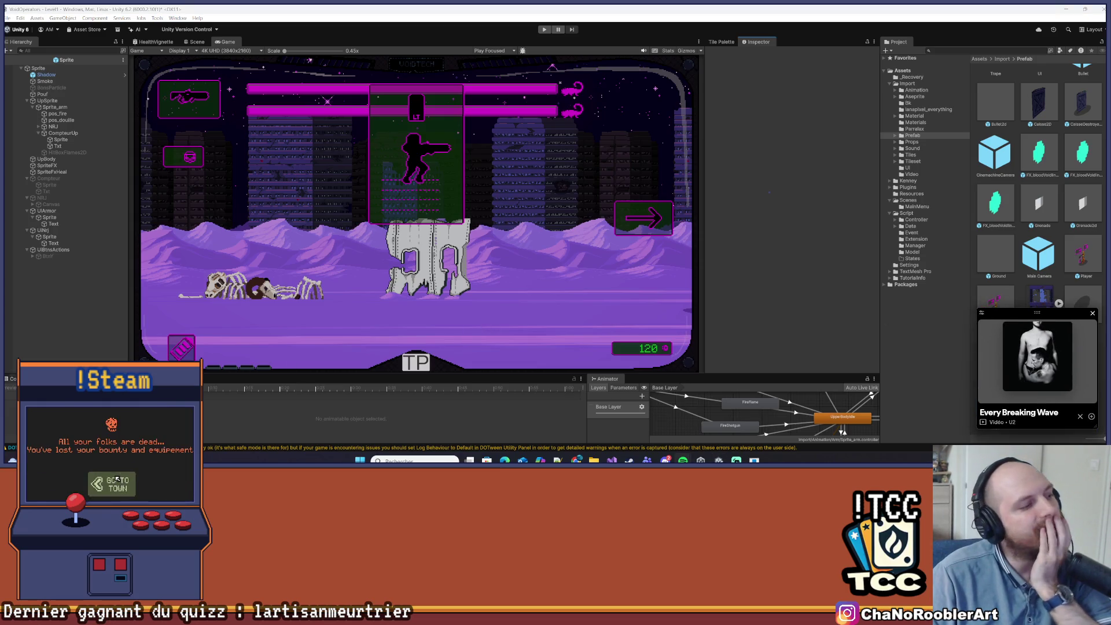
left_click(9, 388)
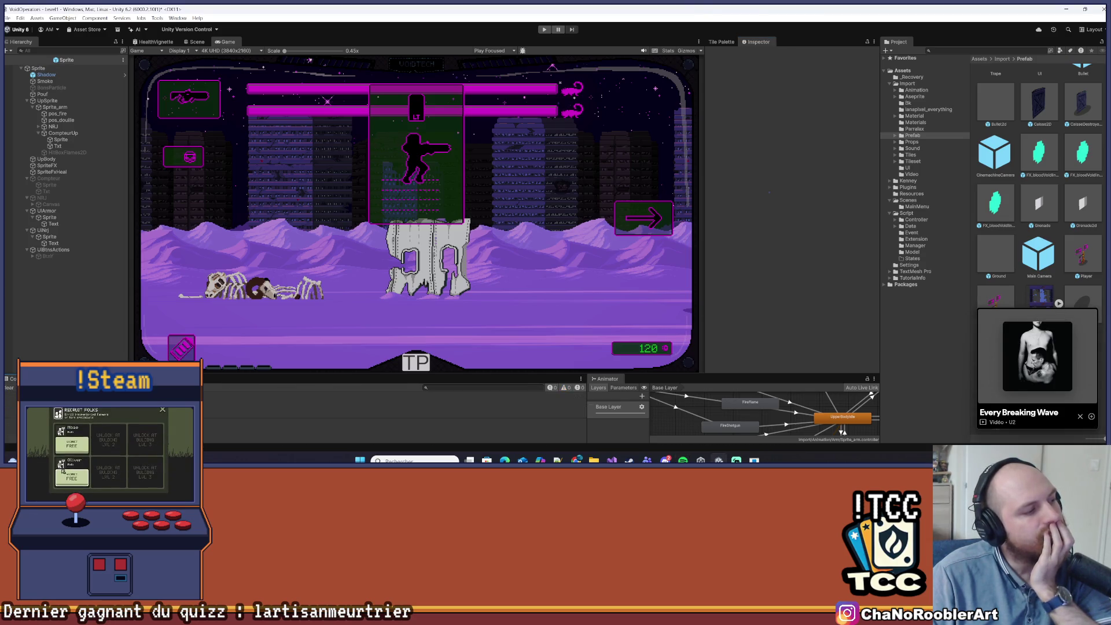
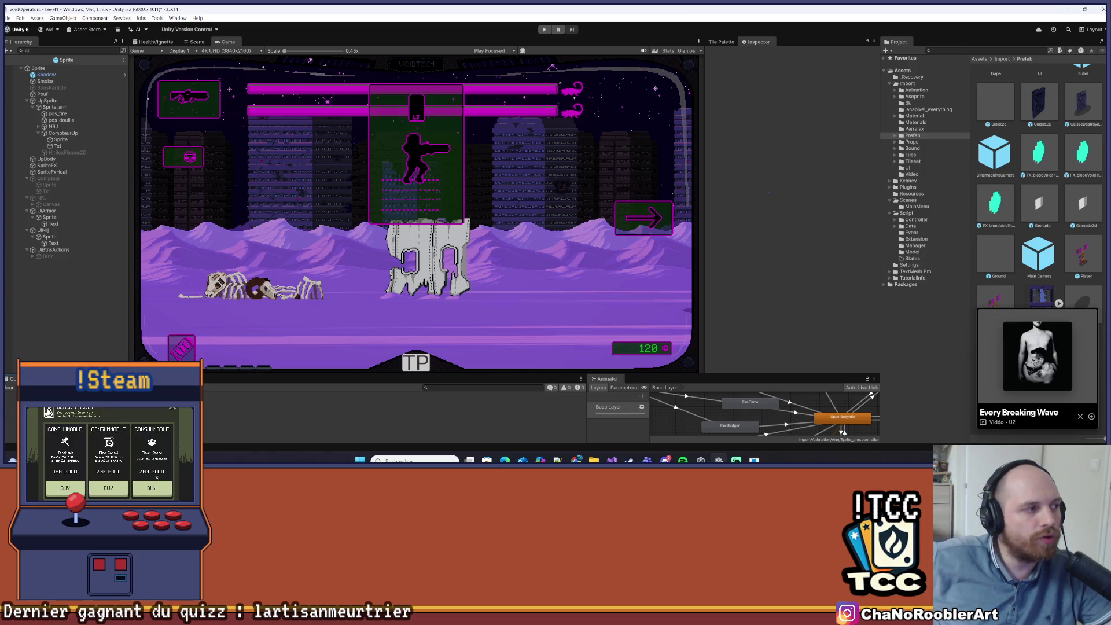
- Exit the Sprite prefab back to the Level1 scene and save Level1
left_click(9, 60)
left_click(8, 18)
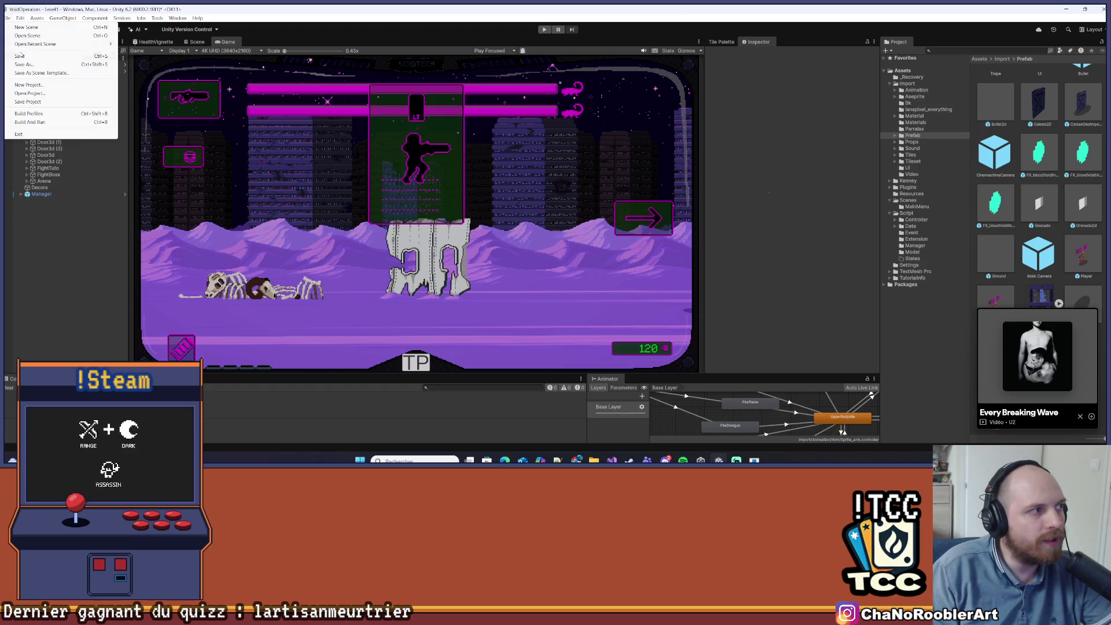
left_click(35, 56)
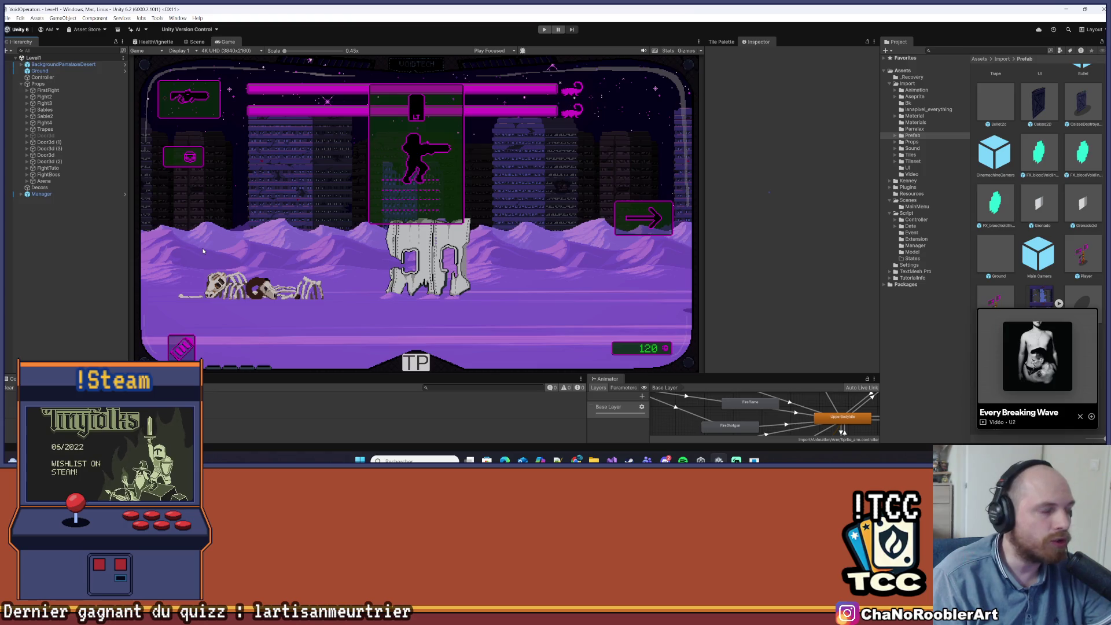
key("alt+Tab")
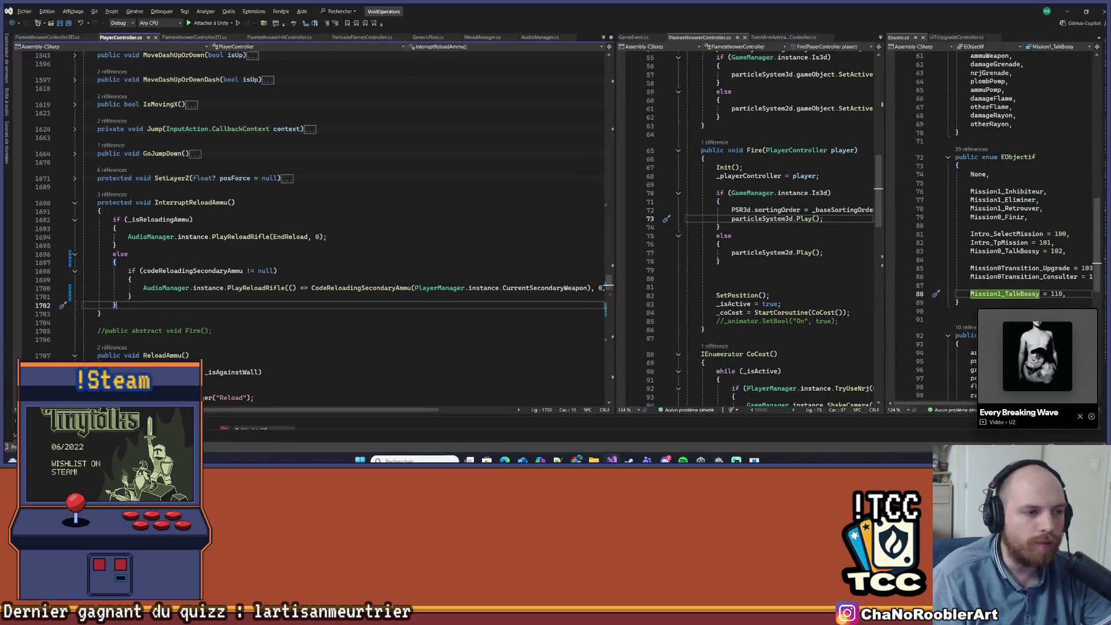
key("alt+Tab")
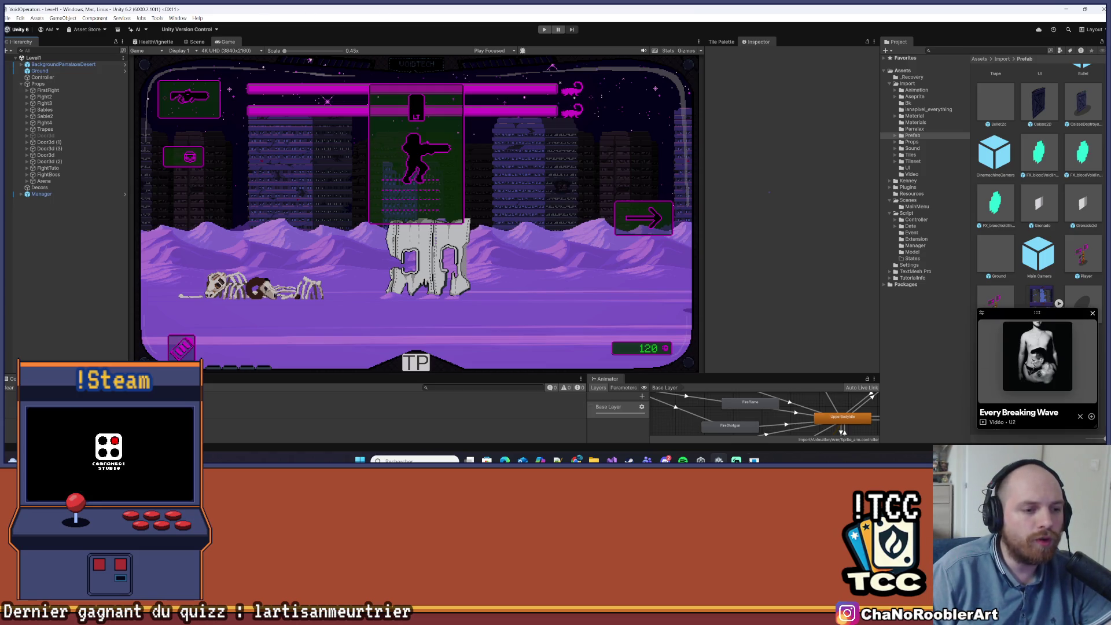
left_click(612, 460)
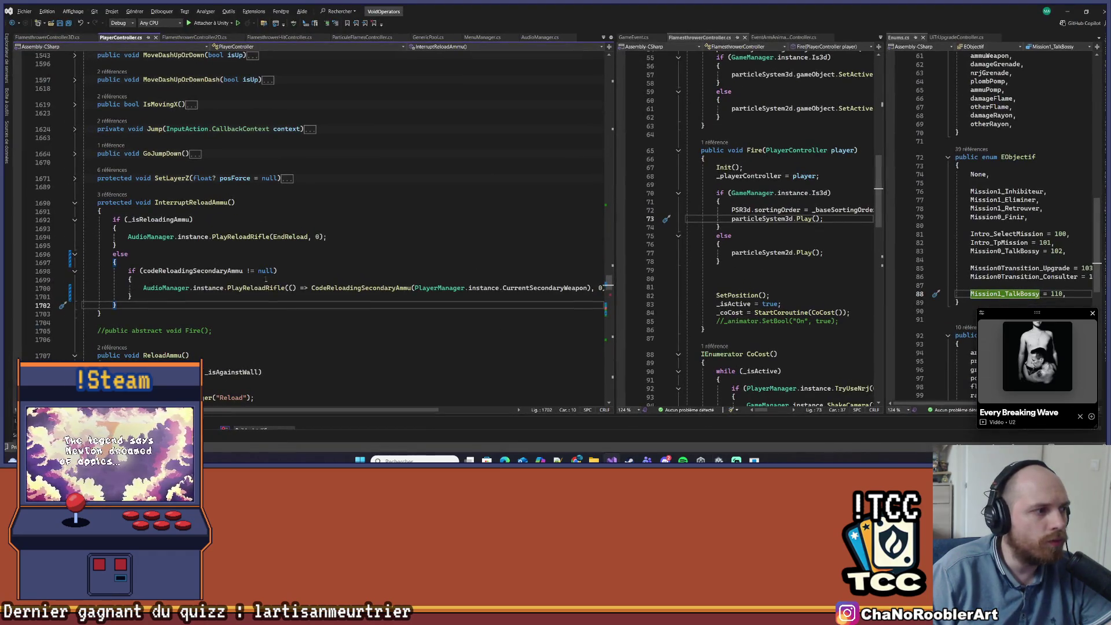
- Collapse the Hurt() coroutine body while reviewing PlayerController.cs
scroll(177, 311, "up", 15)
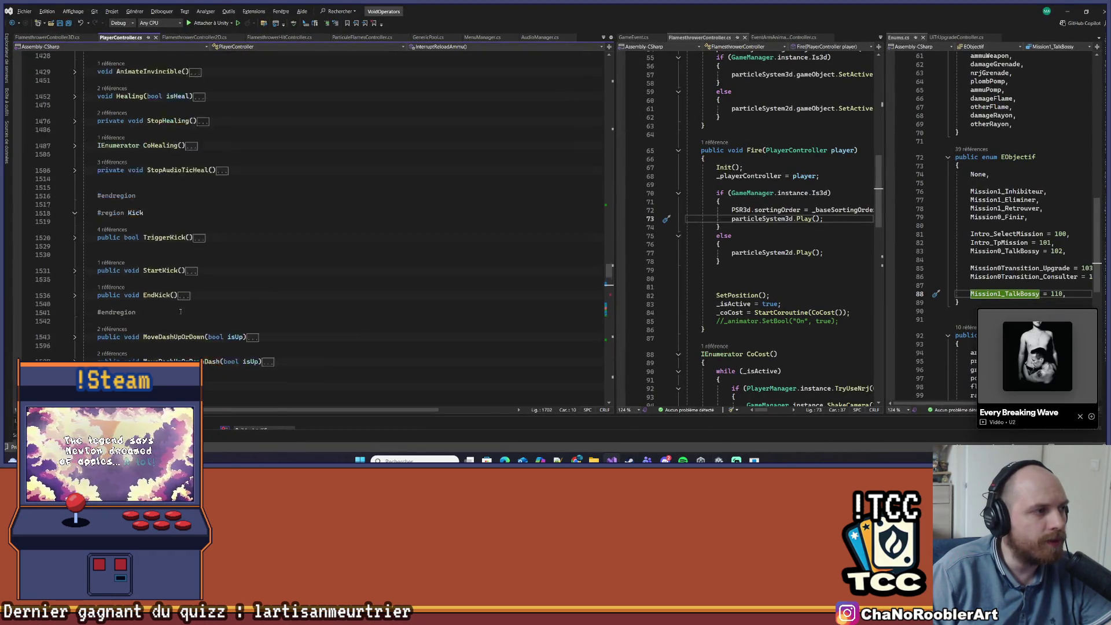
scroll(181, 314, "up", 20)
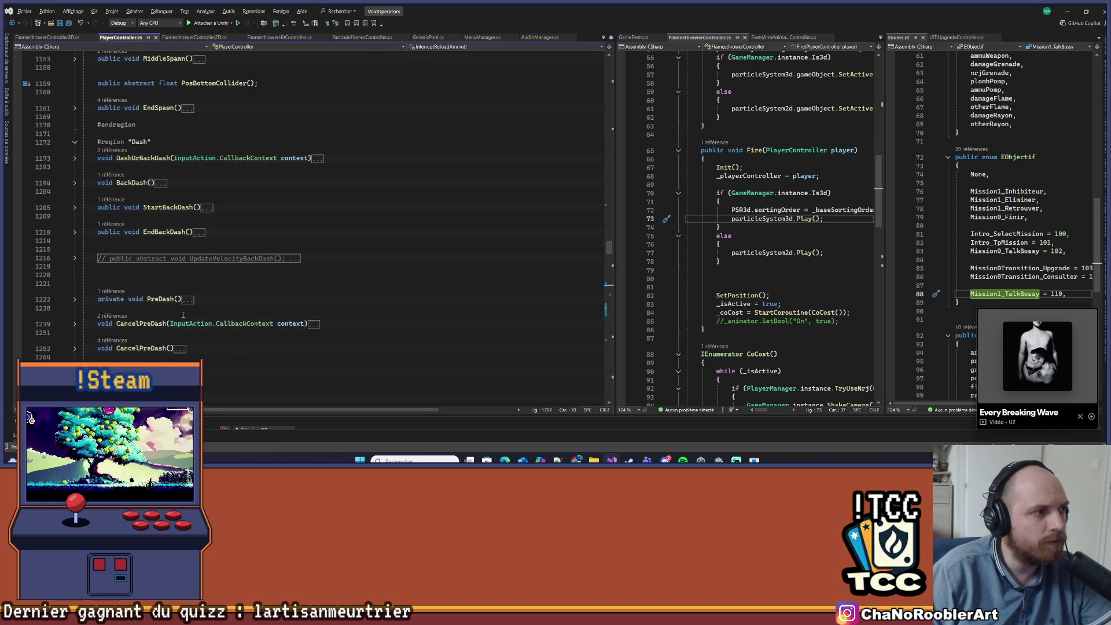
scroll(183, 315, "up", 10)
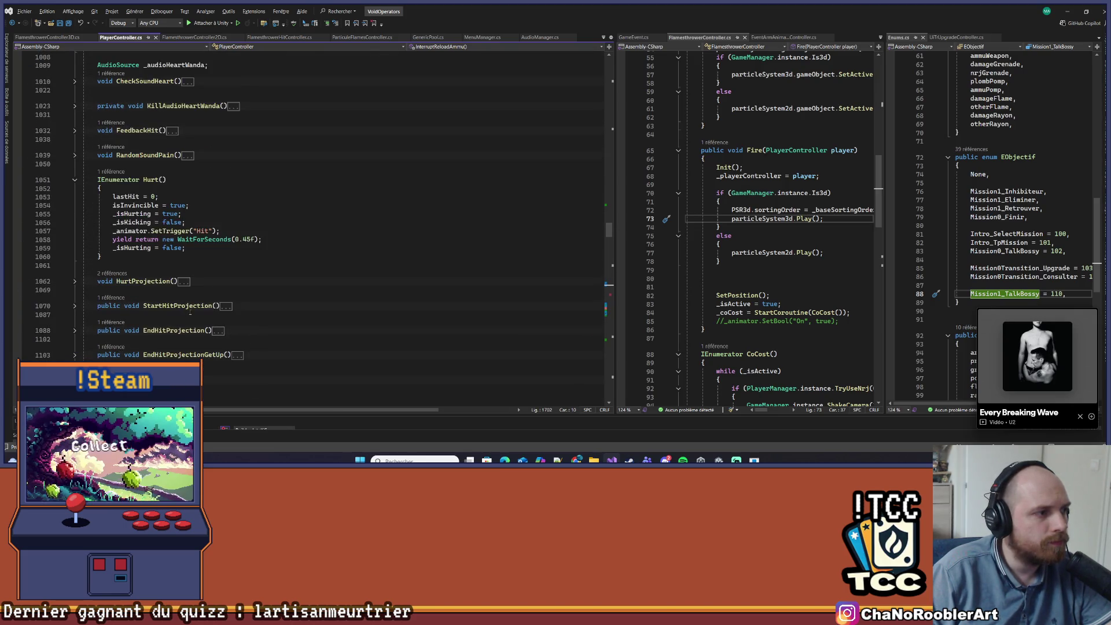
scroll(297, 176, "up", 4)
left_click(75, 283)
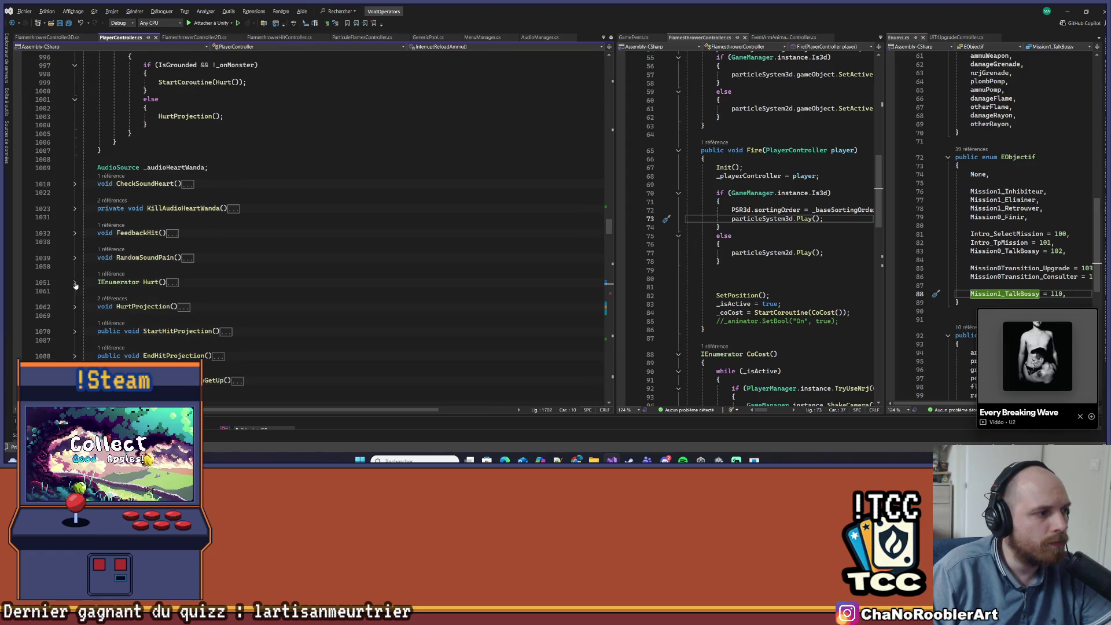
scroll(278, 258, "up", 13)
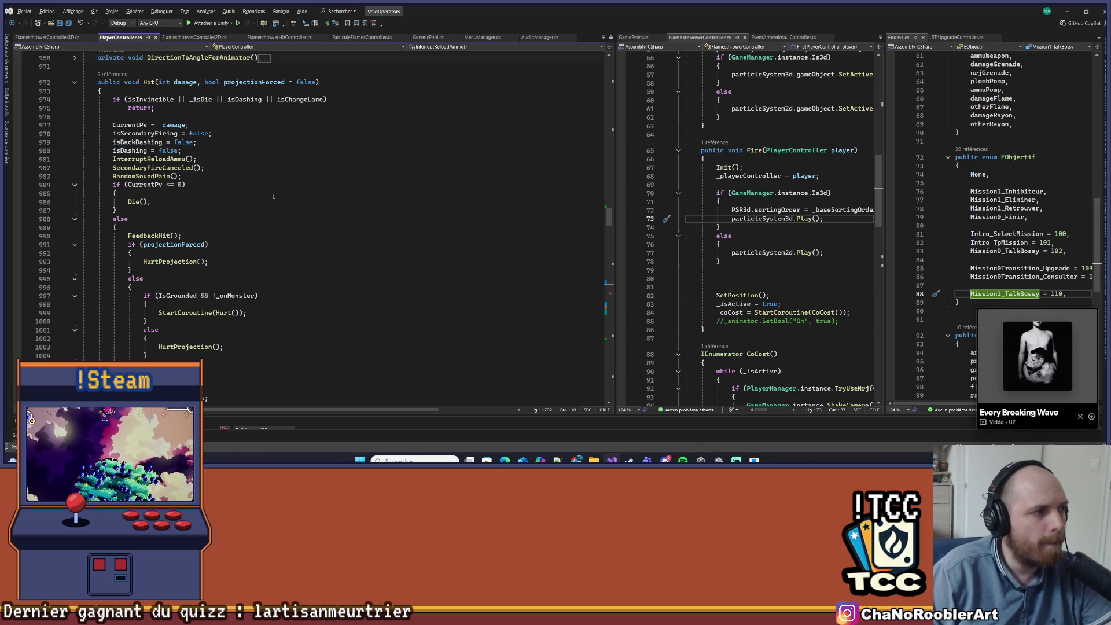
scroll(252, 279, "up", 4)
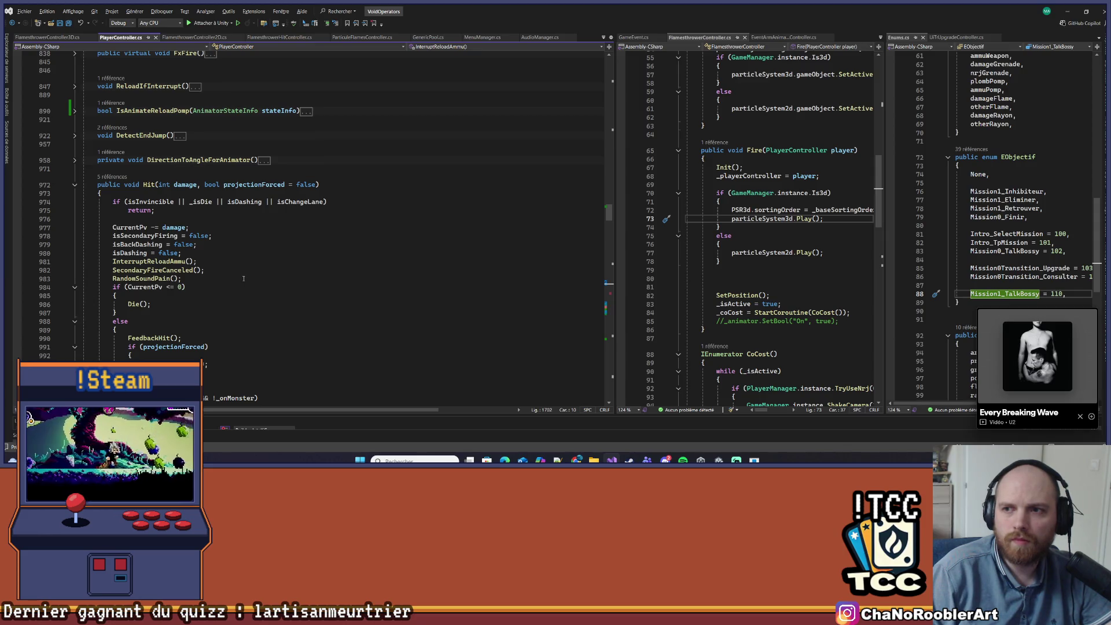
scroll(246, 279, "up", 5)
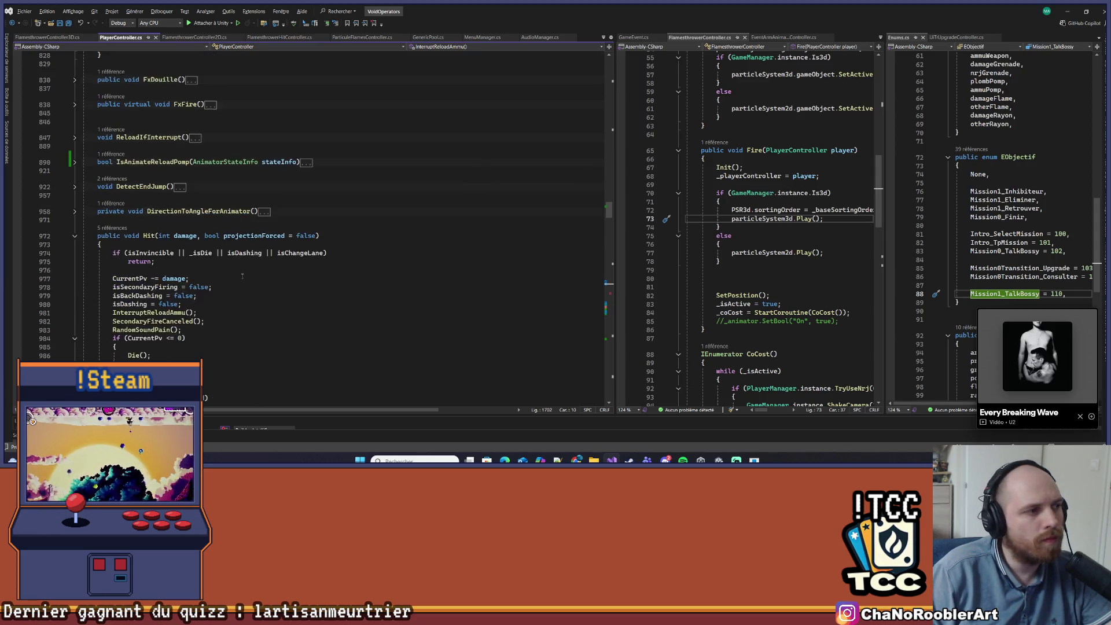
scroll(237, 276, "up", 3)
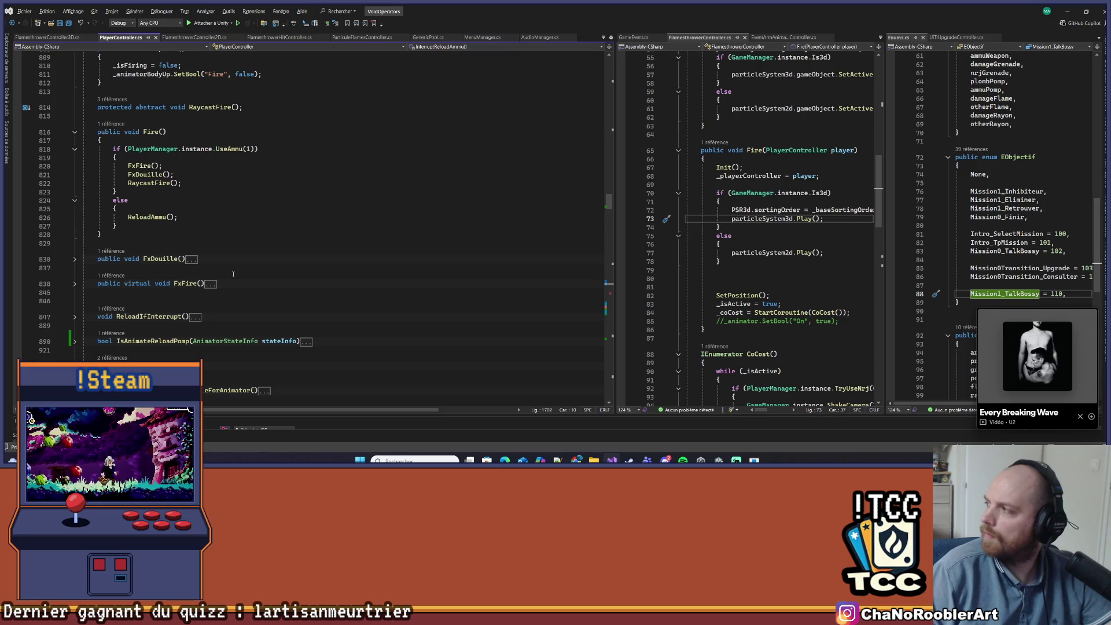
scroll(228, 274, "up", 15)
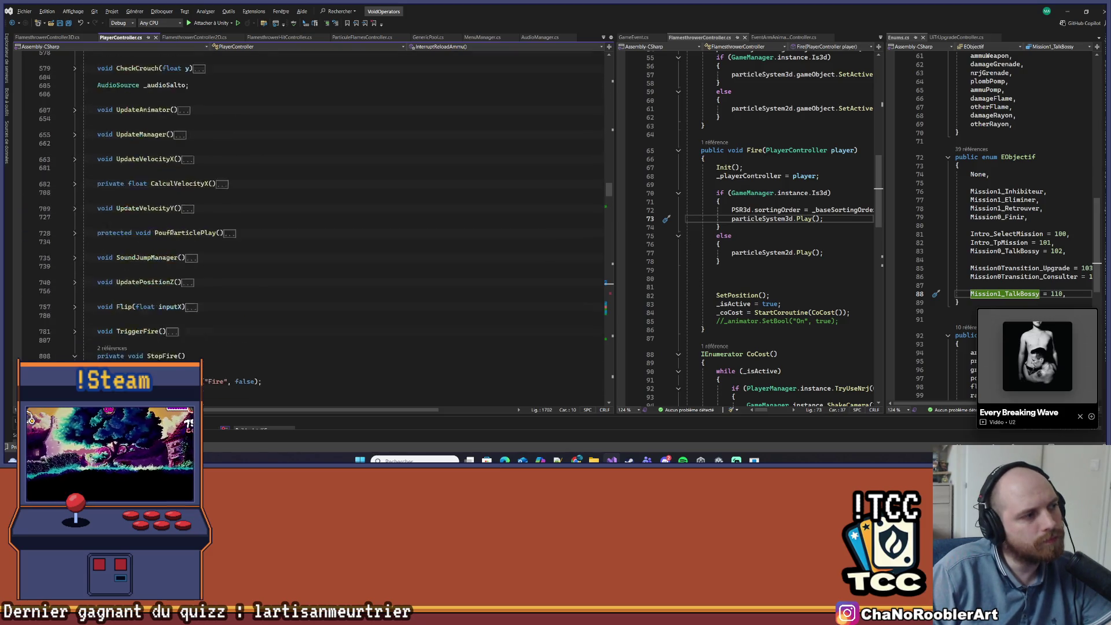
scroll(172, 233, "up", 10)
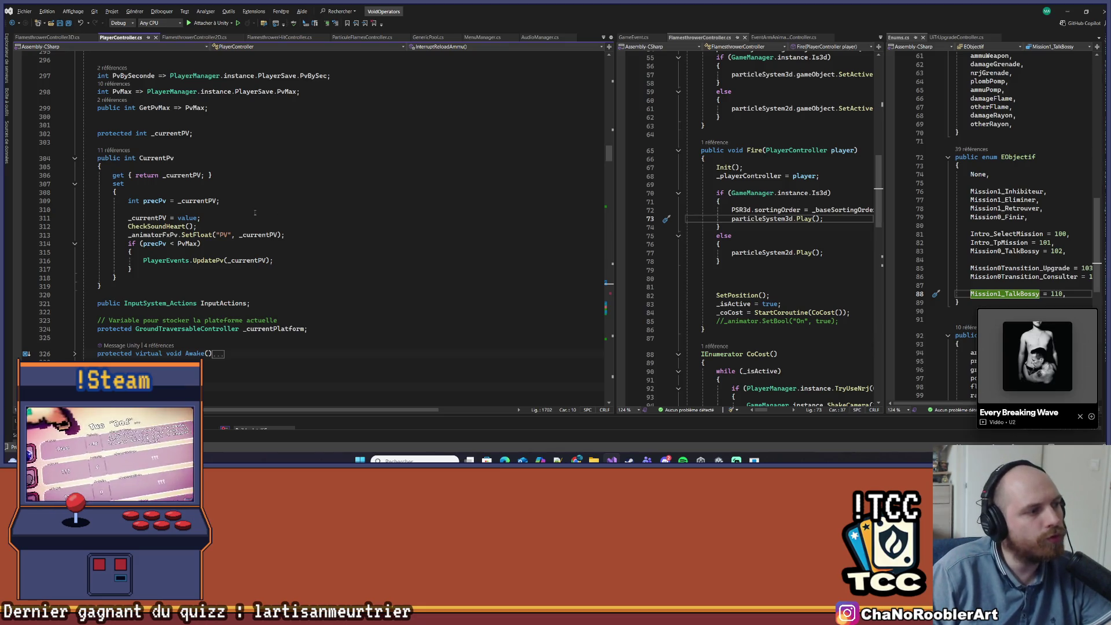
scroll(232, 213, "up", 8)
- Go down to SecondaryFire and select its commented-out vertical-velocity check
scroll(231, 213, "down", 20)
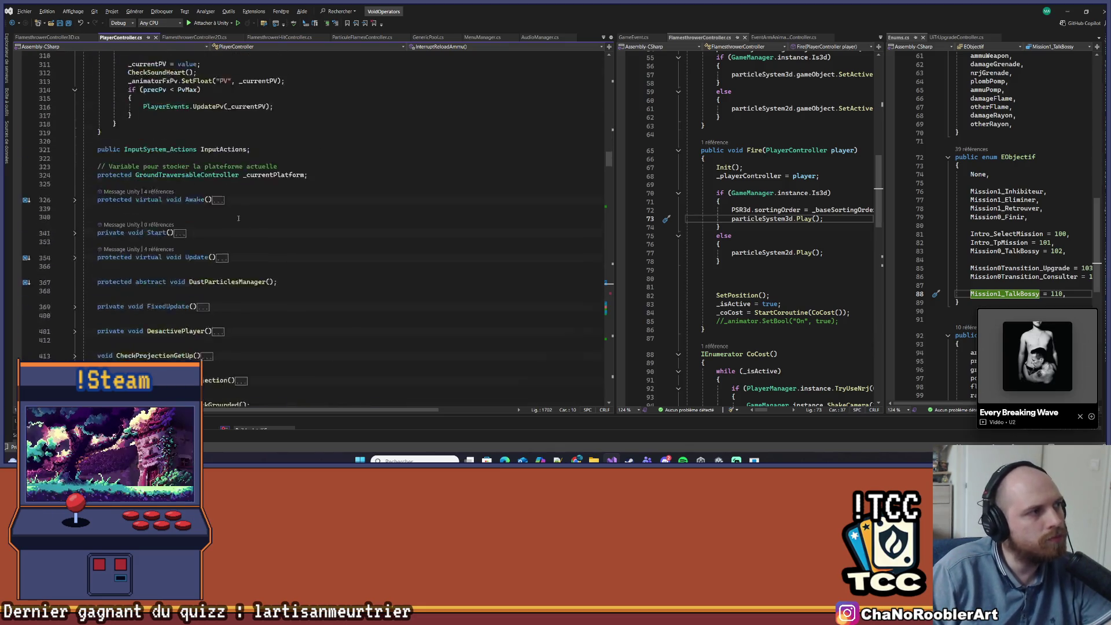
scroll(247, 208, "down", 15)
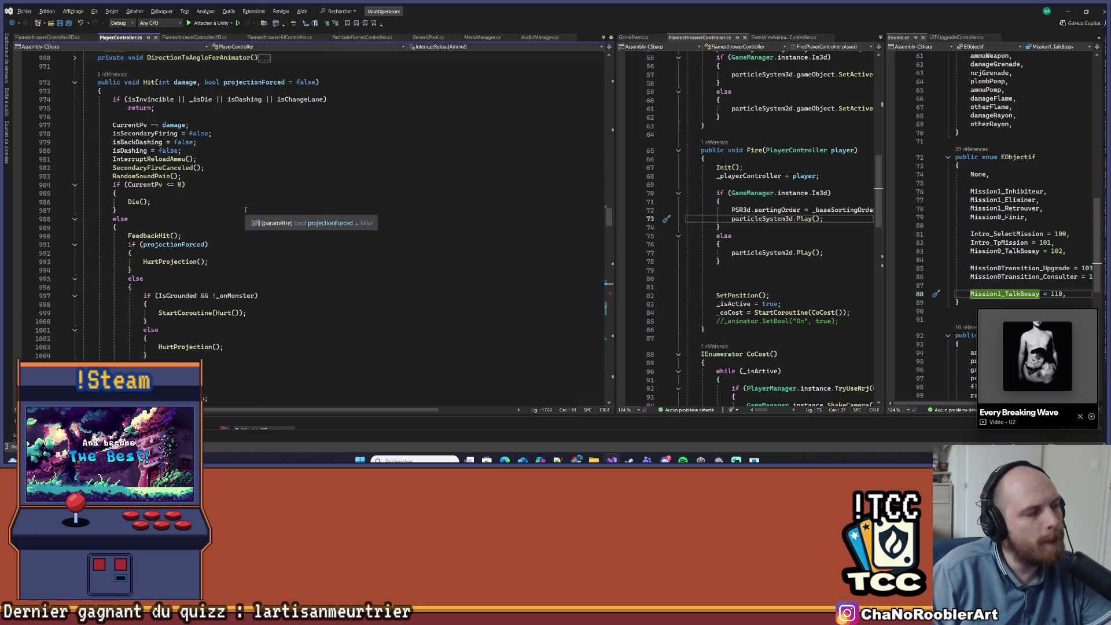
scroll(245, 210, "down", 12)
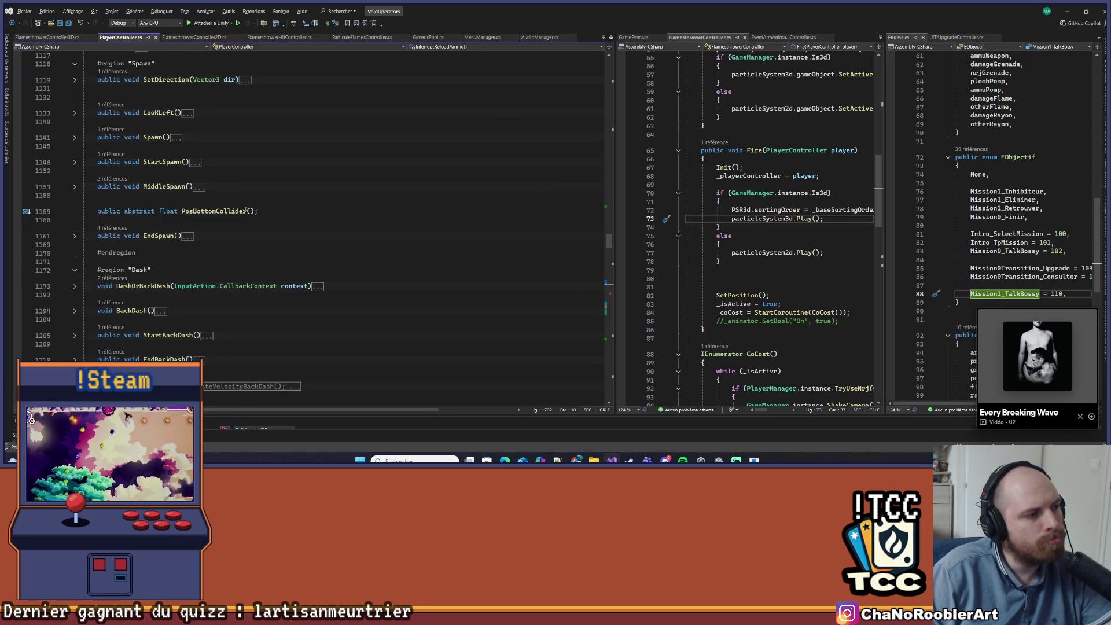
scroll(245, 209, "down", 5)
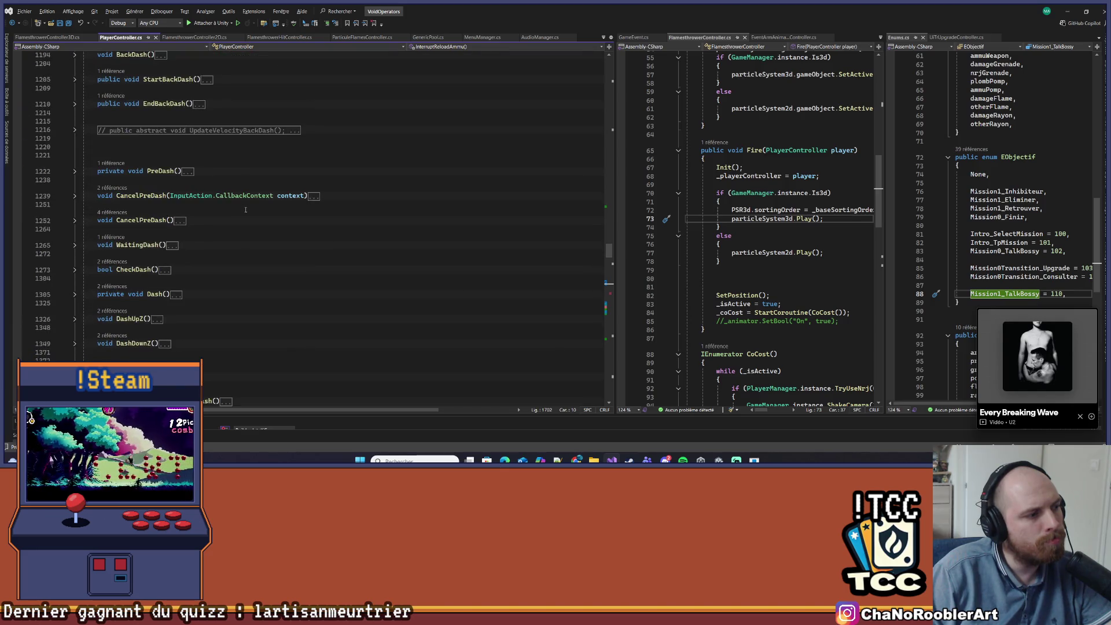
scroll(246, 209, "down", 6)
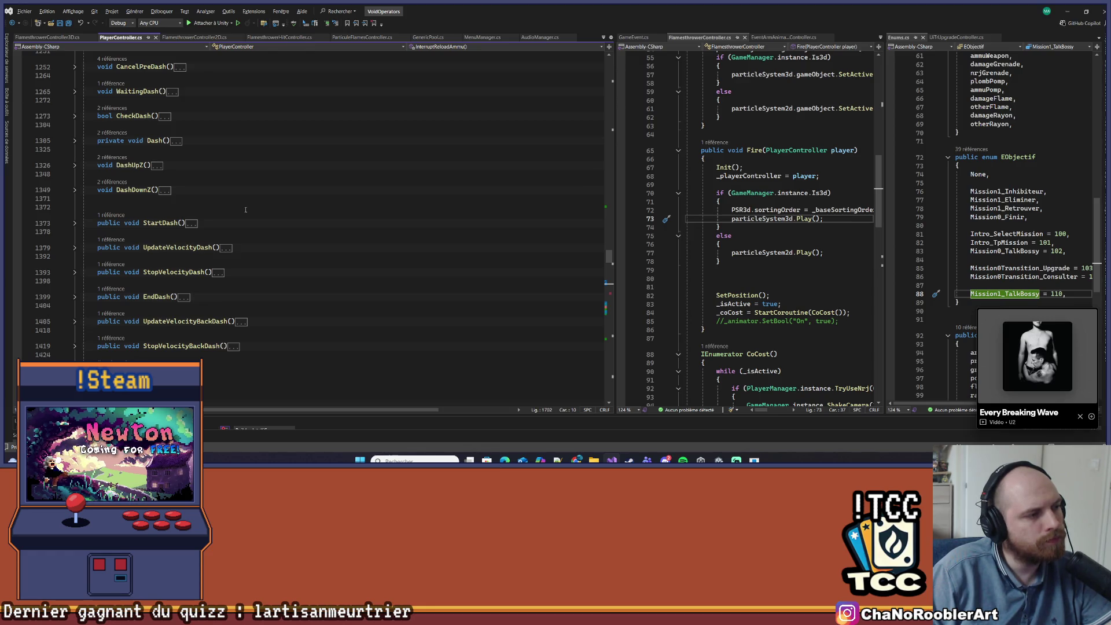
scroll(246, 209, "up", 3)
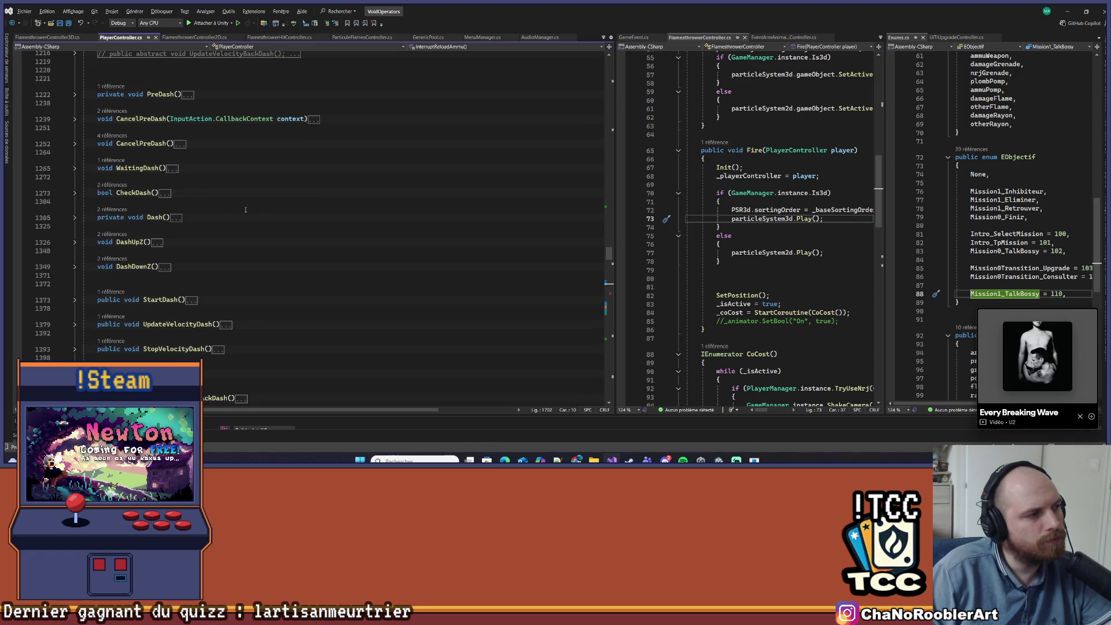
scroll(245, 210, "down", 5)
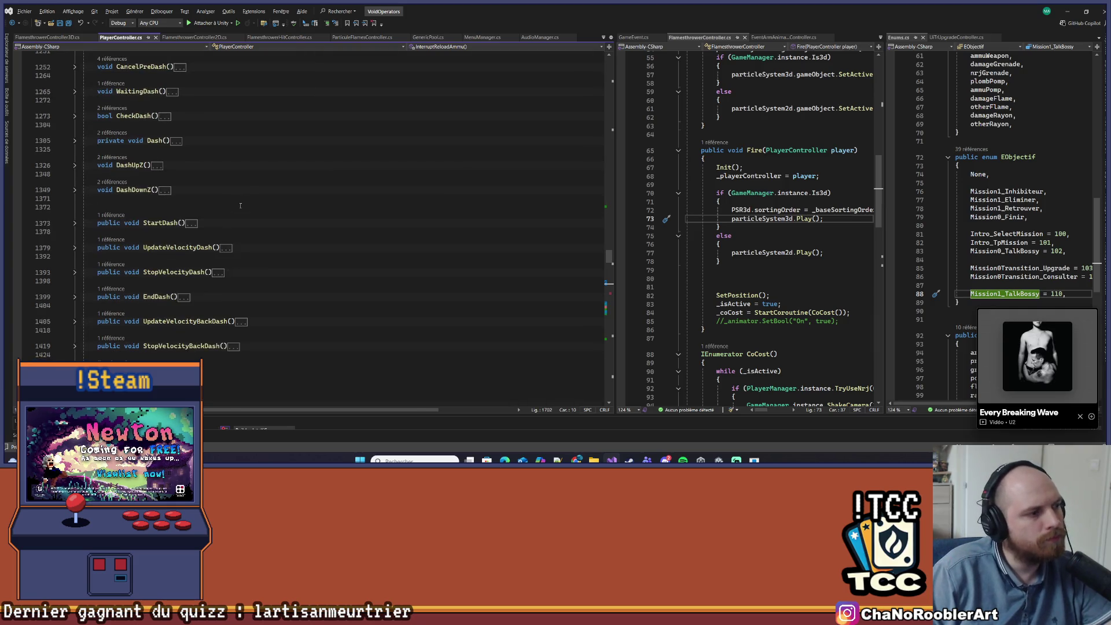
scroll(240, 205, "down", 3)
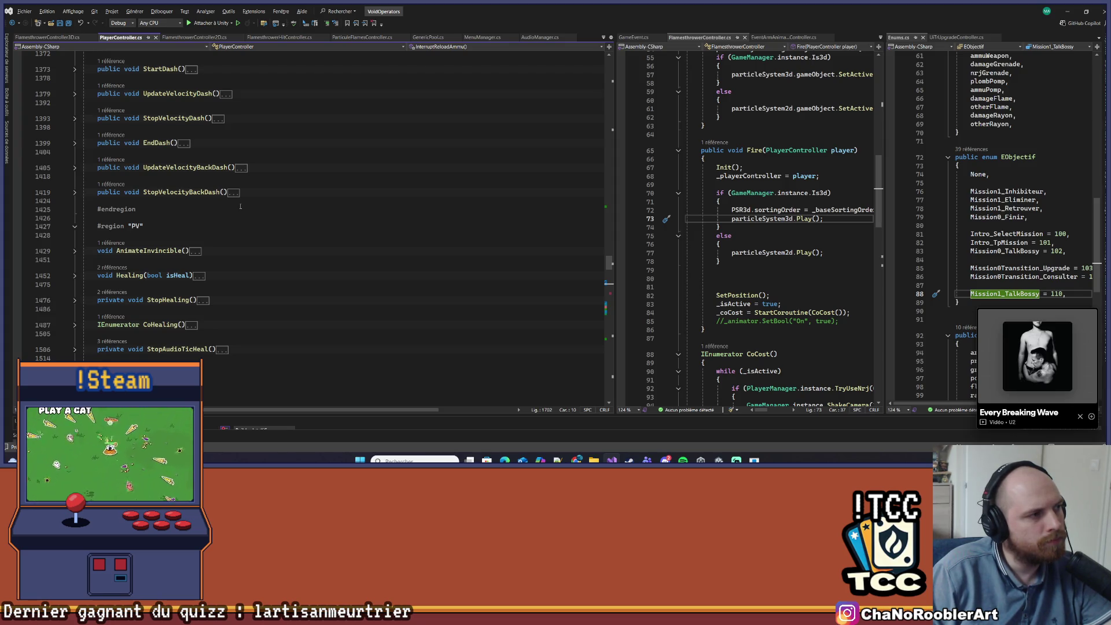
scroll(240, 207, "down", 10)
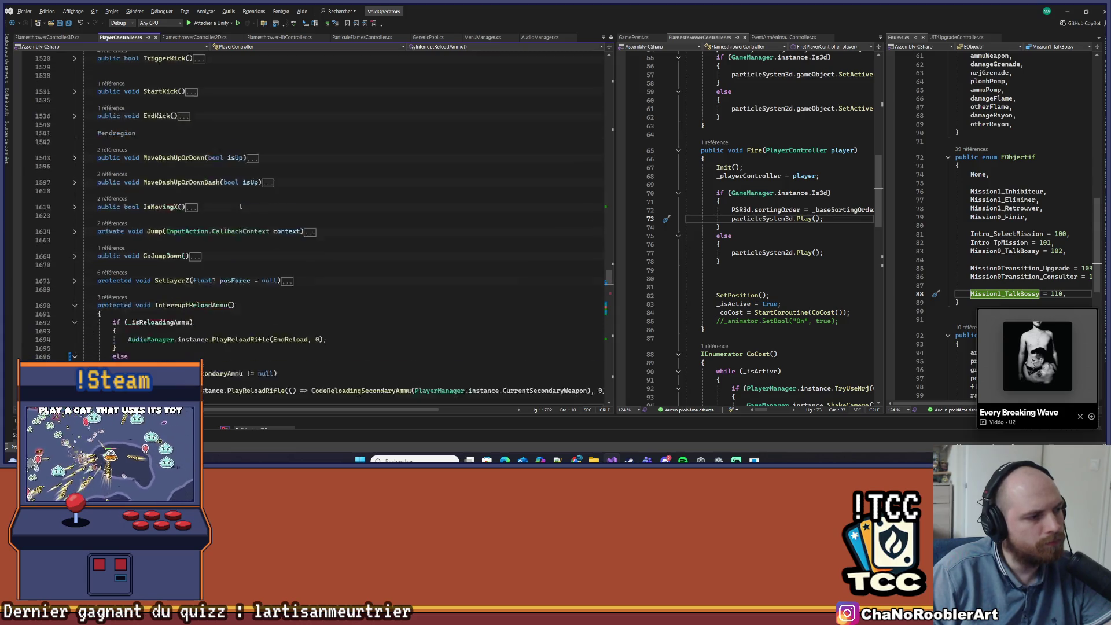
scroll(240, 206, "down", 6)
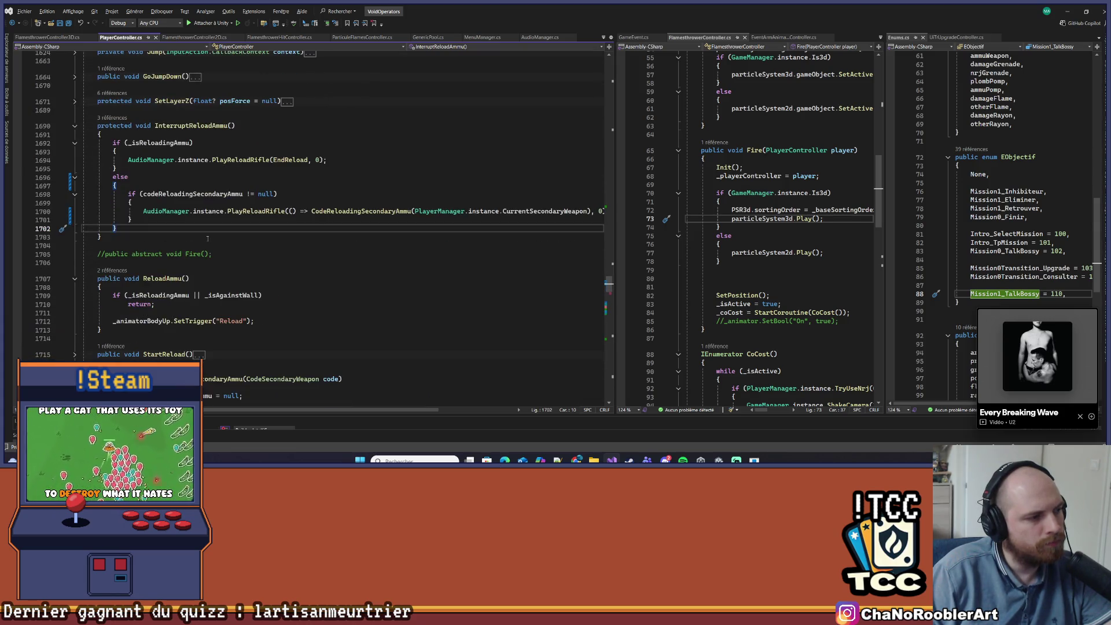
scroll(208, 239, "down", 7)
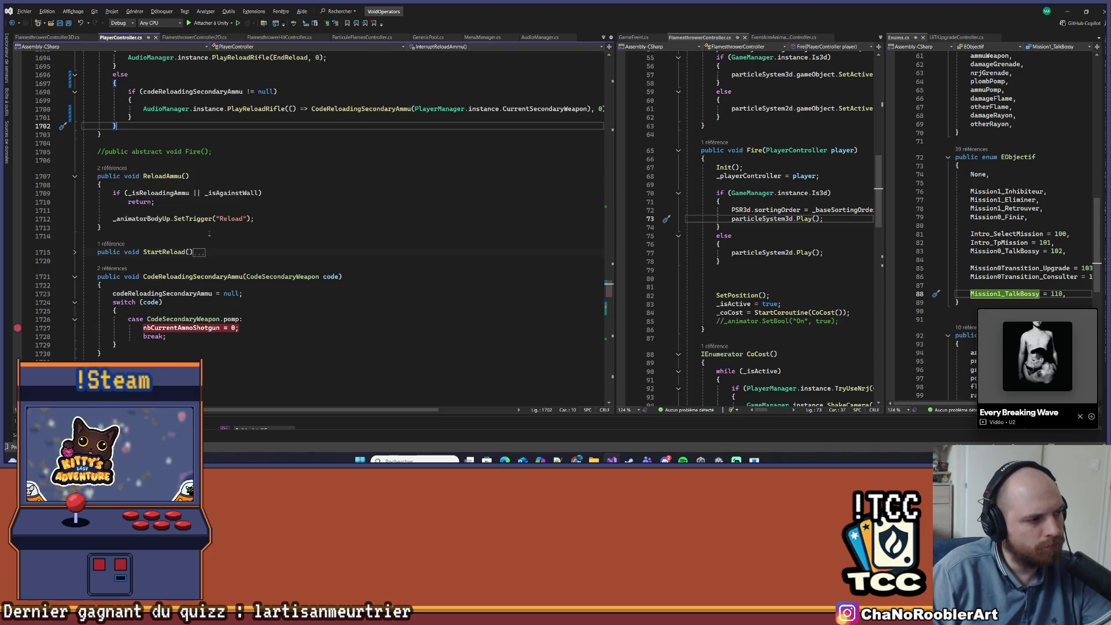
scroll(210, 232, "down", 3)
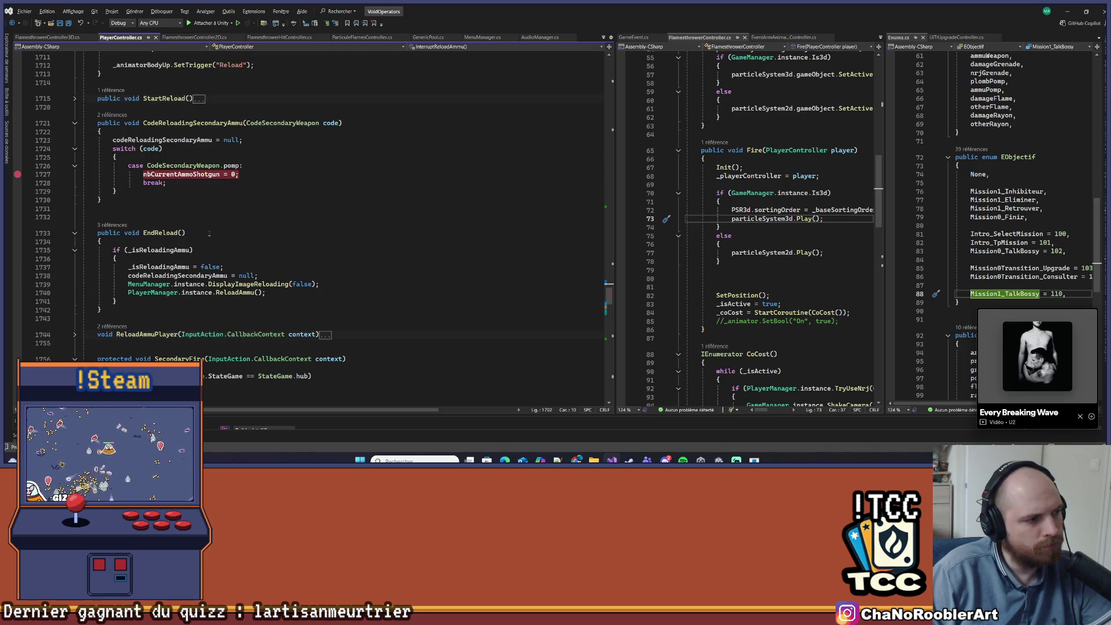
scroll(209, 232, "down", 7)
scroll(235, 217, "down", 10)
left_click_drag(185, 223, 69, 188)
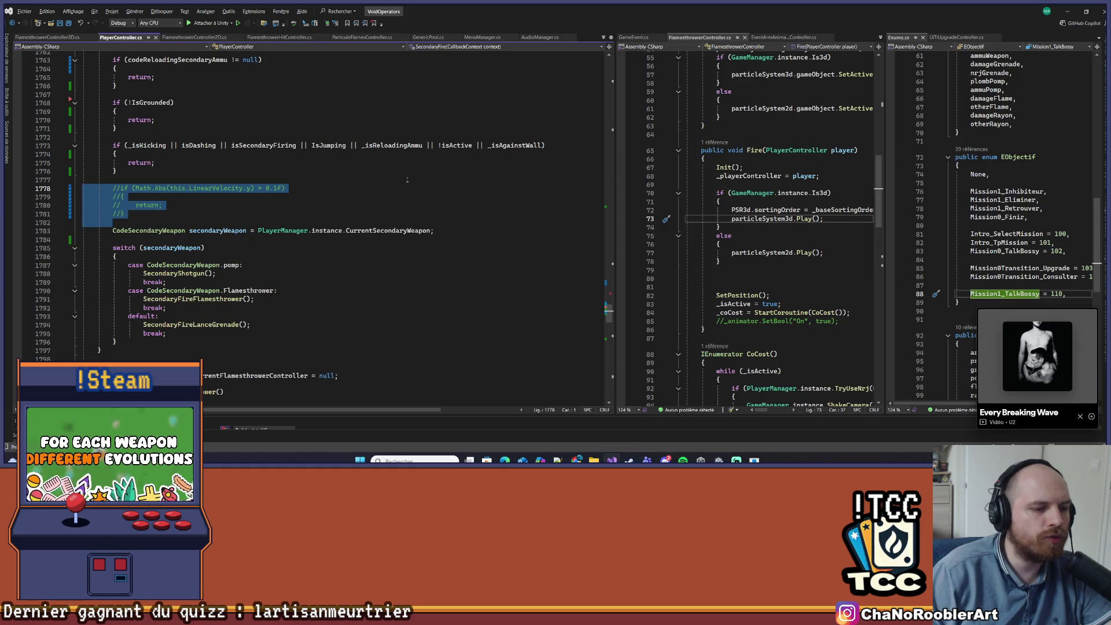
- Delete the selected commented-out lines in SecondaryFire and save PlayerController.cs
key("BackSpace")
key("BackSpace")
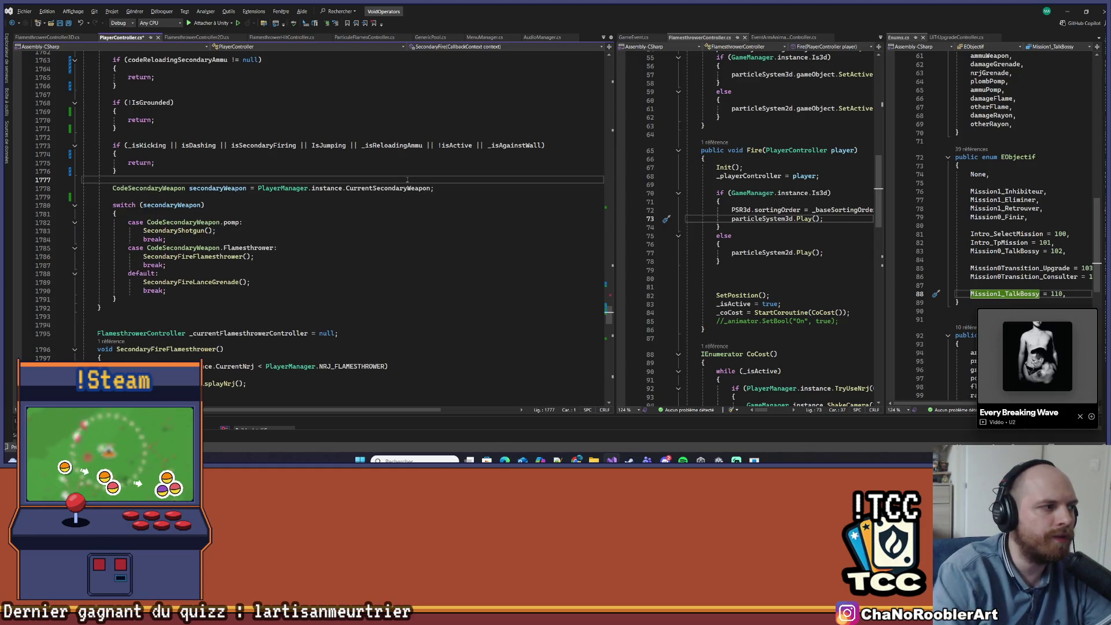
key("ctrl+s")
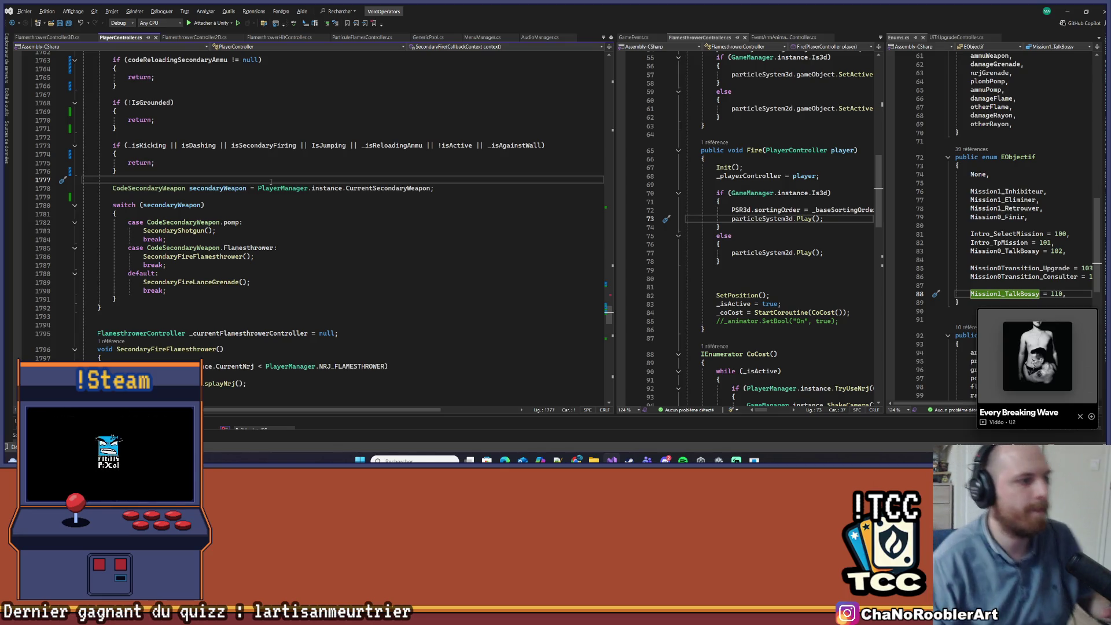
scroll(428, 279, "down", 1)
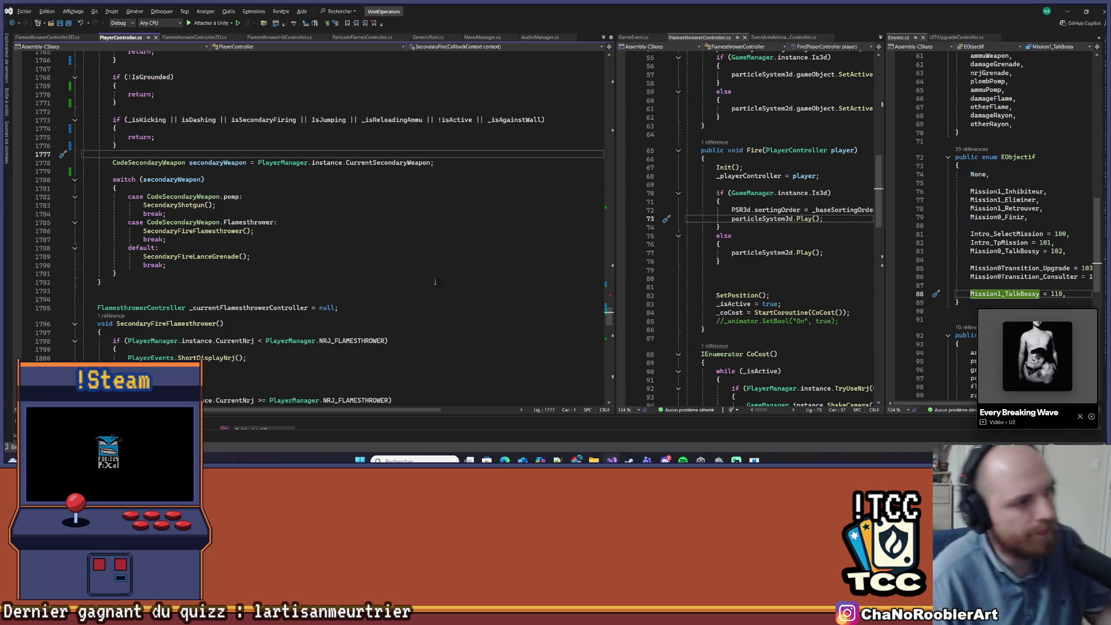
scroll(428, 279, "down", 2)
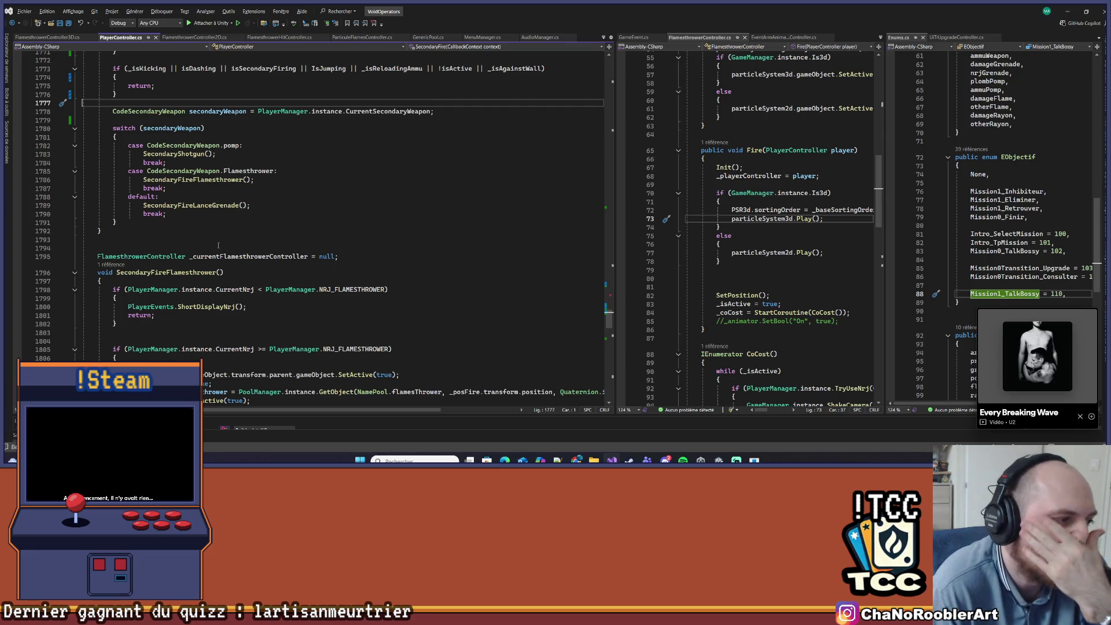
scroll(218, 246, "down", 12)
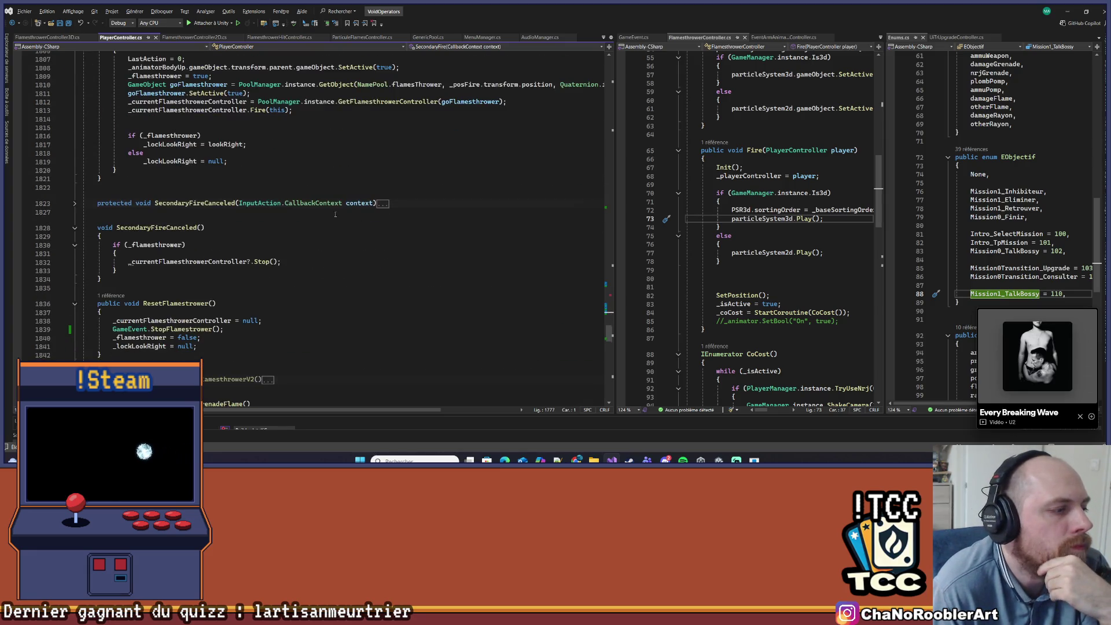
scroll(335, 215, "down", 8)
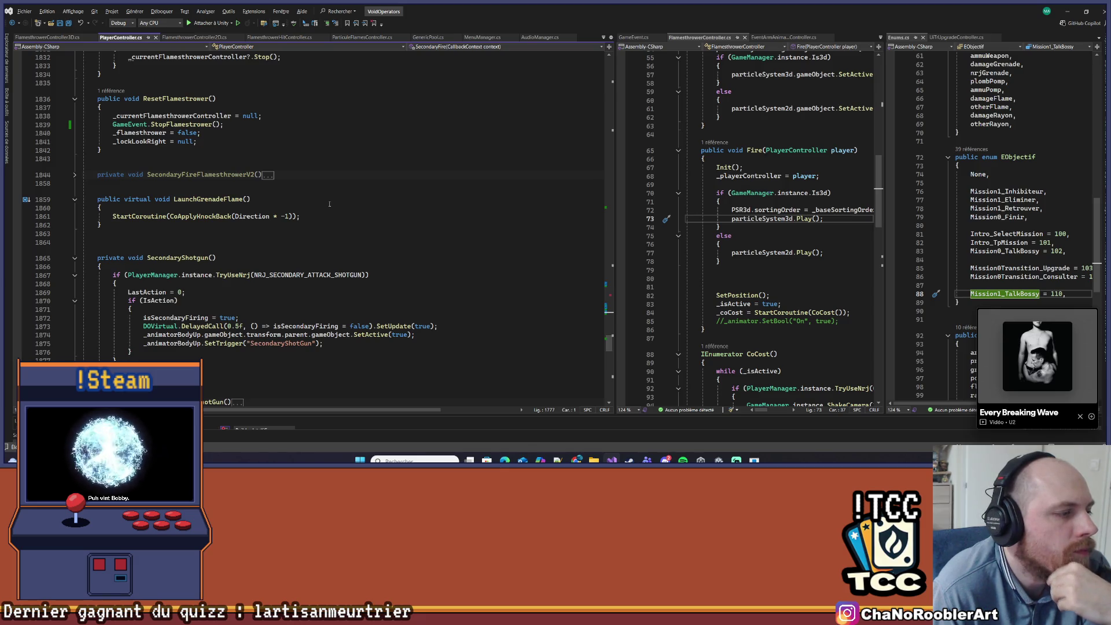
scroll(330, 204, "down", 2)
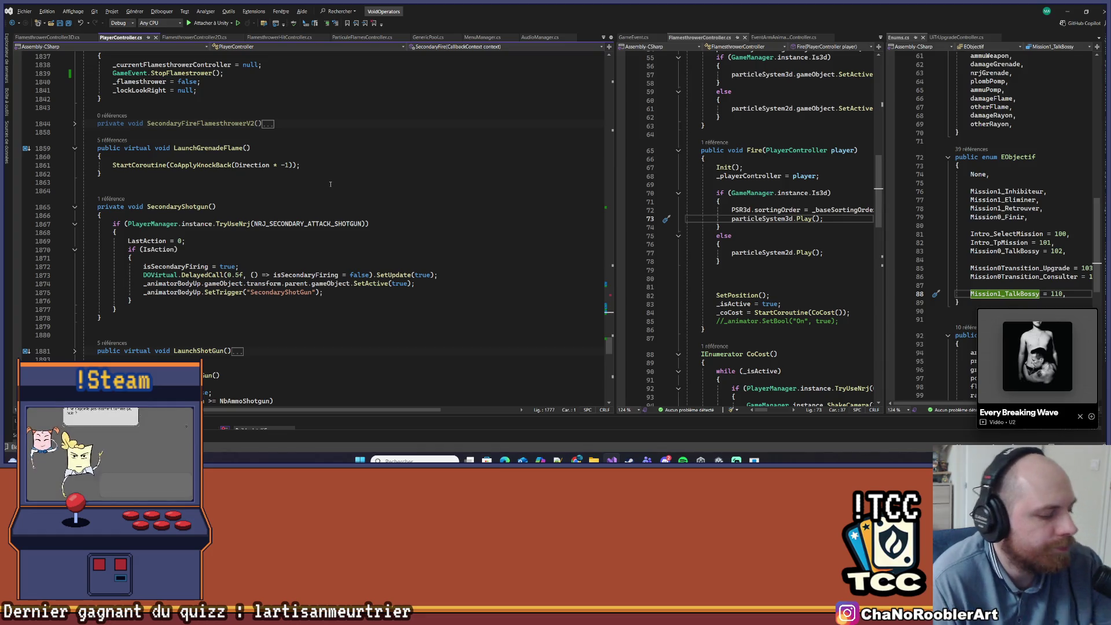
scroll(199, 331, "down", 8)
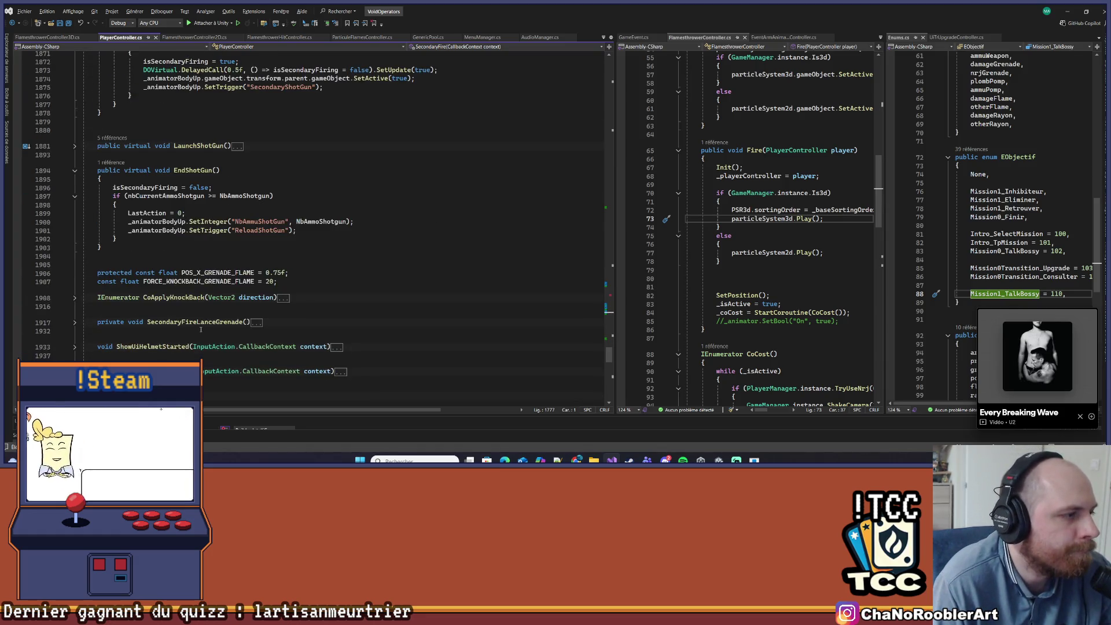
scroll(199, 331, "up", 9)
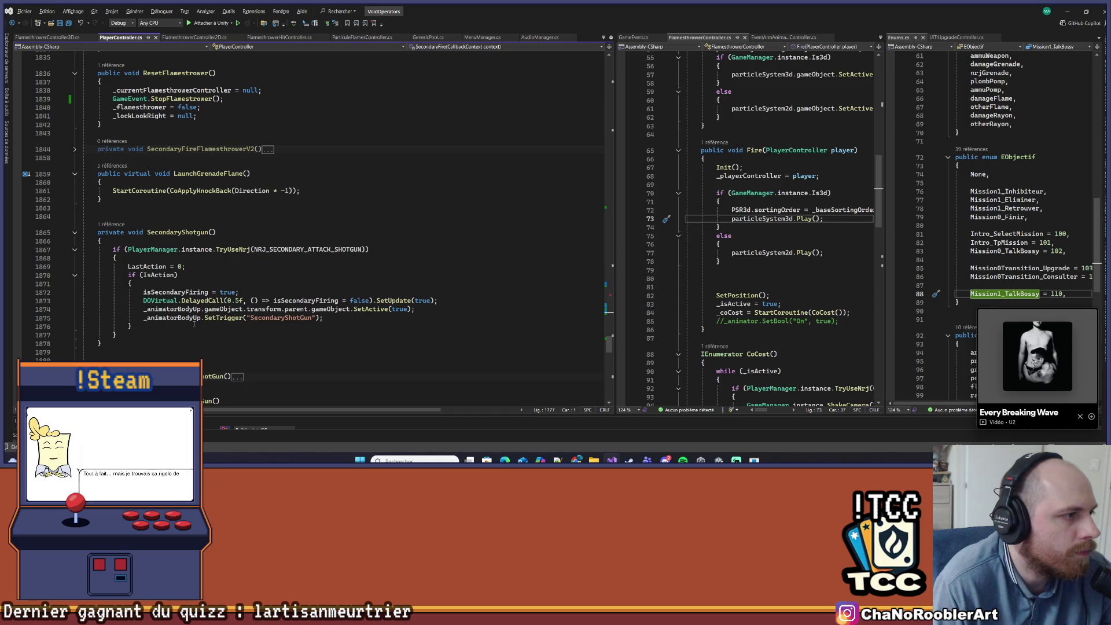
scroll(193, 325, "up", 11)
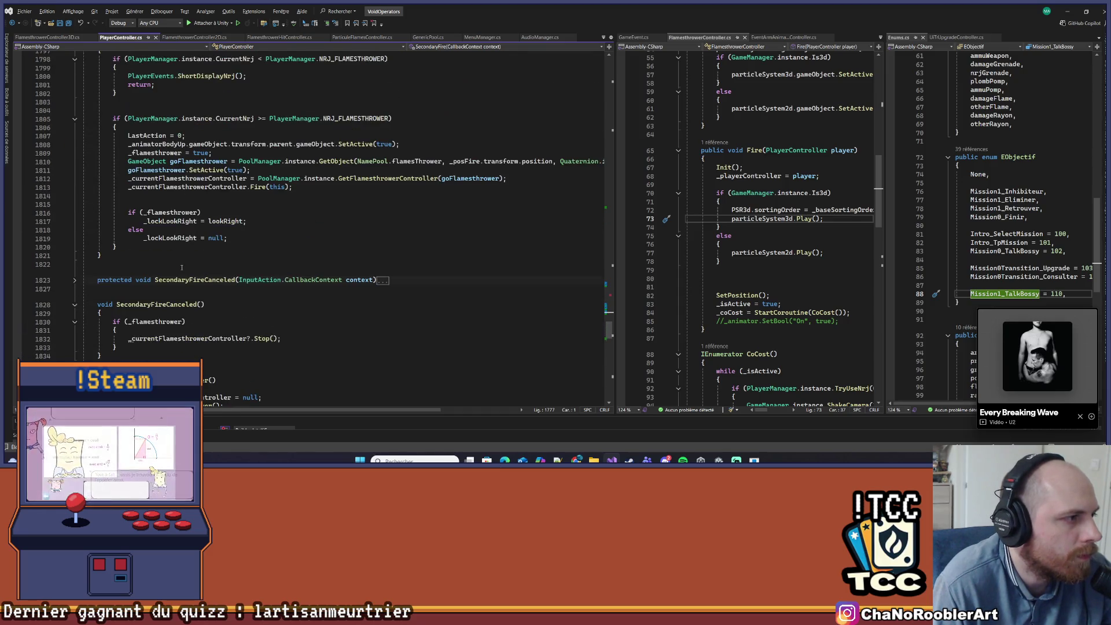
scroll(182, 267, "up", 4)
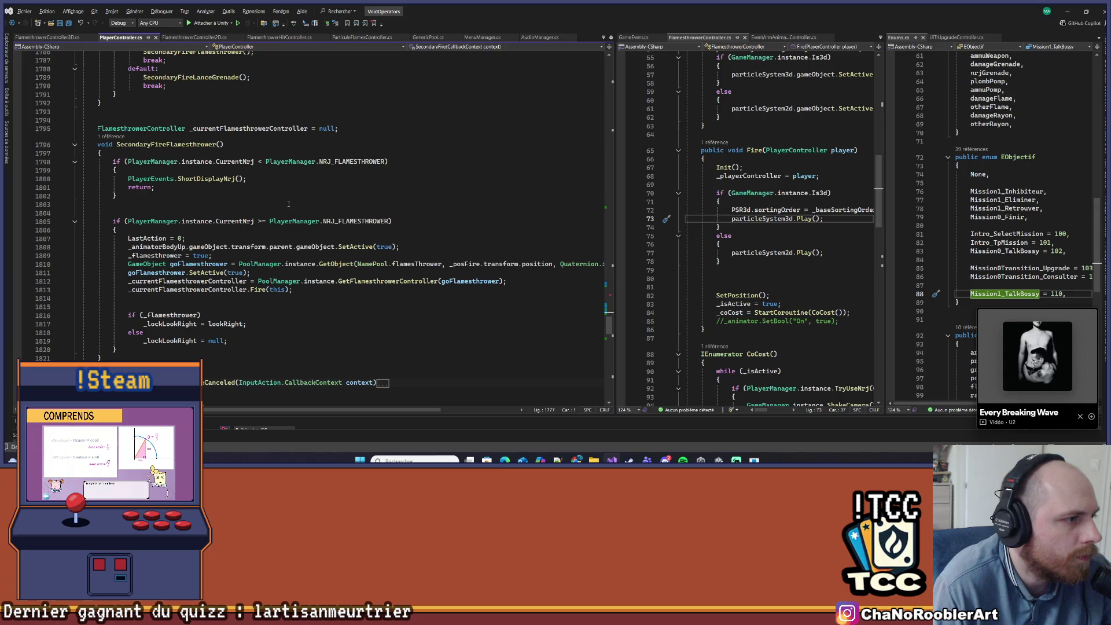
scroll(295, 243, "up", 10)
scroll(314, 286, "up", 18)
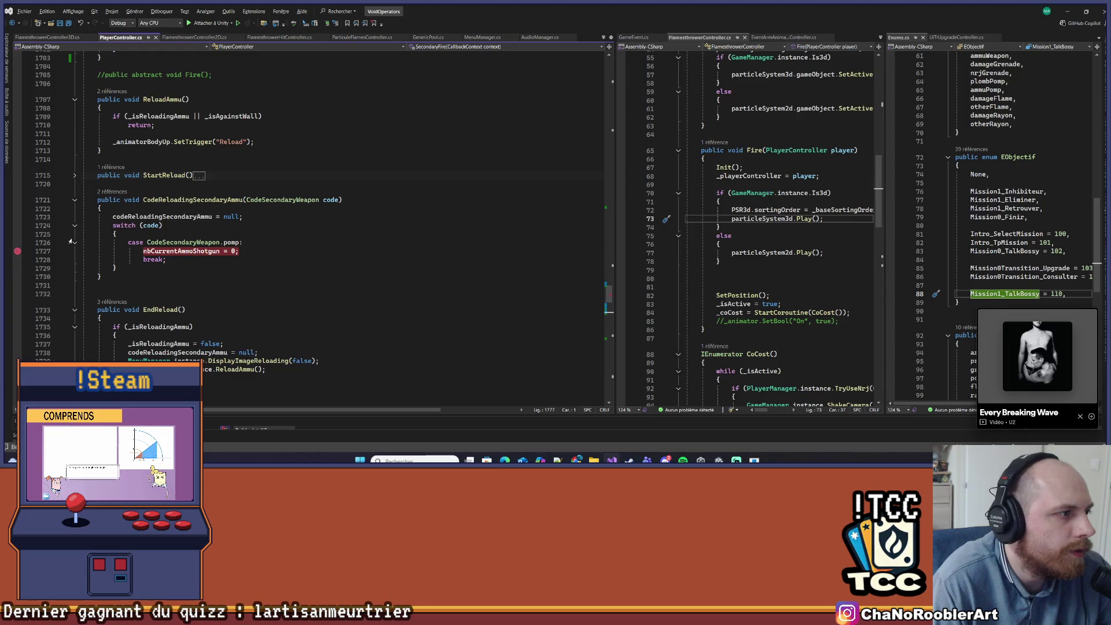
left_click(143, 250)
- Clear the breakpoint on the nbCurrentAmmoShotgun reset line and briefly expand StartReload to read it
key("F9")
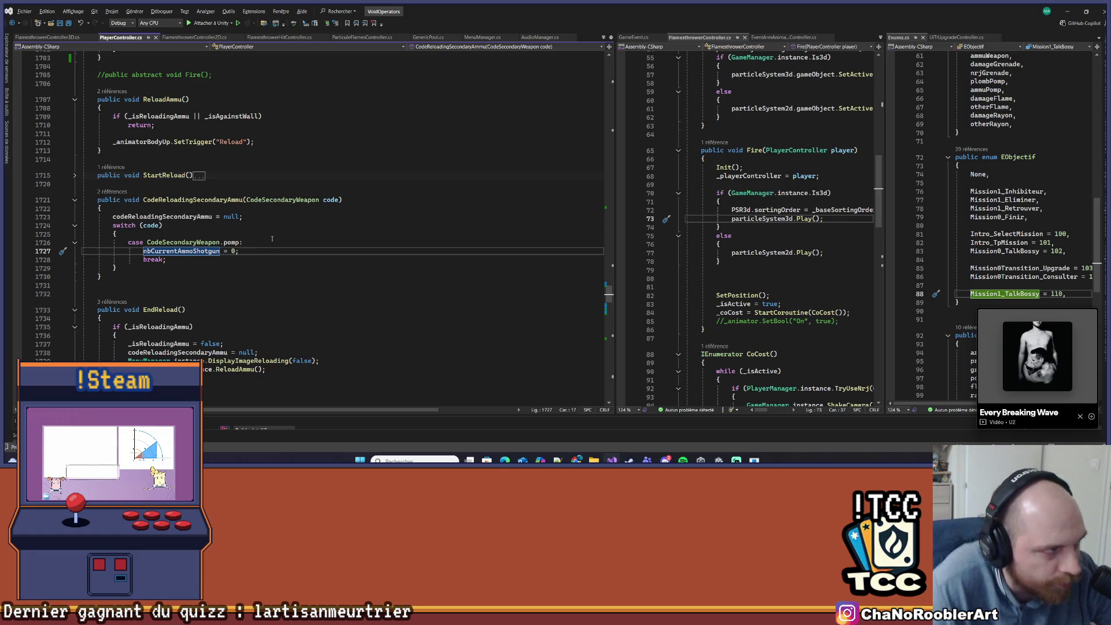
scroll(347, 204, "up", 10)
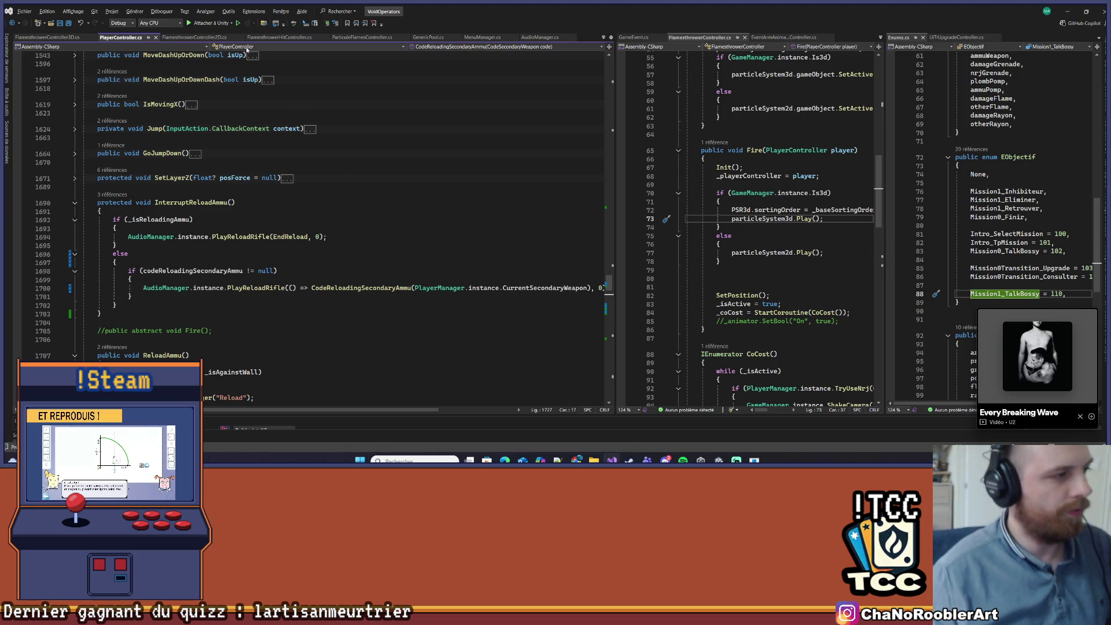
scroll(351, 197, "down", 3)
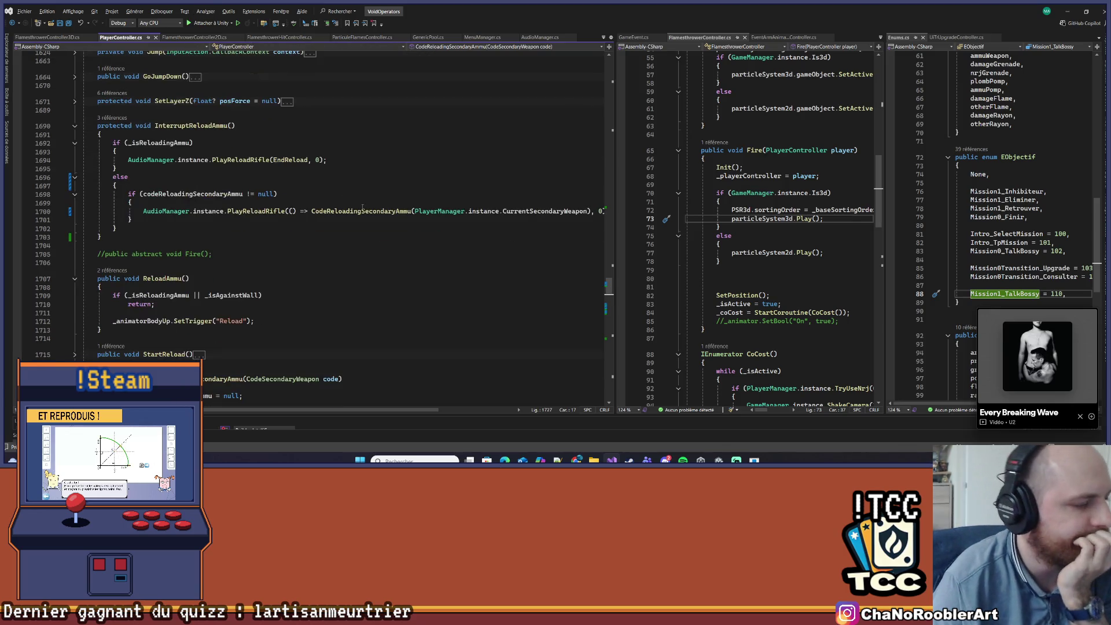
scroll(350, 197, "down", 2)
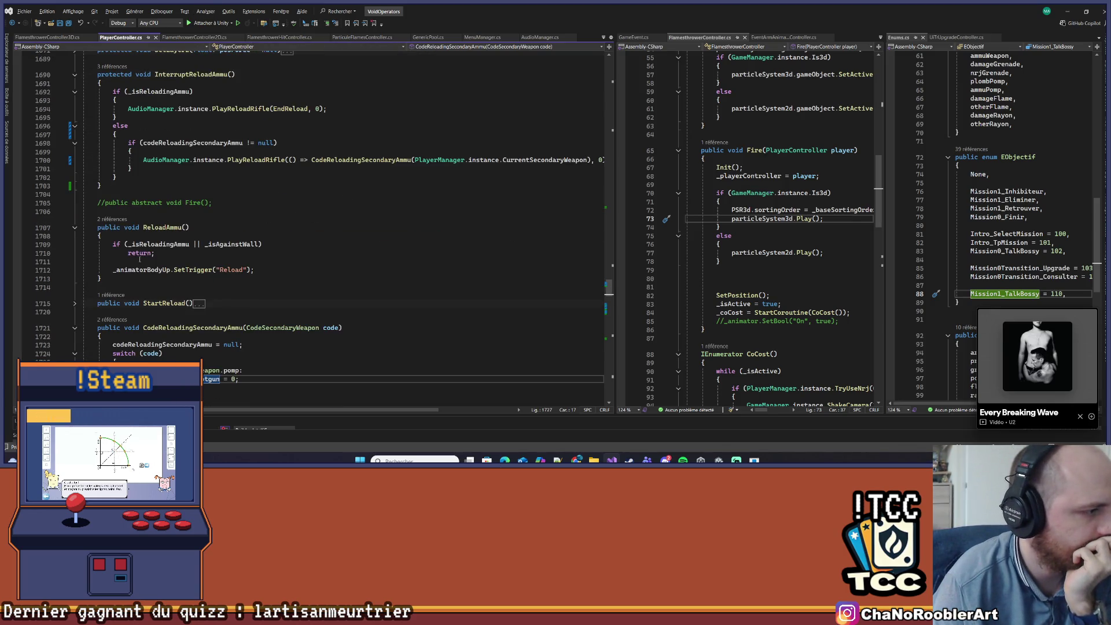
left_click(77, 304)
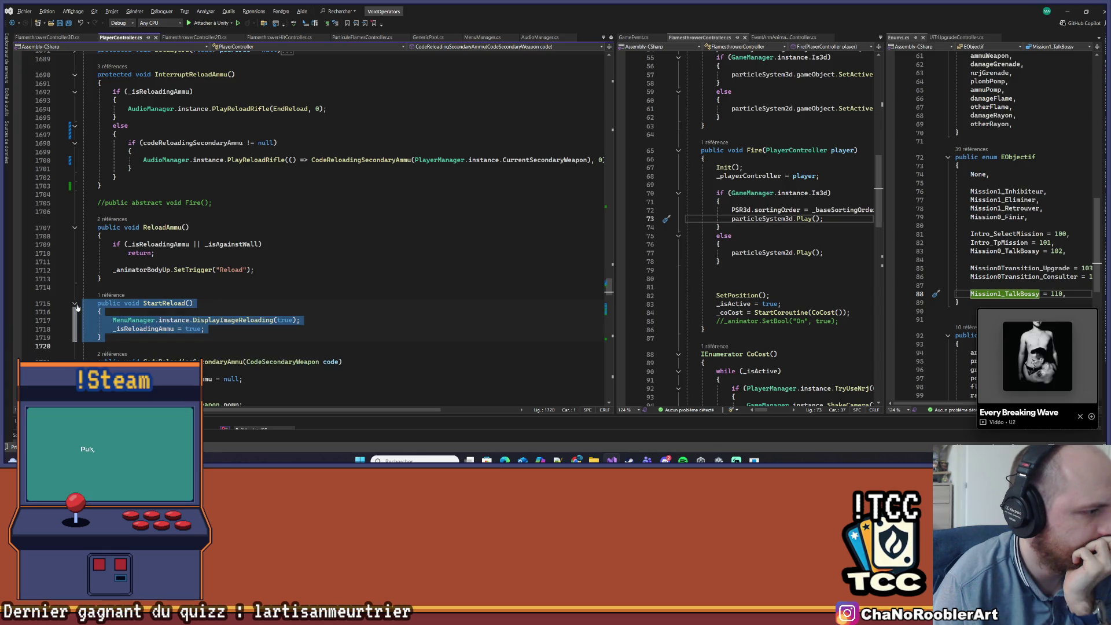
left_click(76, 304)
- Go down to EndShotGun and show its CodeLens list of callers
scroll(446, 291, "down", 10)
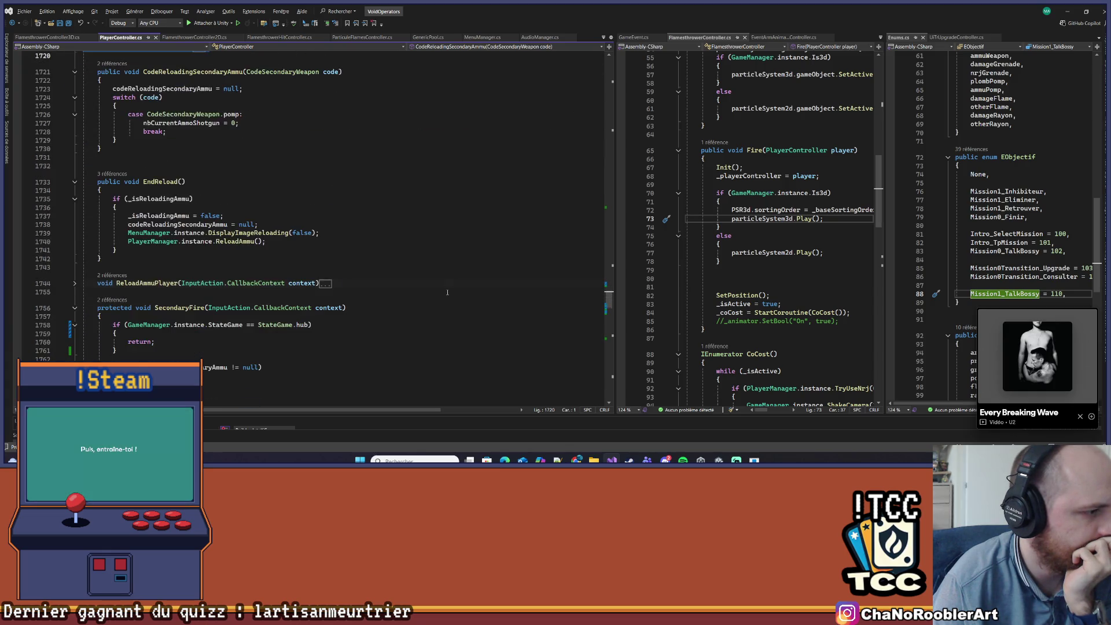
scroll(447, 292, "down", 14)
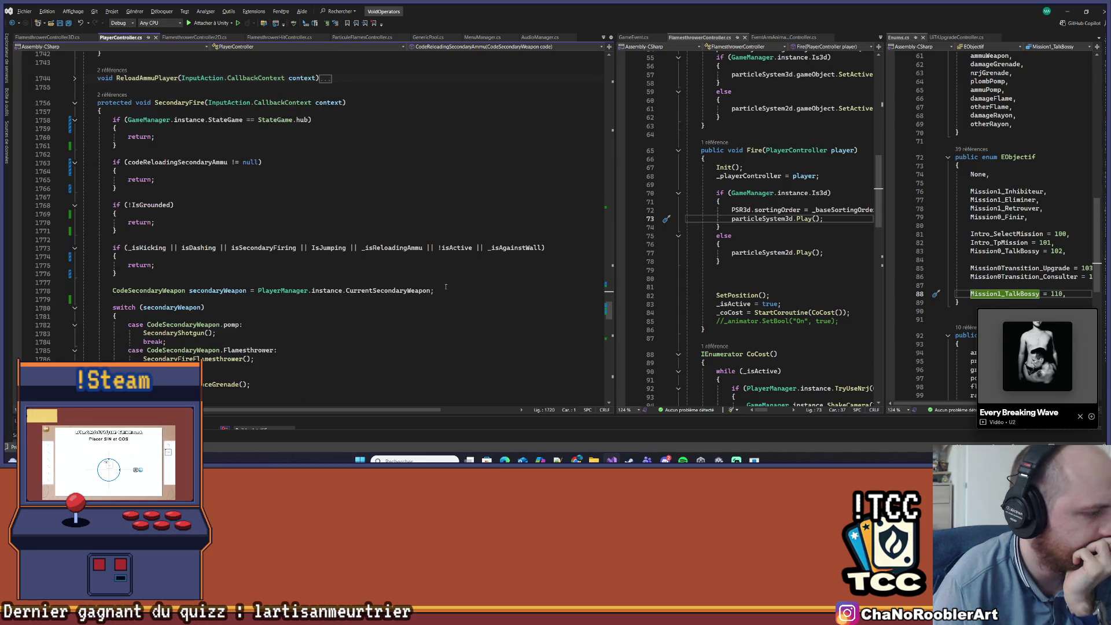
scroll(446, 286, "down", 11)
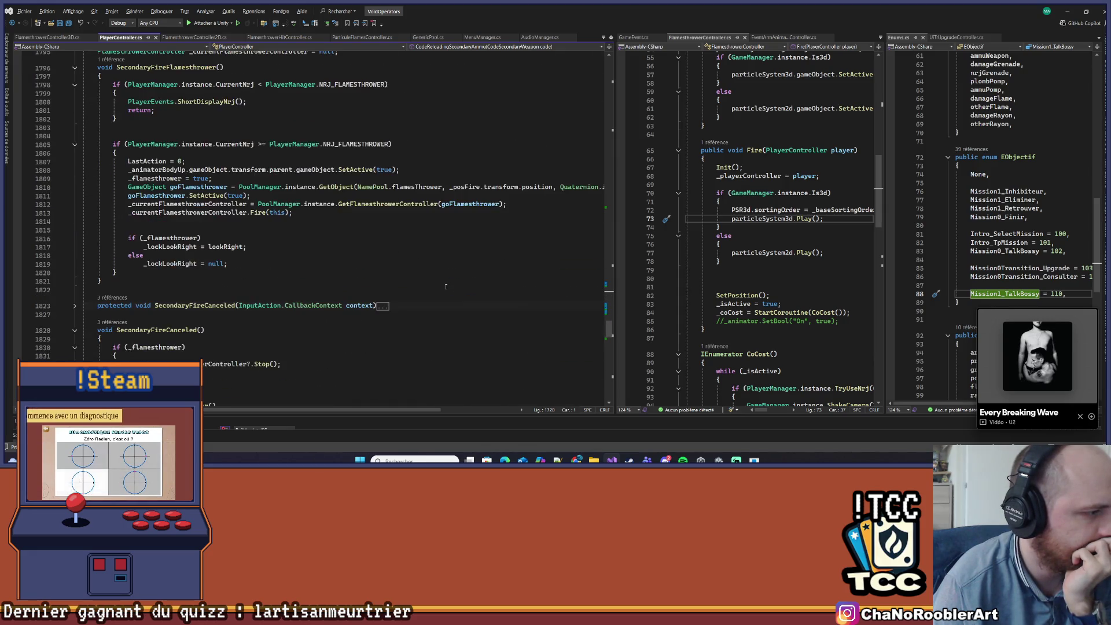
scroll(446, 286, "down", 9)
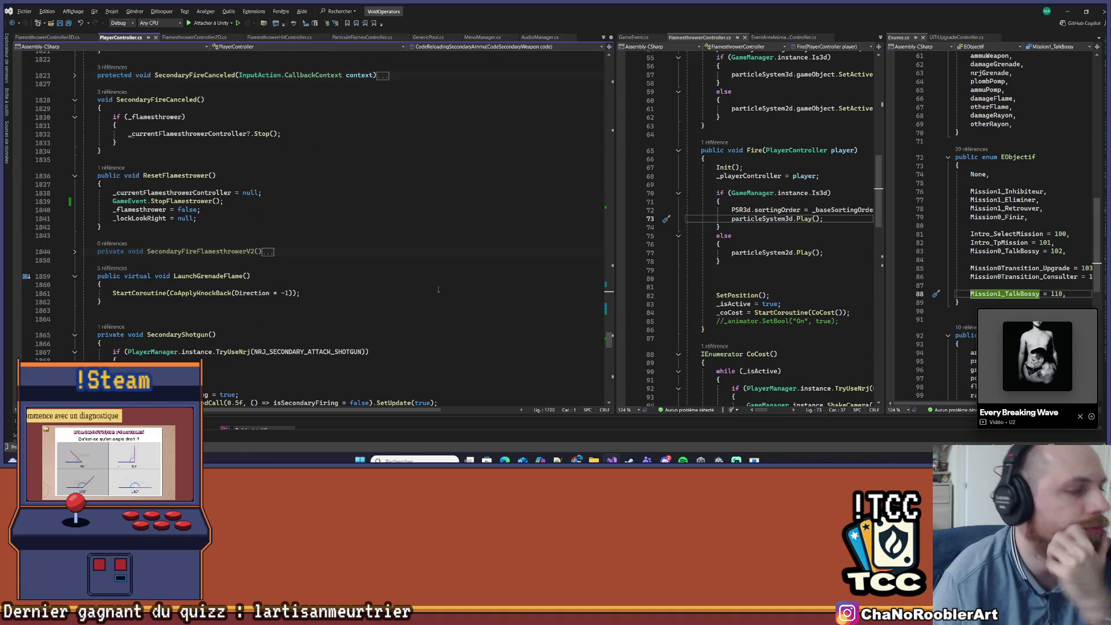
scroll(438, 289, "down", 6)
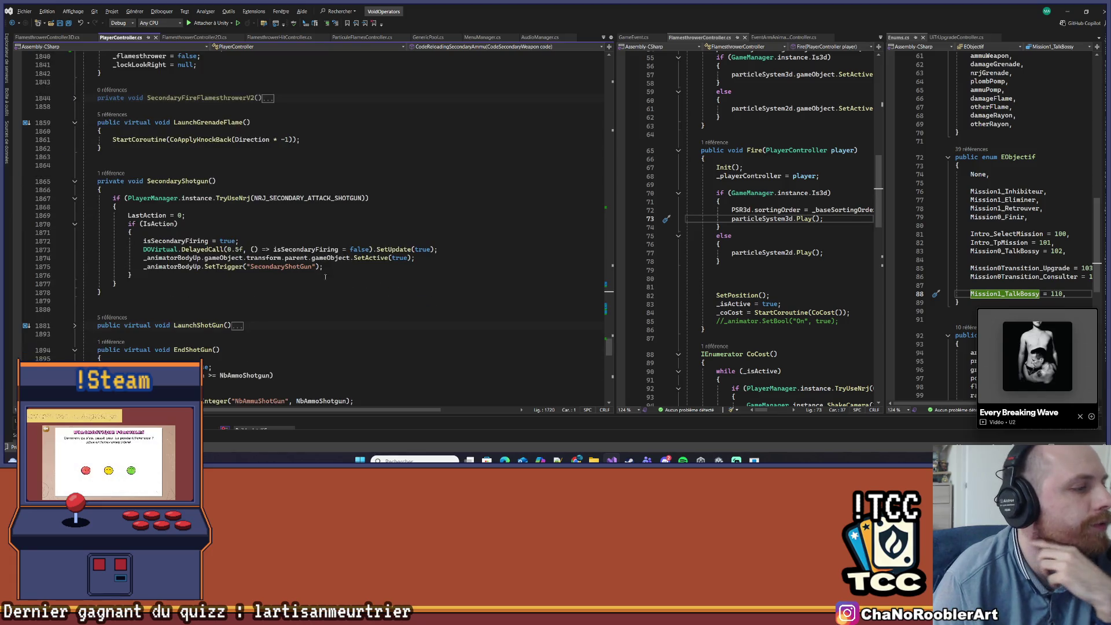
scroll(309, 206, "down", 2)
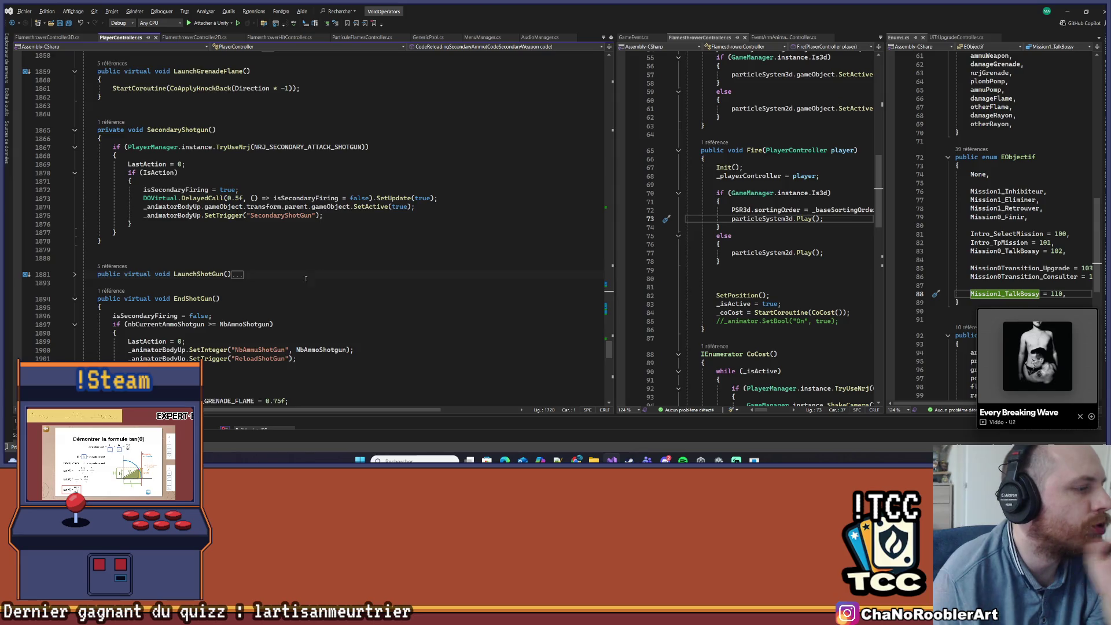
scroll(302, 220, "down", 2)
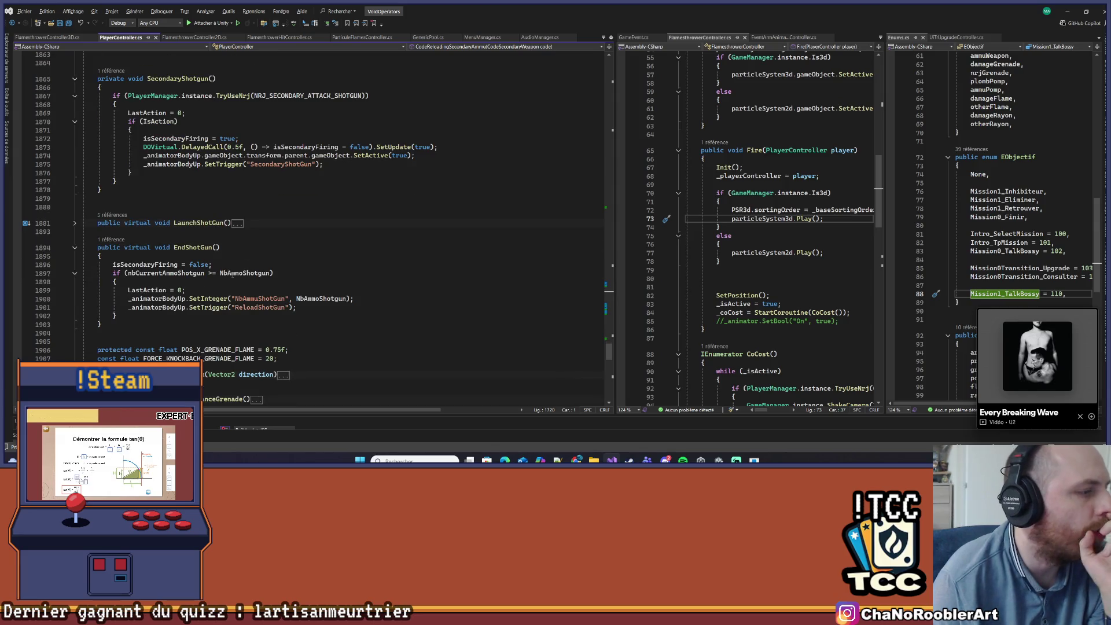
left_click(112, 239)
left_click(174, 216)
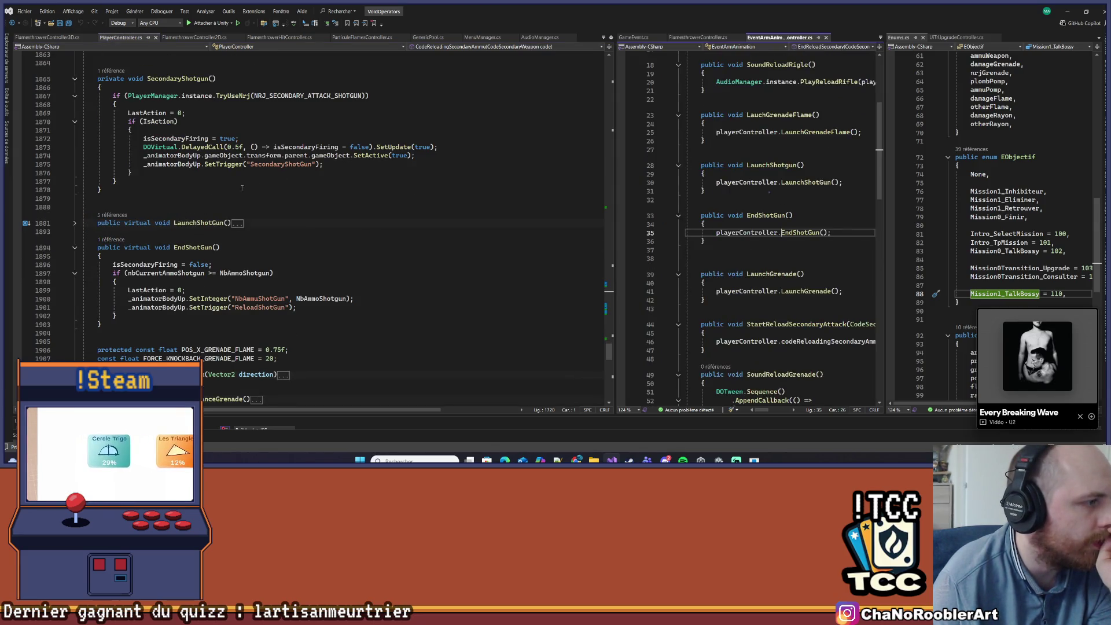
left_click_drag(614, 193, 454, 193)
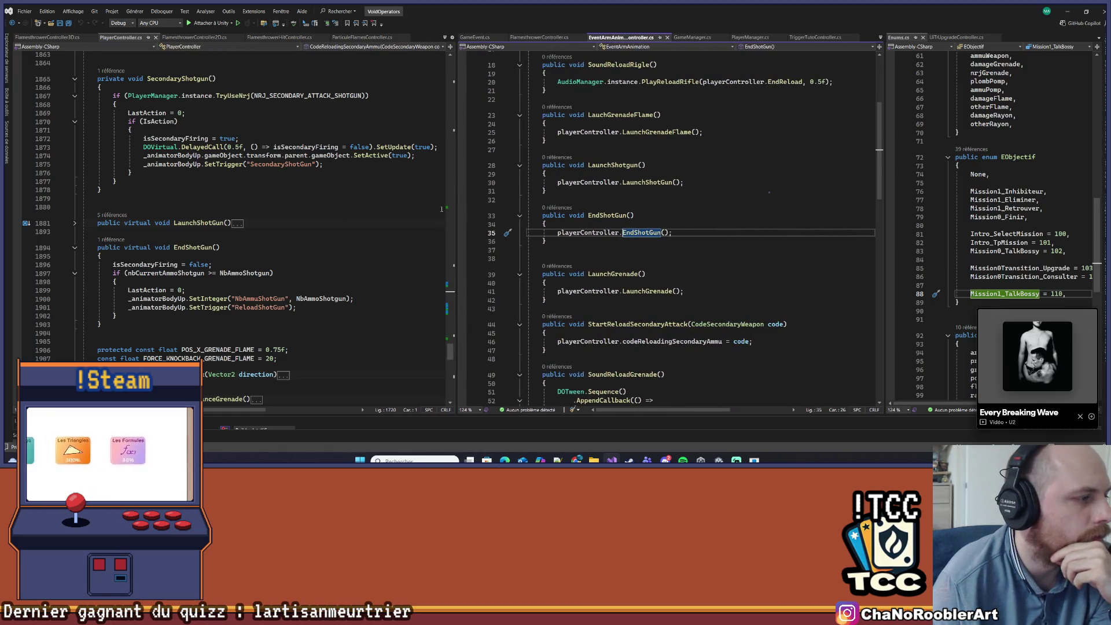
left_click_drag(456, 202, 505, 203)
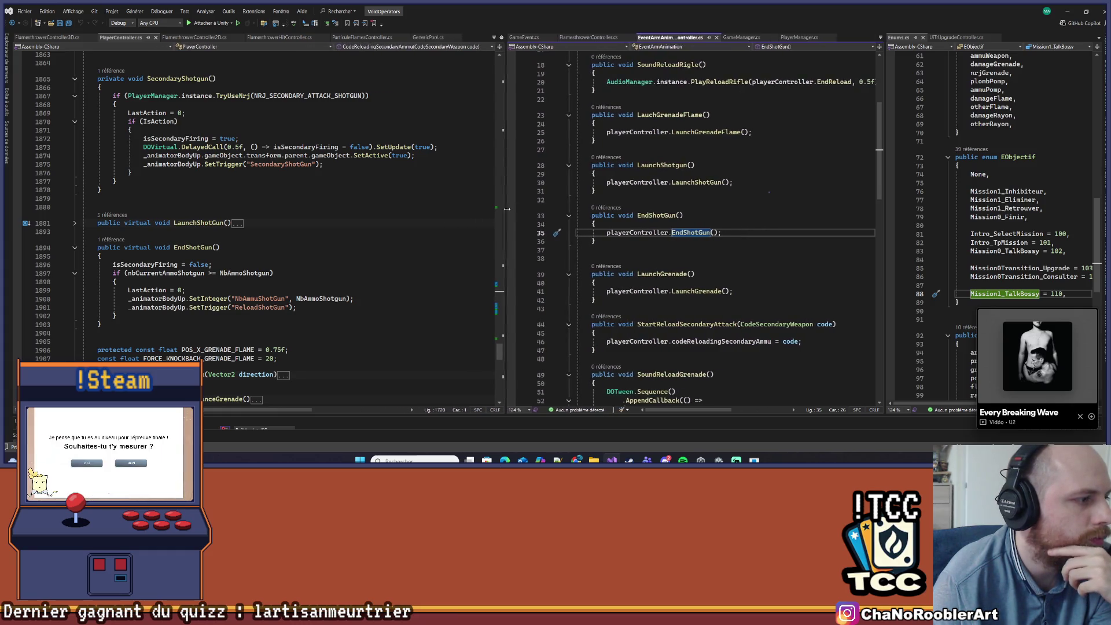
mouse_move(94, 273)
left_mouse_down()
mouse_move(298, 307)
mouse_move(125, 324)
left_mouse_up()
key("ctrl+k")
key("ctrl+c")
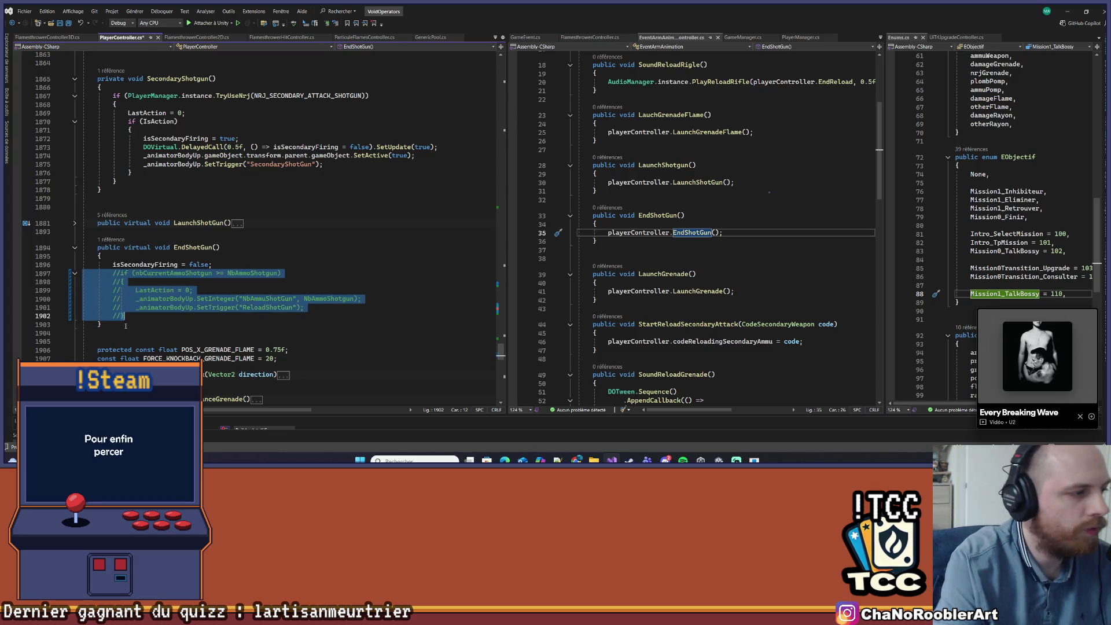
left_click(203, 293)
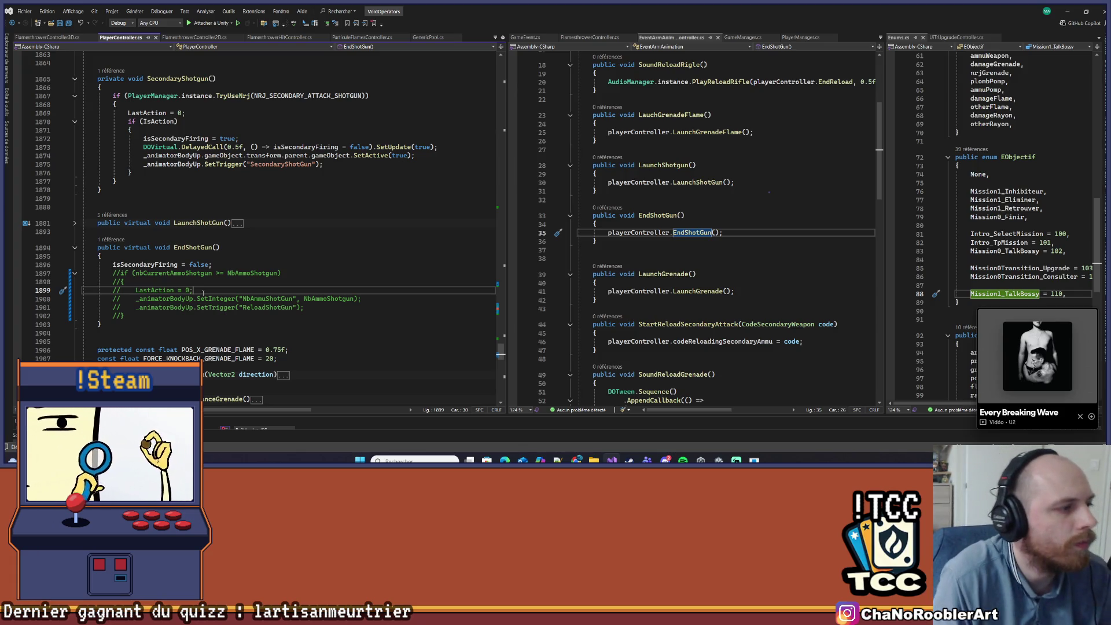
left_click(299, 226)
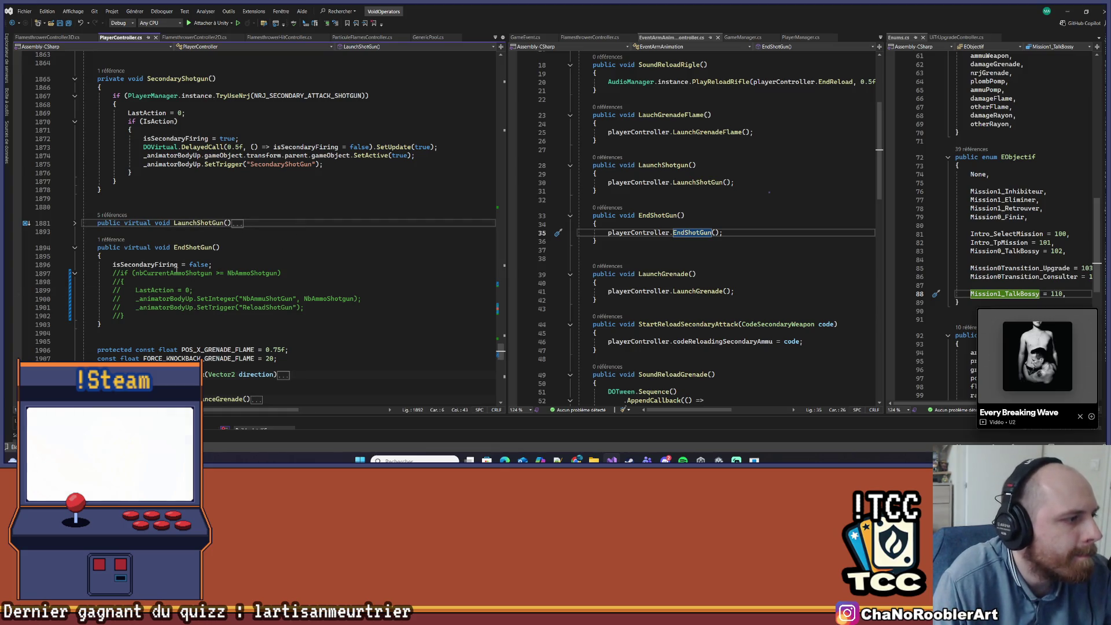
scroll(290, 218, "down", 4)
scroll(285, 218, "down", 5)
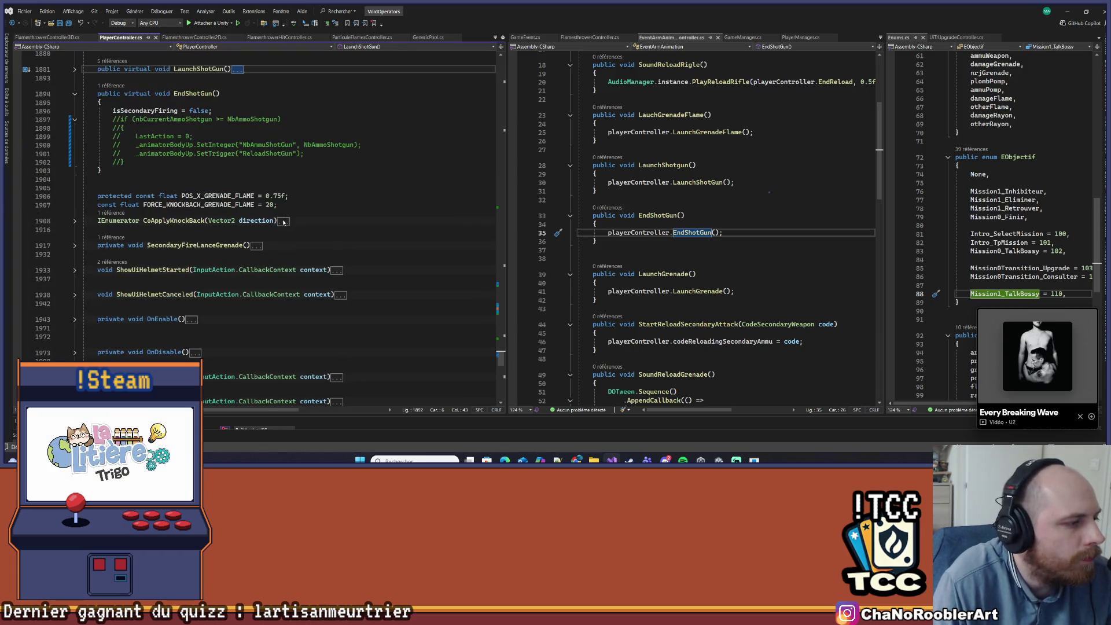
scroll(292, 255, "up", 10)
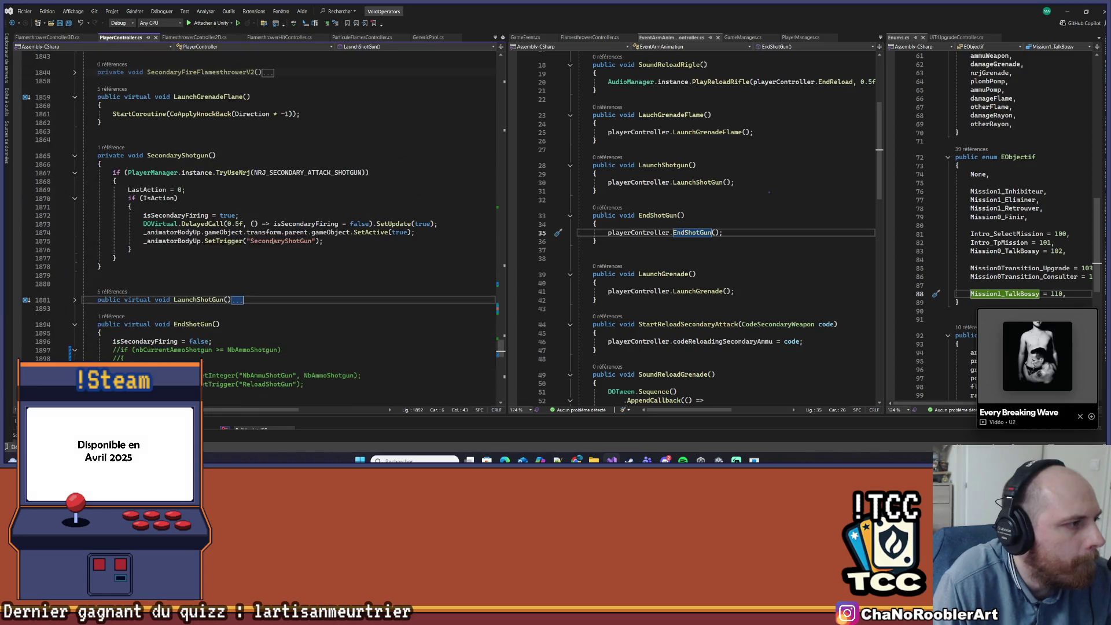
scroll(273, 237, "up", 1)
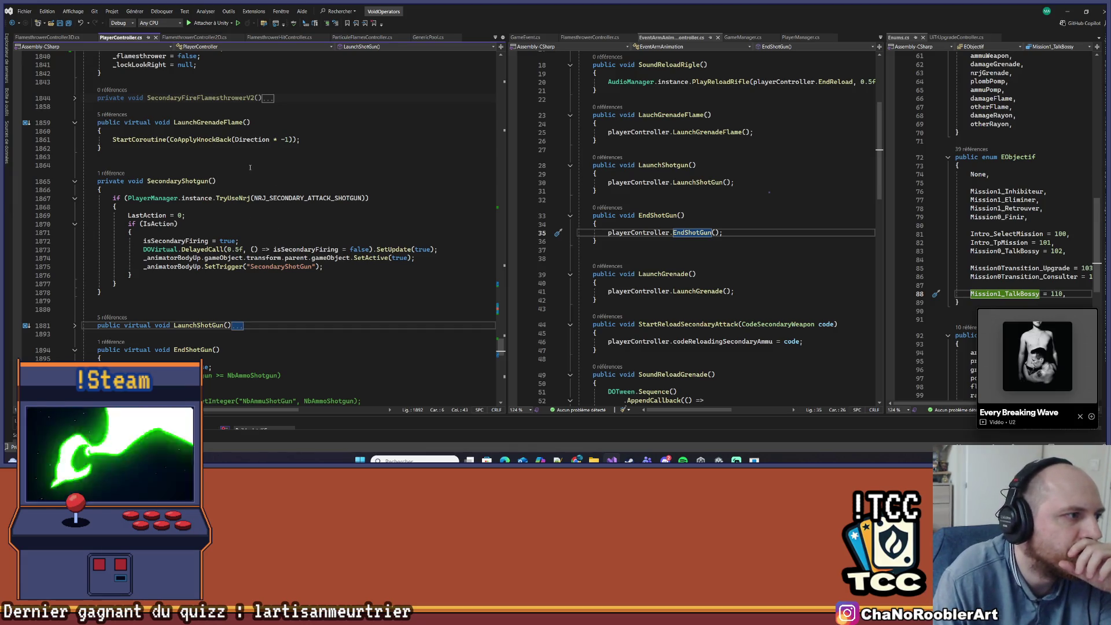
left_click(186, 139)
right_click(196, 136)
- Go to the CoApplyKnockBack definition, expand it and inspect its HitStop line
left_click(232, 202)
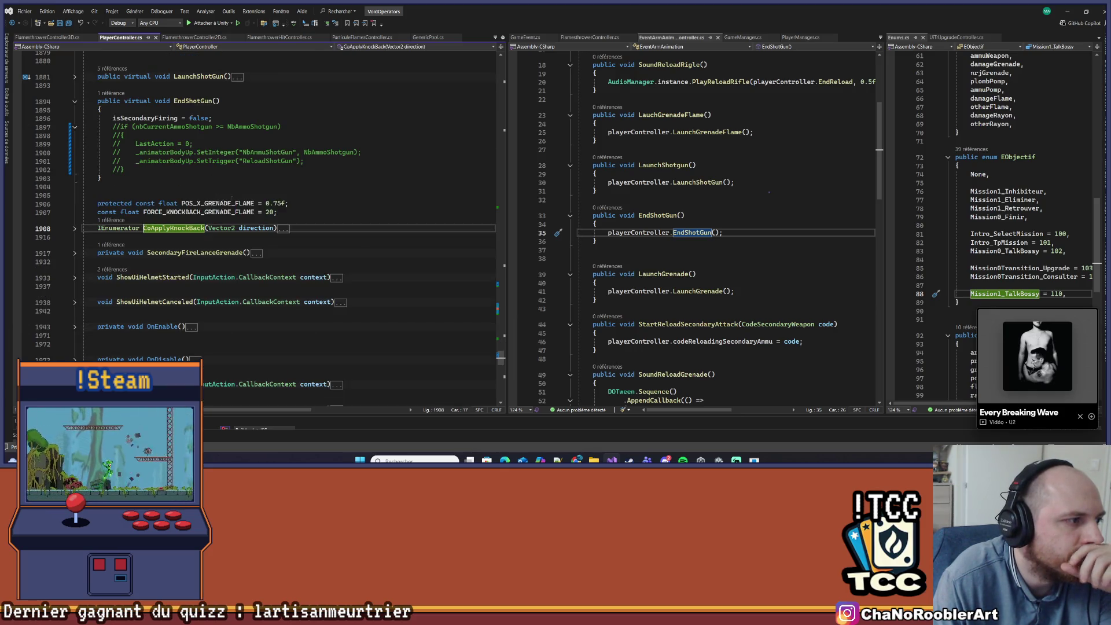
key("ctrl+m")
key("ctrl+m")
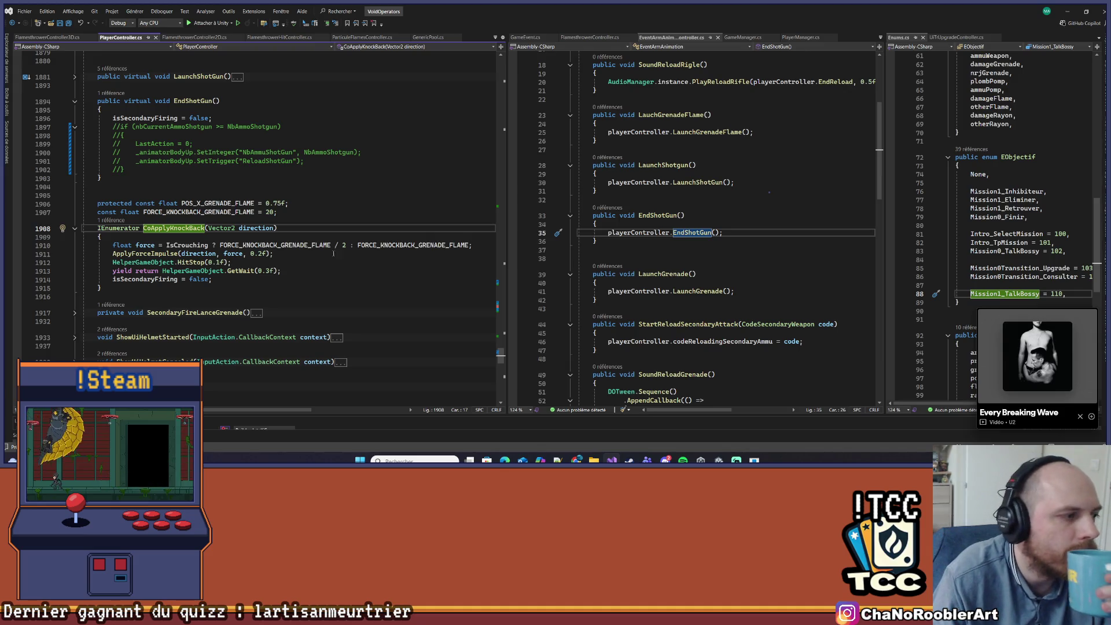
left_click(277, 262)
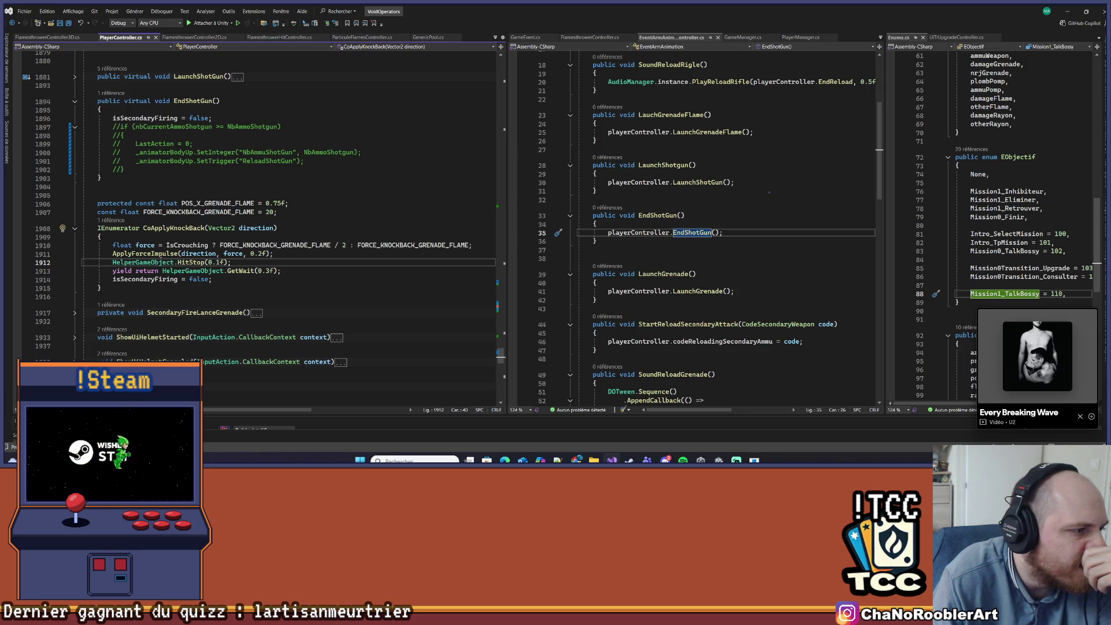
- Expand the SecondaryFireLanceGrenade and ReloadAmmuPlayer method bodies to review them
scroll(195, 292, "down", 1)
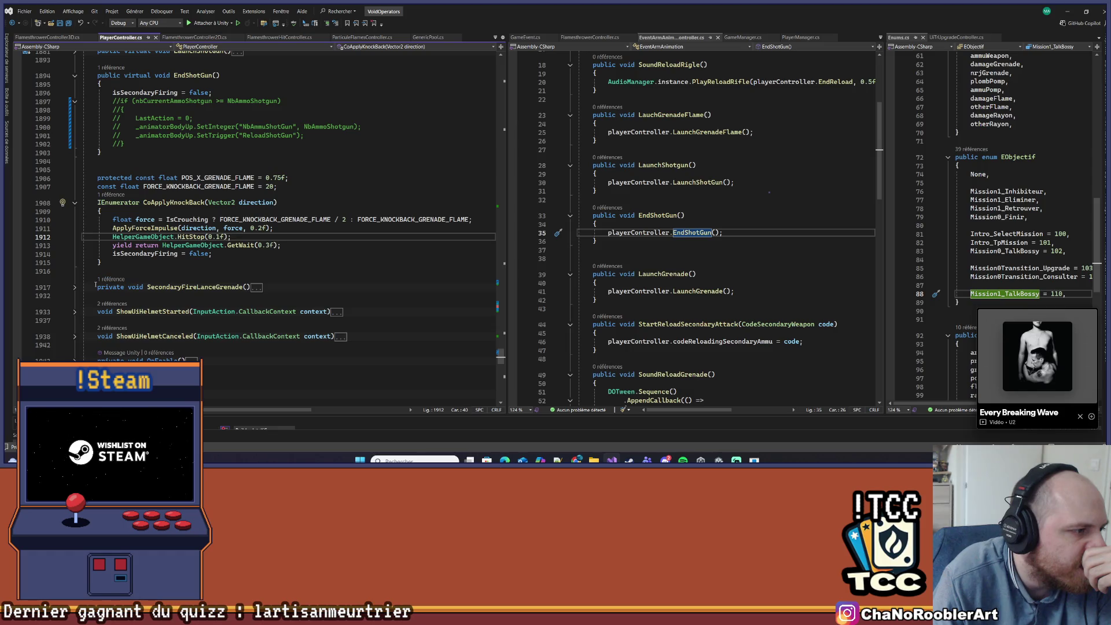
left_click(74, 287)
scroll(360, 234, "down", 4)
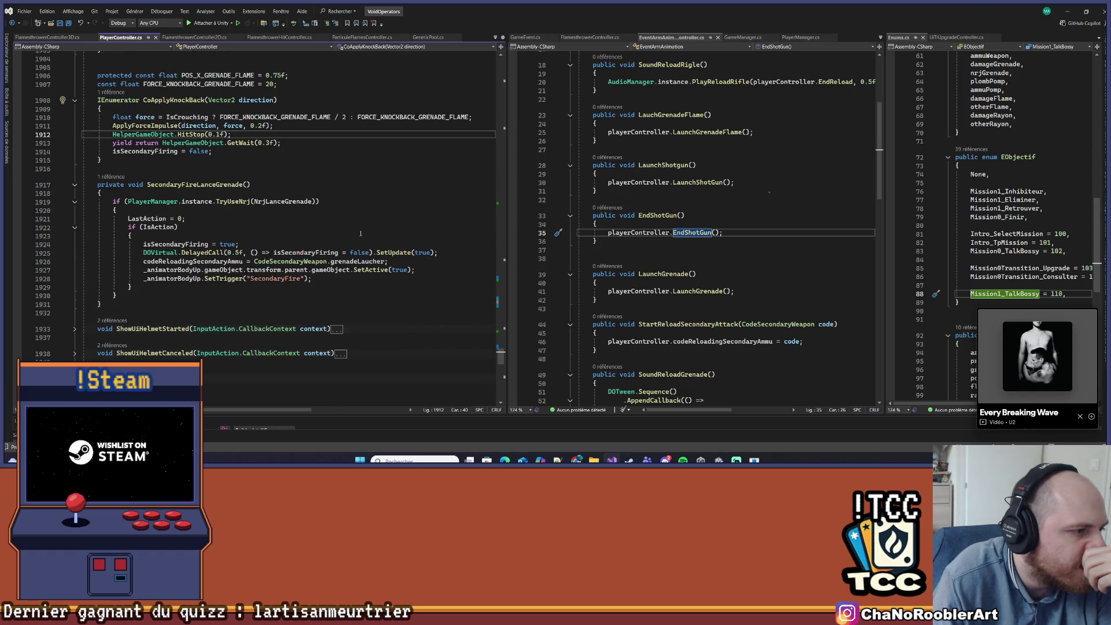
scroll(376, 226, "down", 10)
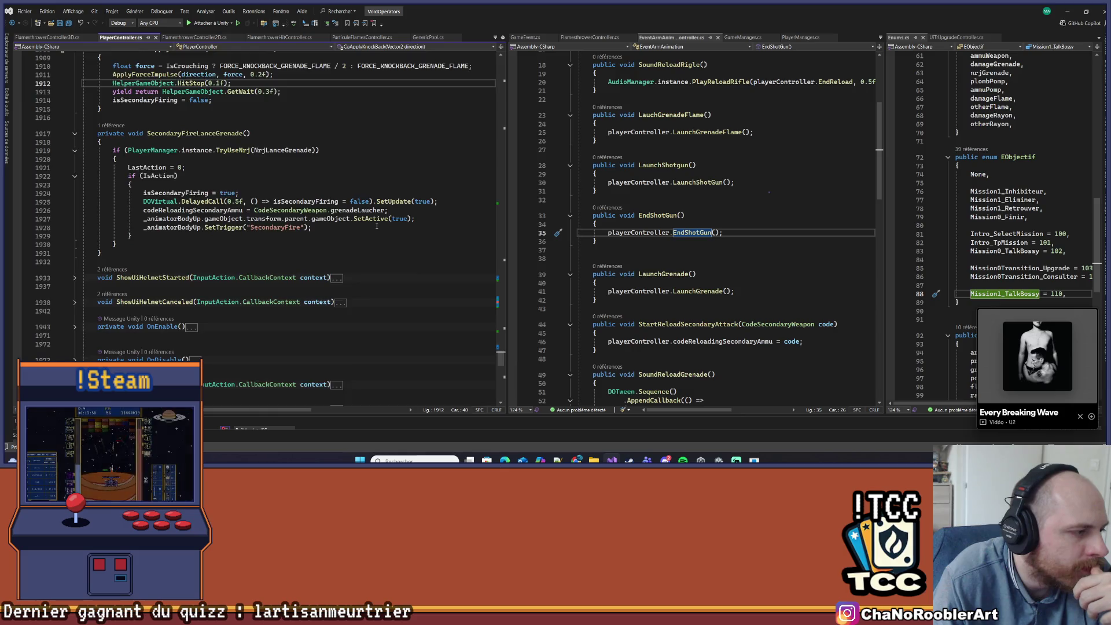
scroll(374, 226, "down", 2)
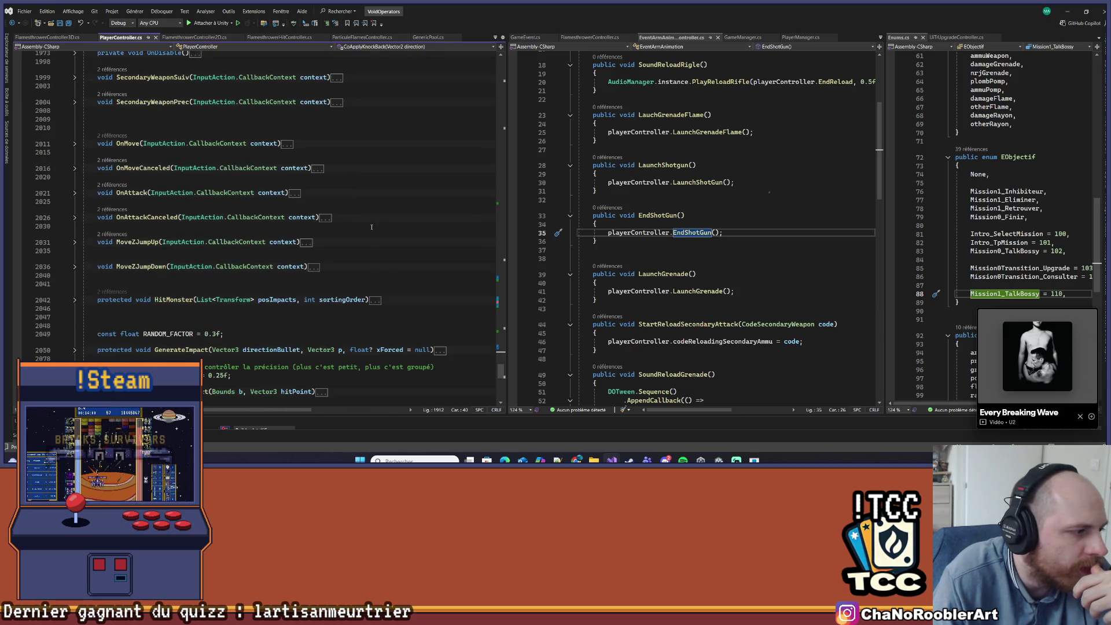
scroll(365, 228, "up", 4)
scroll(365, 228, "up", 7)
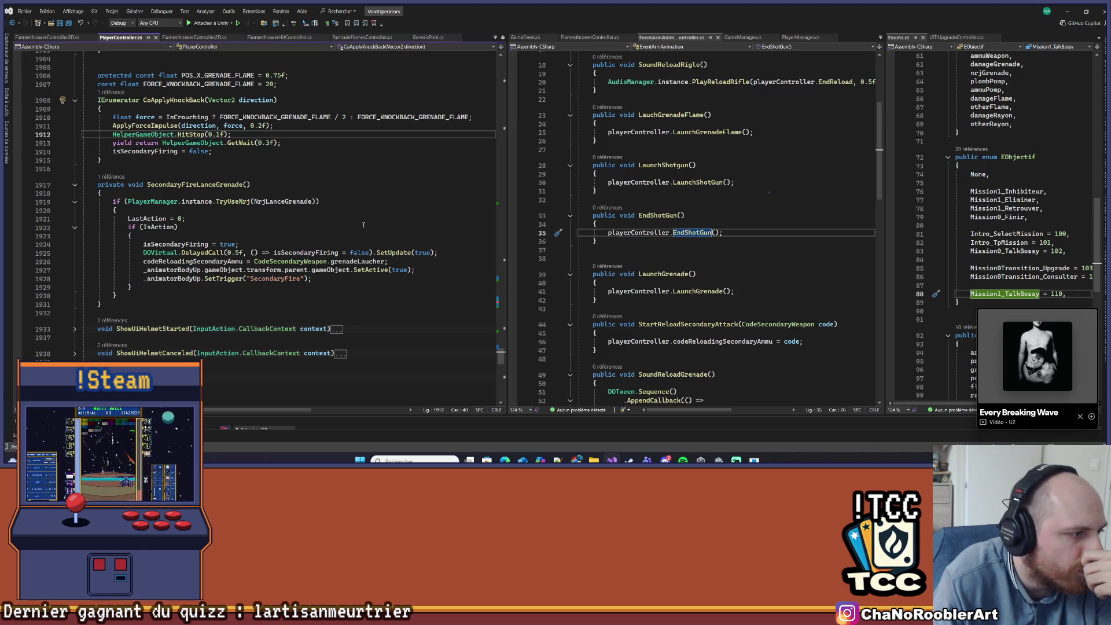
scroll(364, 225, "down", 6)
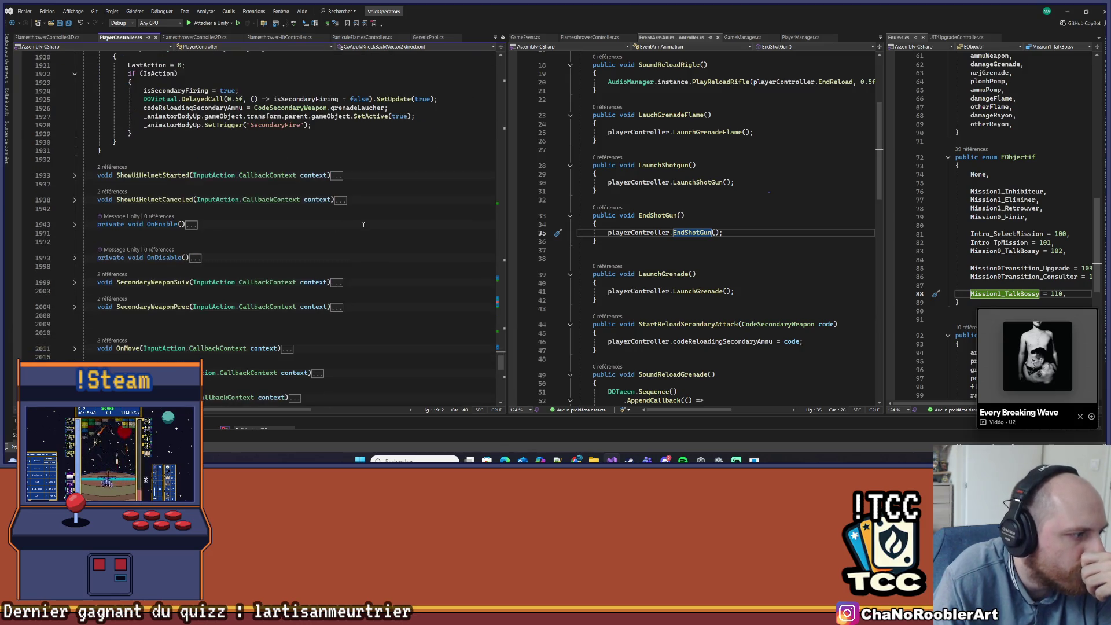
scroll(364, 224, "down", 10)
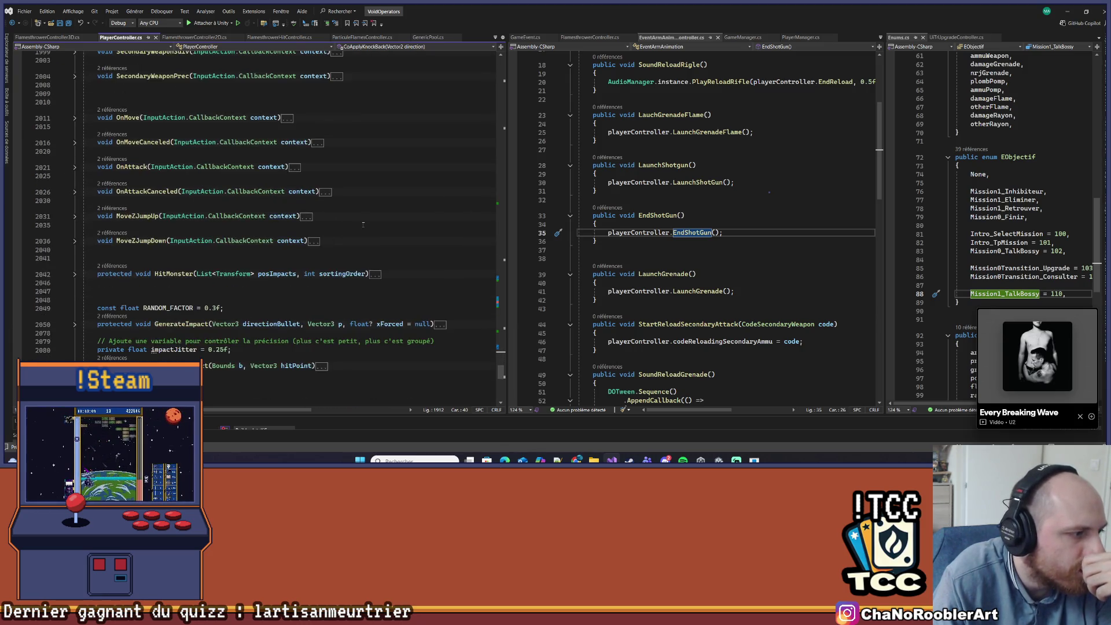
scroll(363, 225, "up", 10)
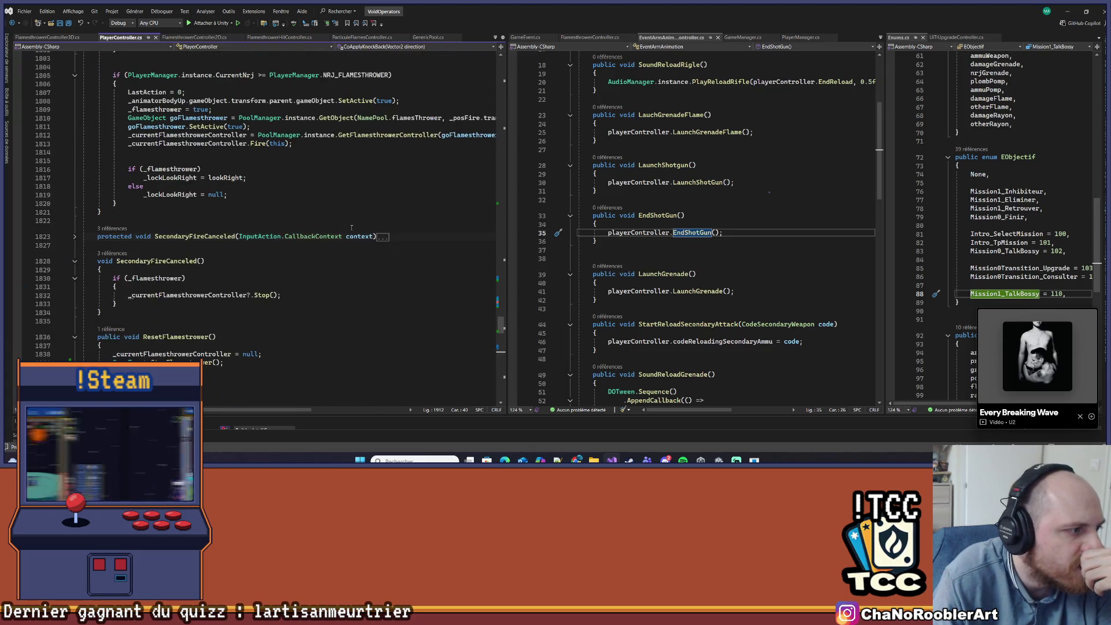
scroll(166, 292, "up", 2)
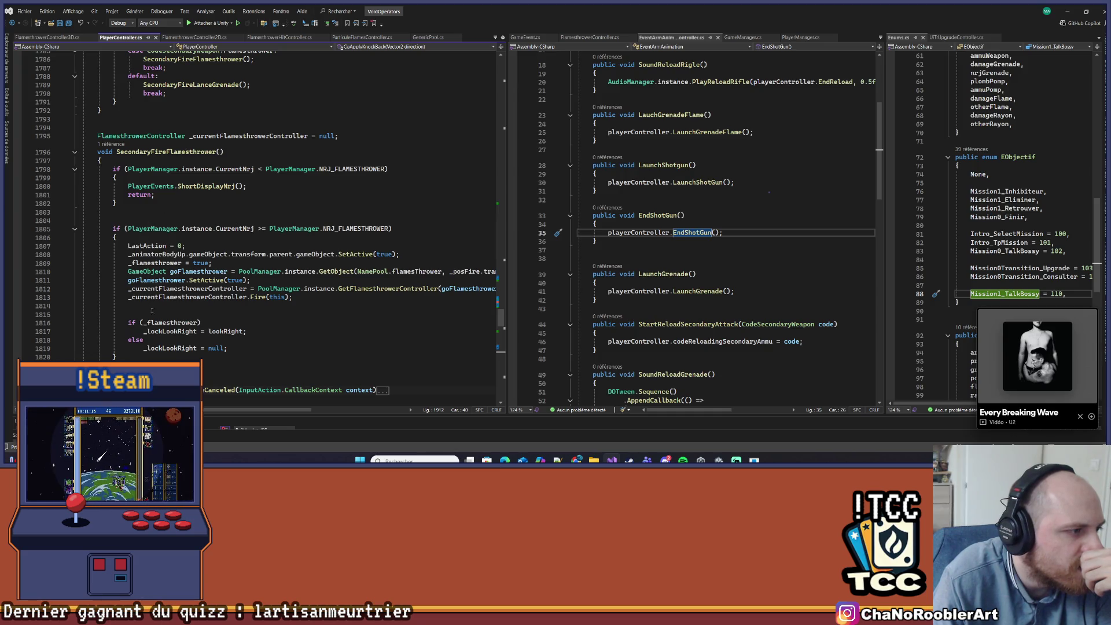
scroll(130, 229, "up", 15)
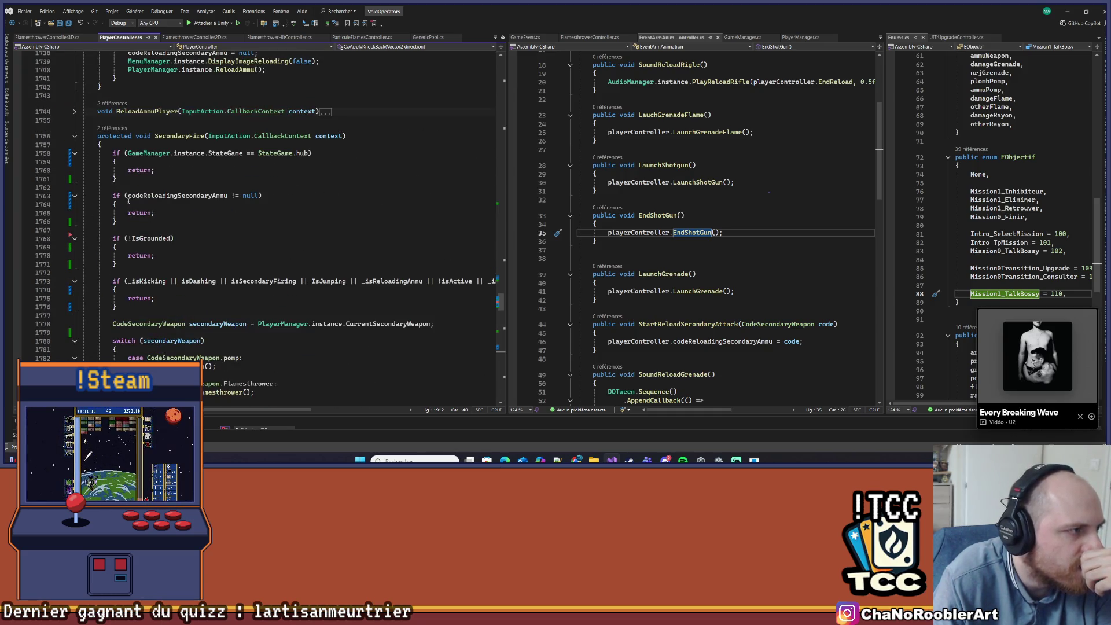
scroll(169, 148, "up", 5)
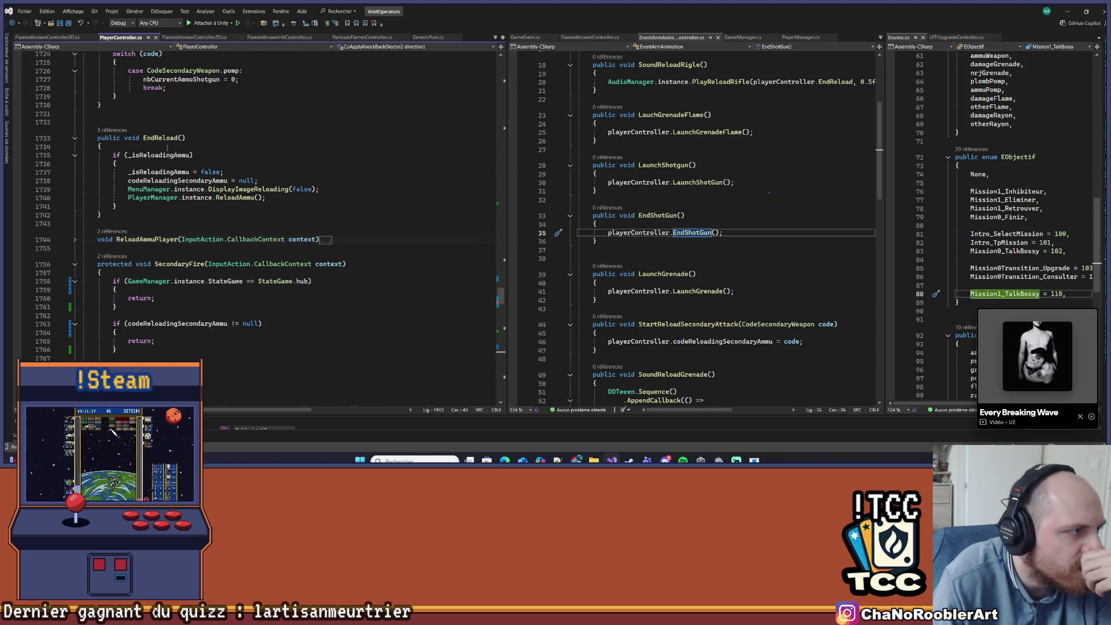
left_click(76, 240)
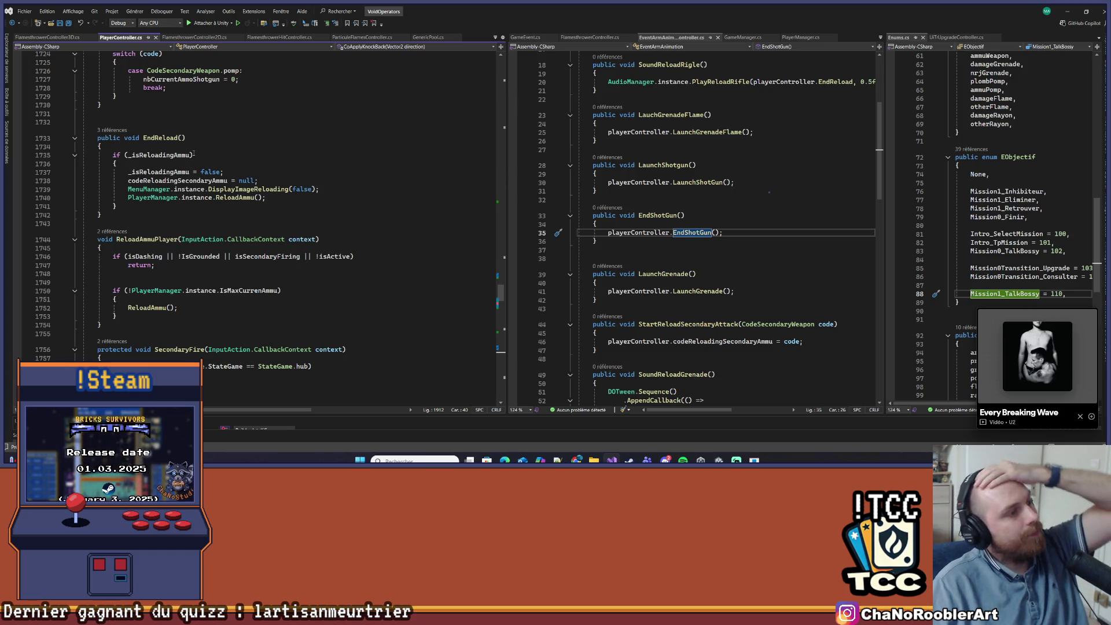
- Inspect EndReload, then move up to the Hit() method near line 972
scroll(286, 167, "down", 2)
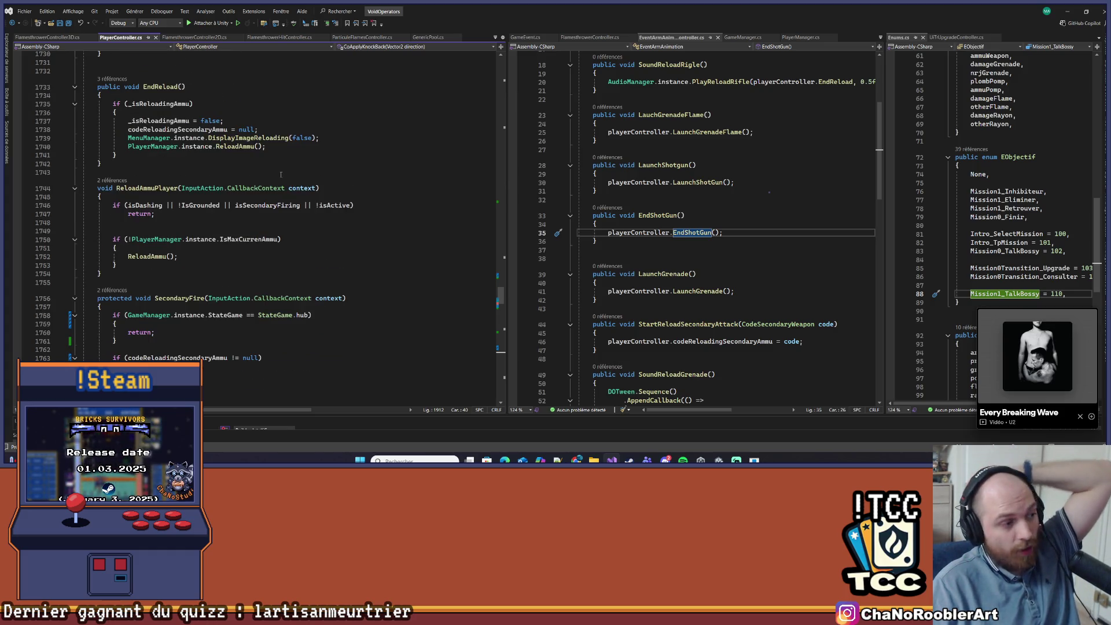
scroll(280, 174, "down", 1)
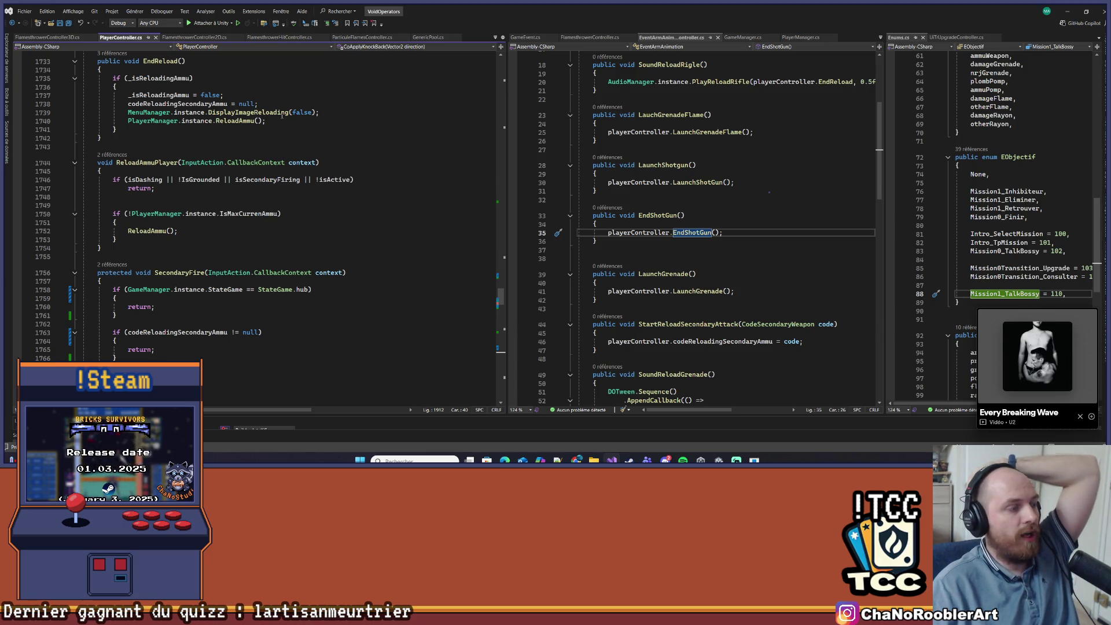
scroll(219, 235, "up", 2)
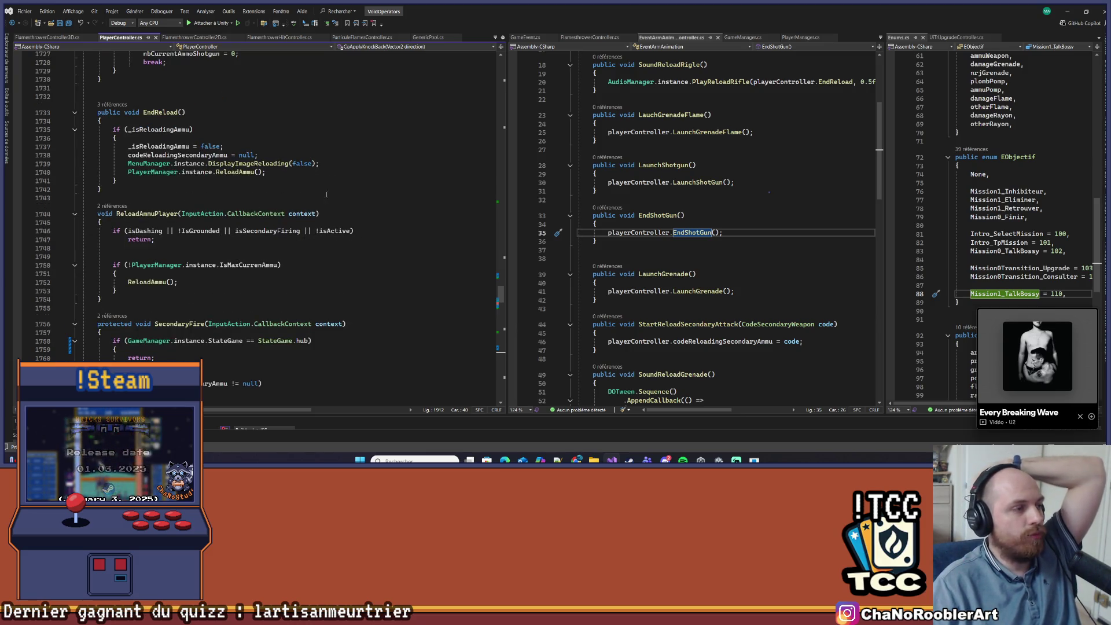
scroll(225, 192, "up", 2)
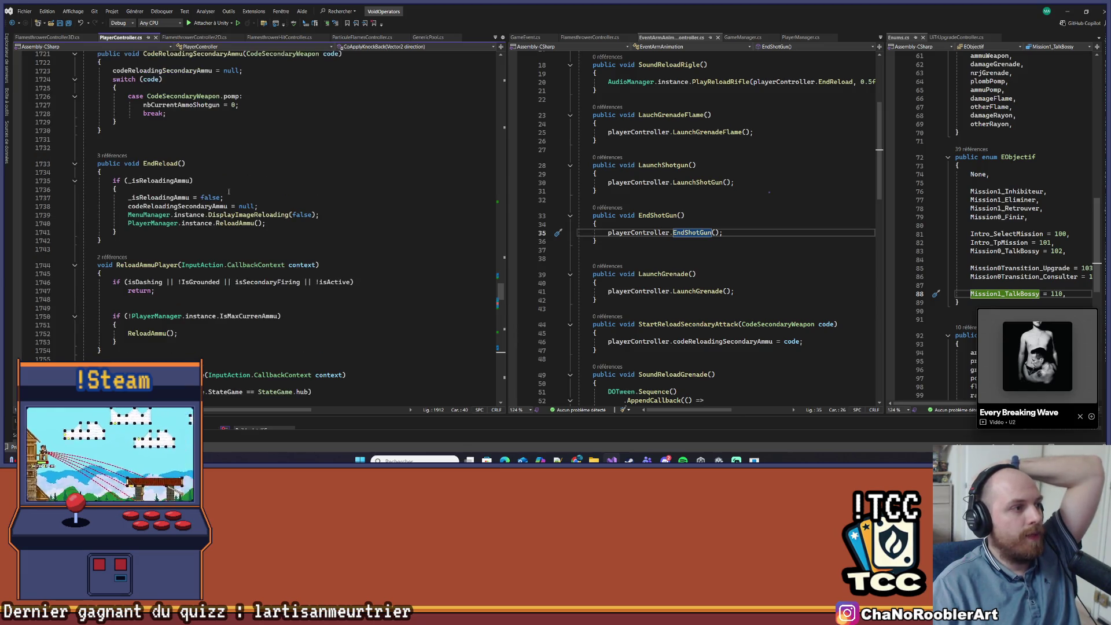
left_click(216, 164)
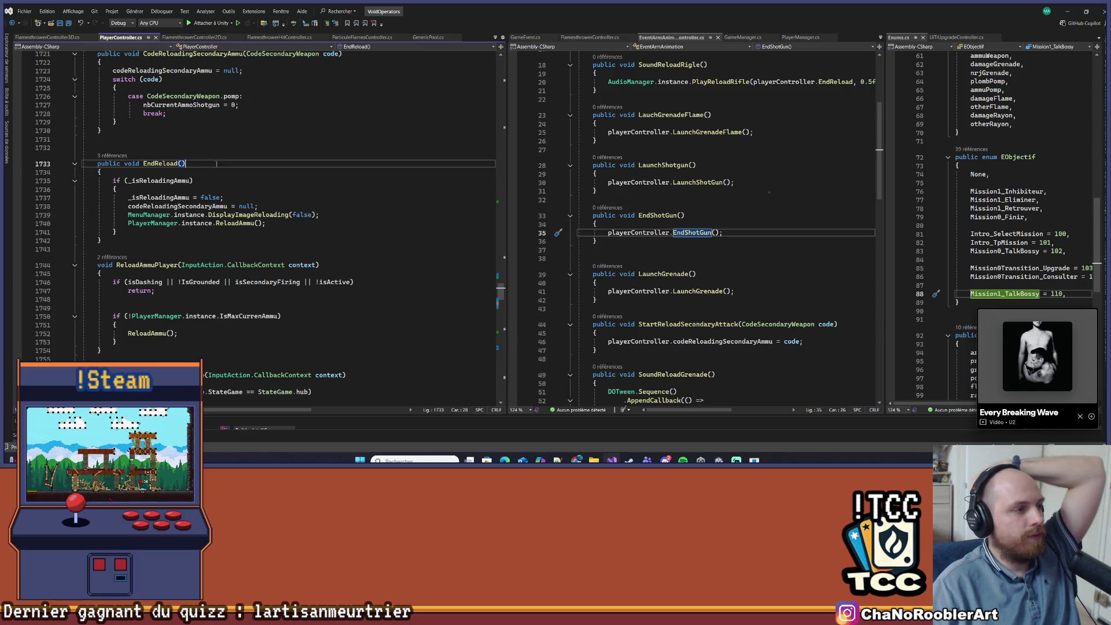
scroll(318, 223, "up", 4)
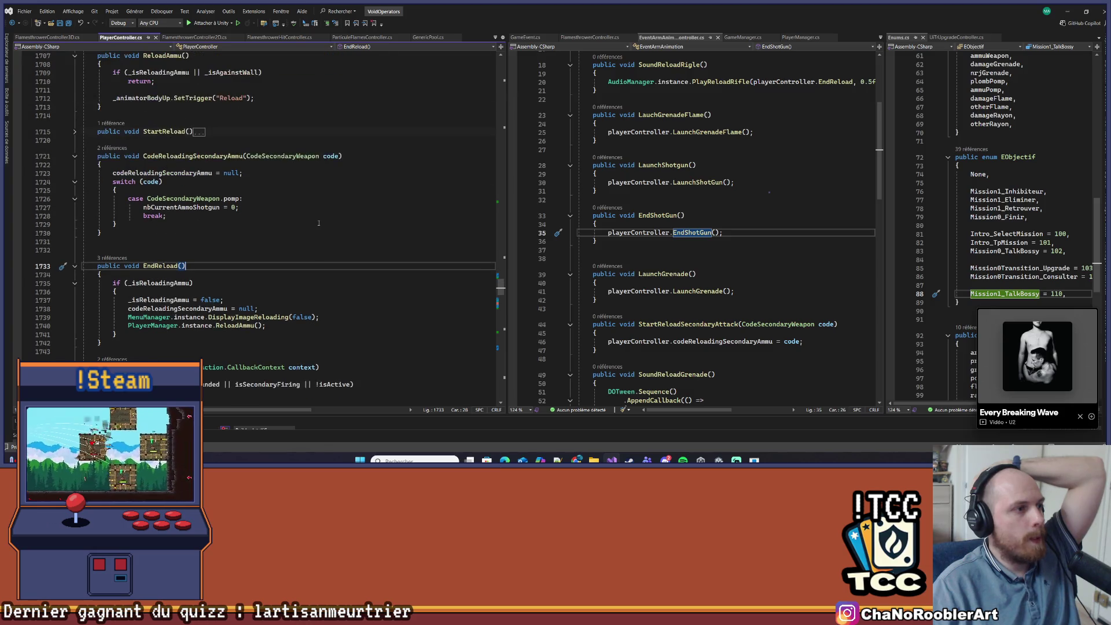
scroll(319, 223, "up", 15)
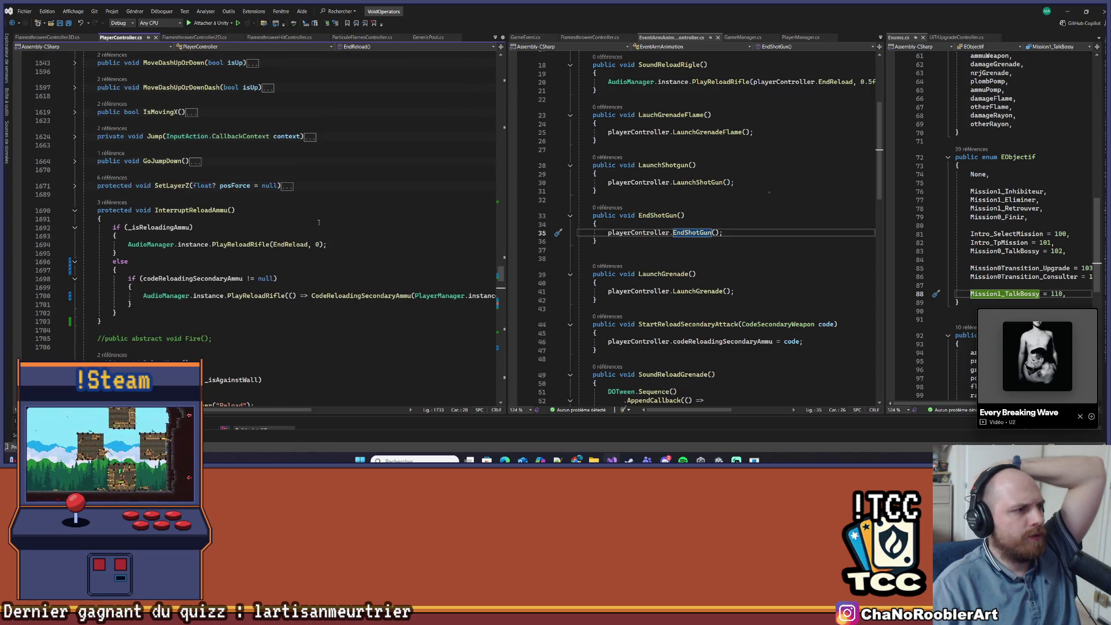
scroll(318, 223, "up", 20)
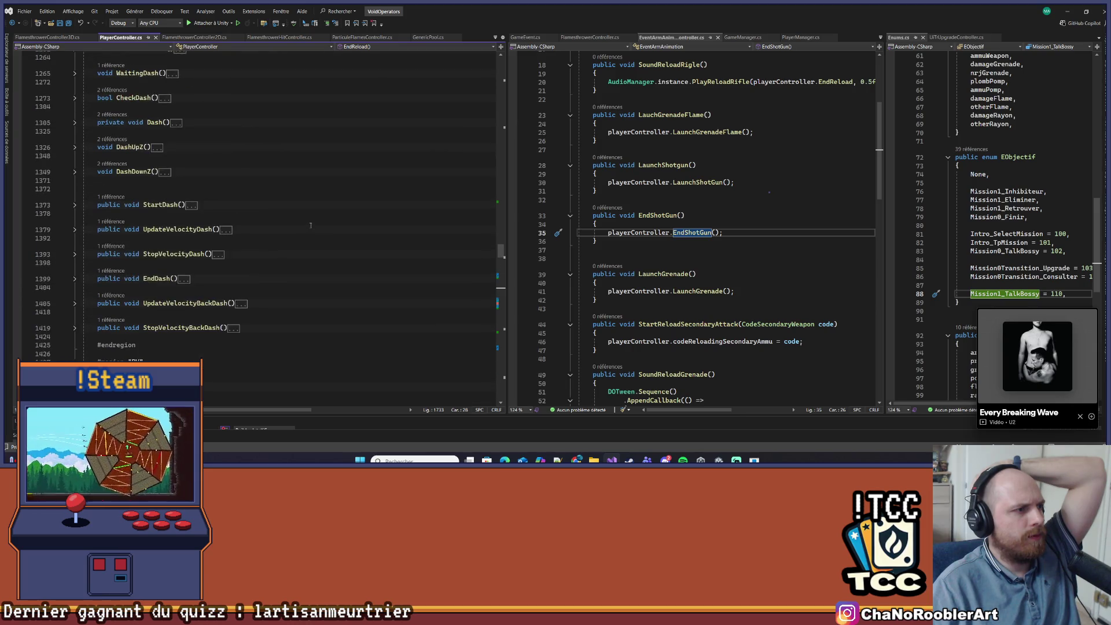
scroll(311, 225, "up", 10)
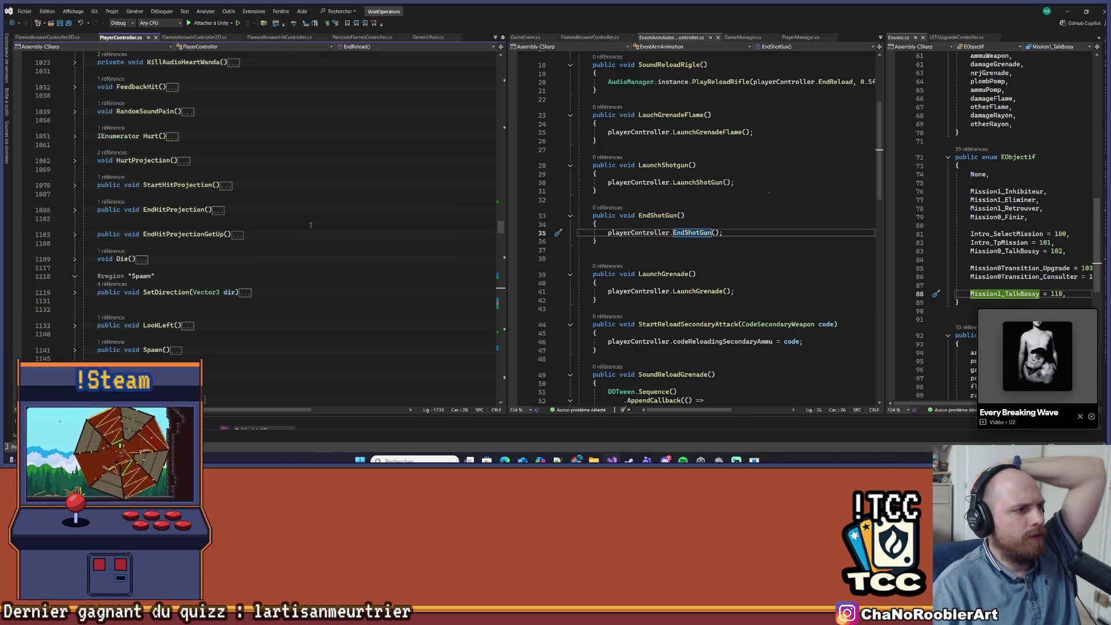
scroll(310, 226, "up", 6)
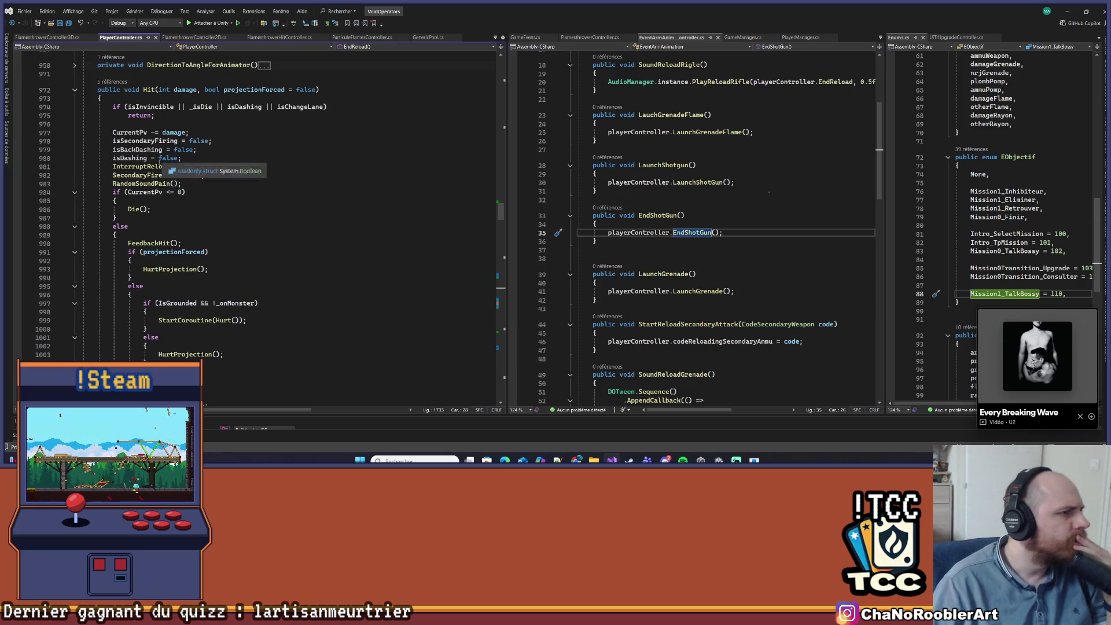
right_click(145, 167)
left_click(182, 233)
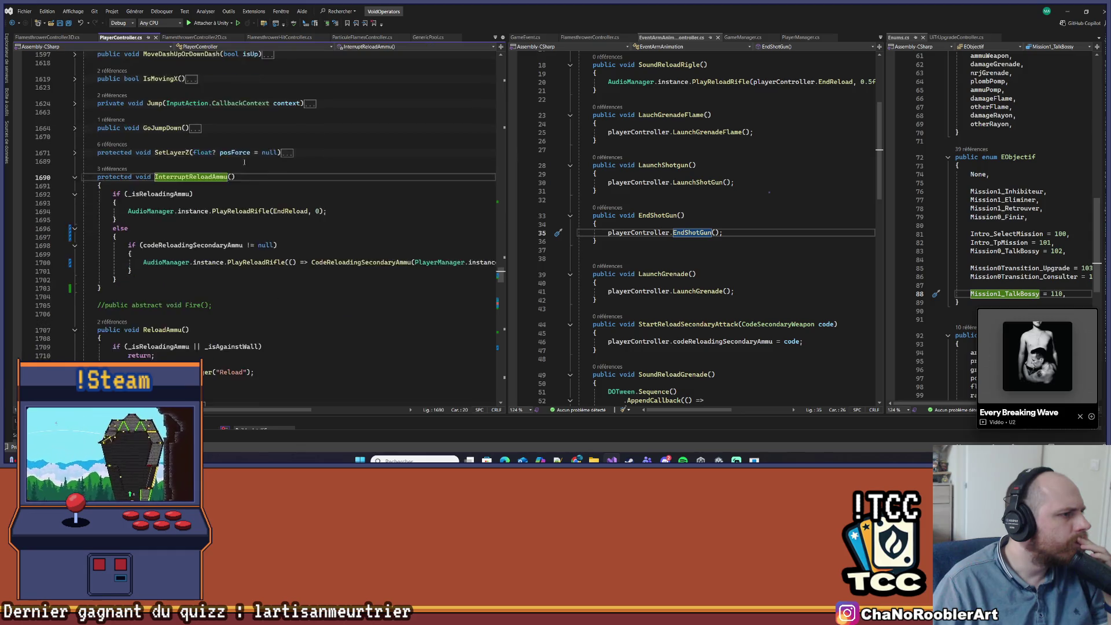
left_click(377, 220)
key("ctrl+minus")
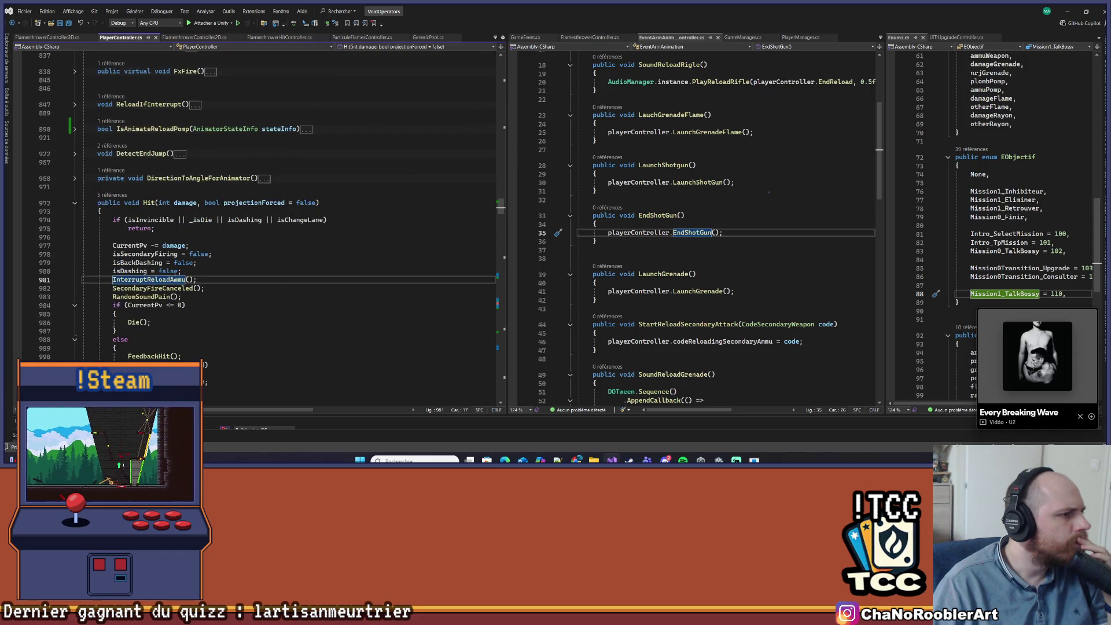
scroll(180, 258, "up", 4)
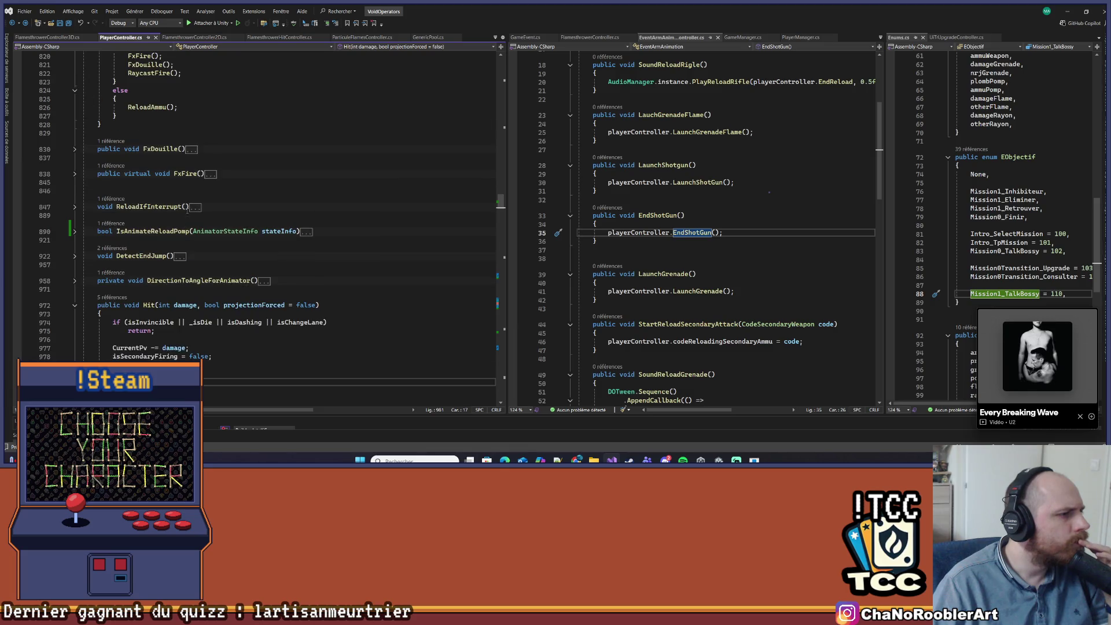
left_click(74, 258)
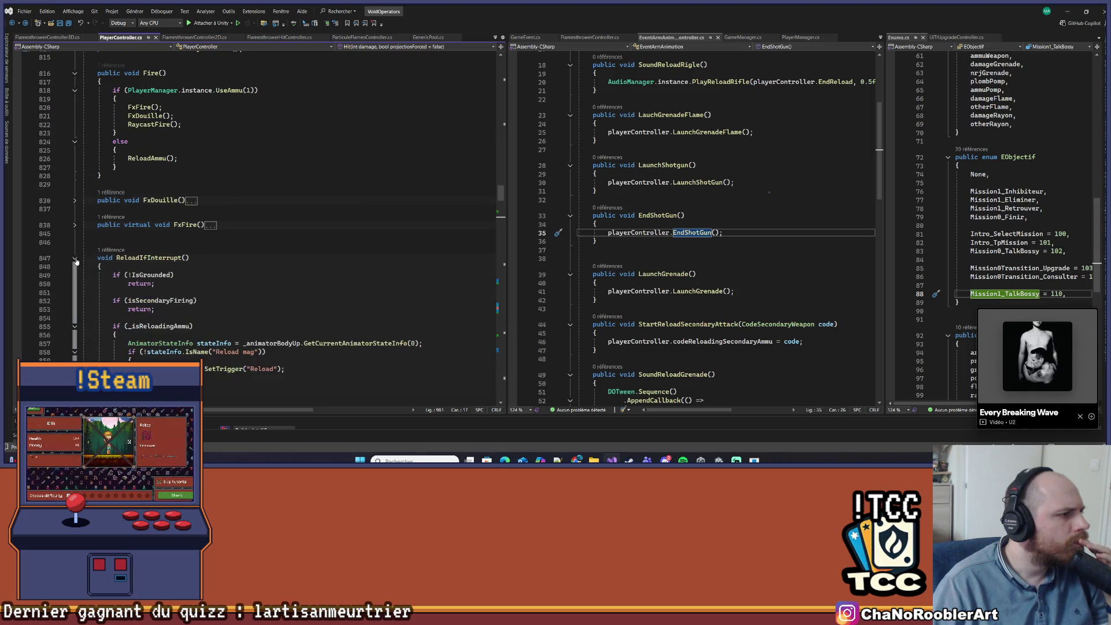
scroll(197, 254, "down", 10)
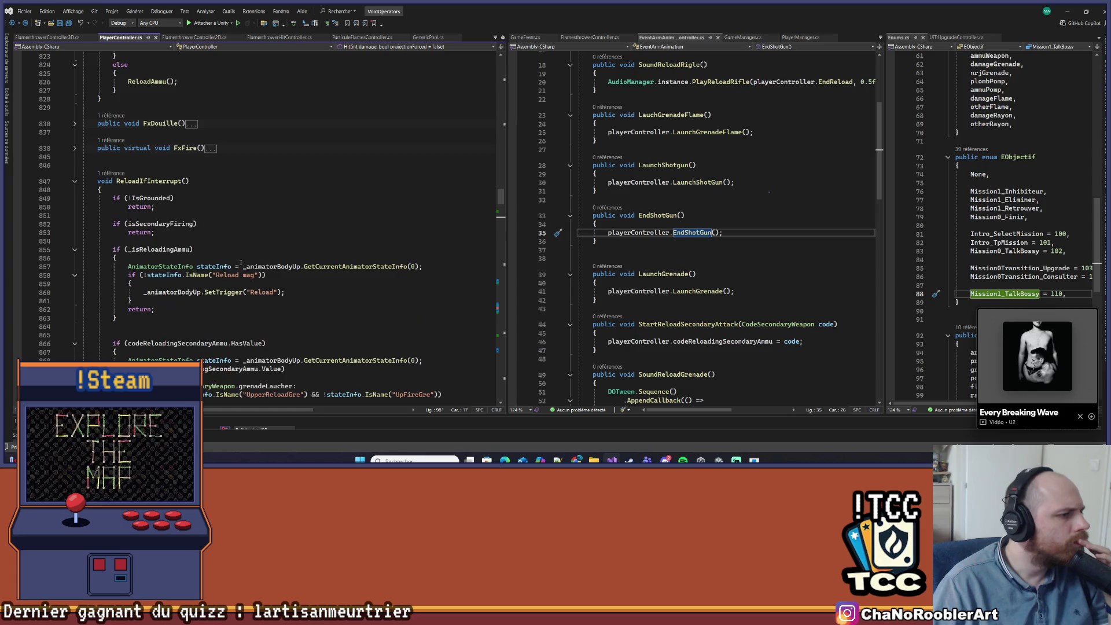
scroll(197, 255, "up", 8)
scroll(197, 255, "up", 1)
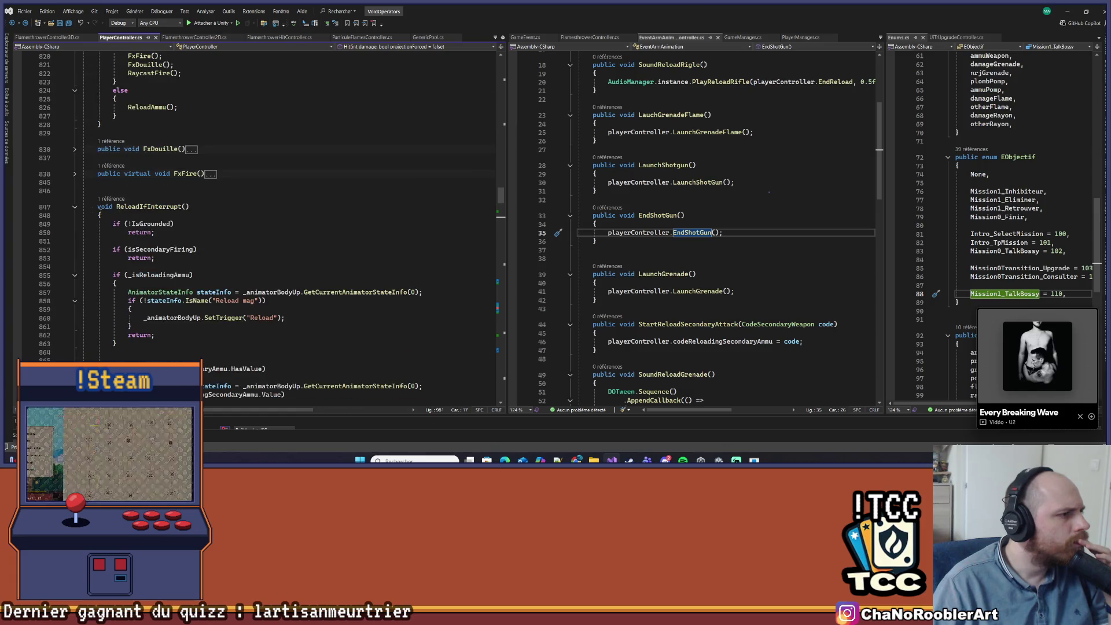
left_click(75, 209)
scroll(299, 228, "up", 3)
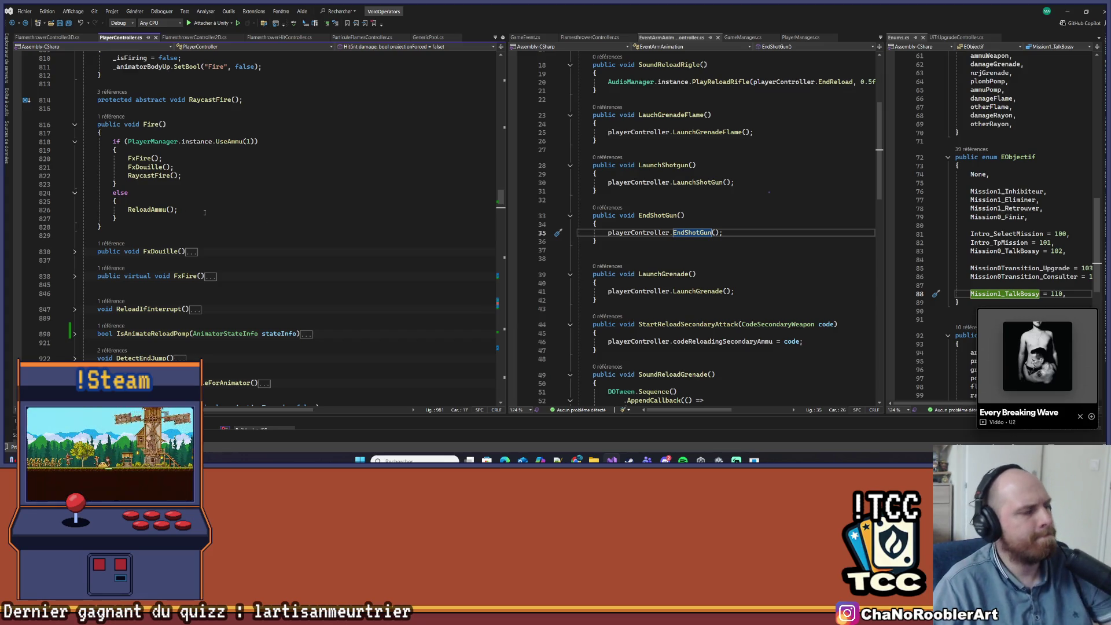
scroll(157, 219, "up", 7)
scroll(157, 219, "down", 15)
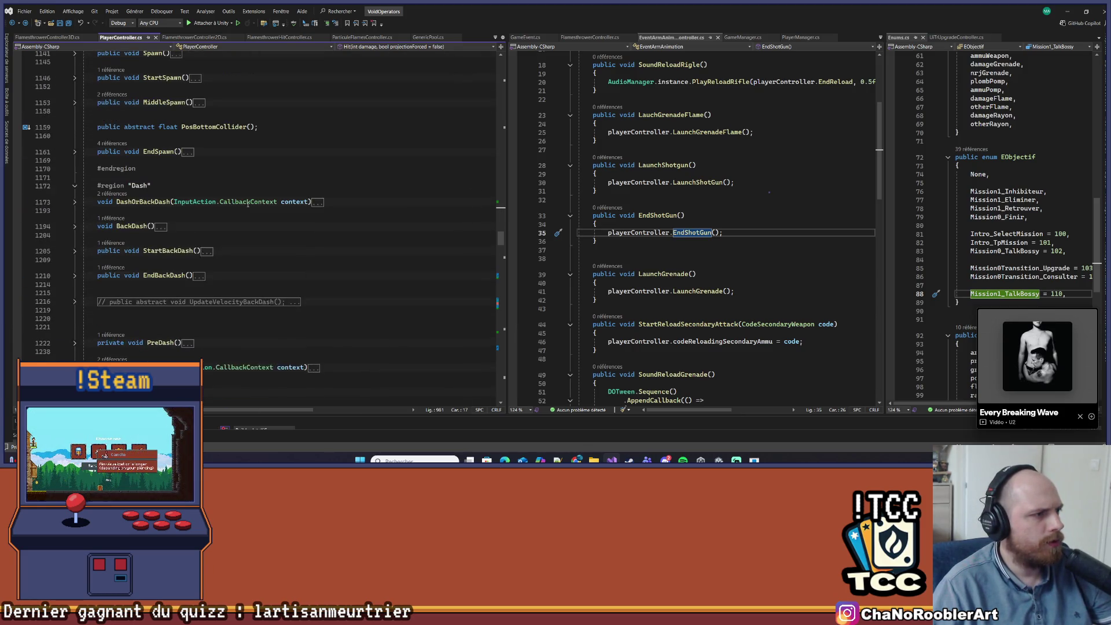
scroll(250, 201, "up", 4)
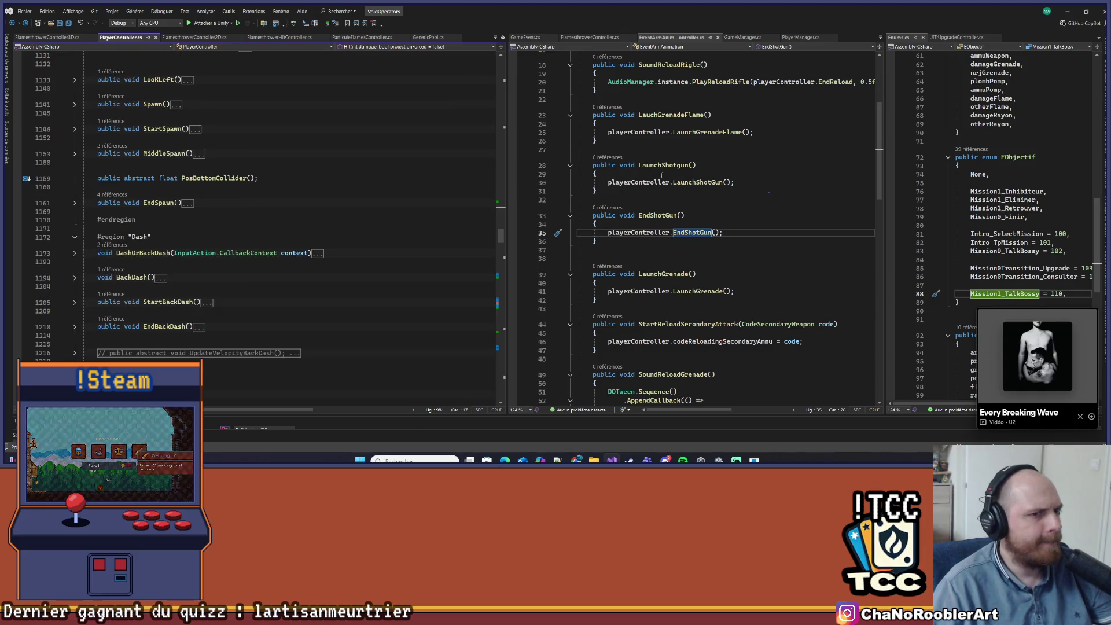
- Locate the CodeReloadingSecondaryAmmu call in EventArmAnimation.cs and check its context actions
left_click(683, 150)
scroll(683, 152, "up", 2)
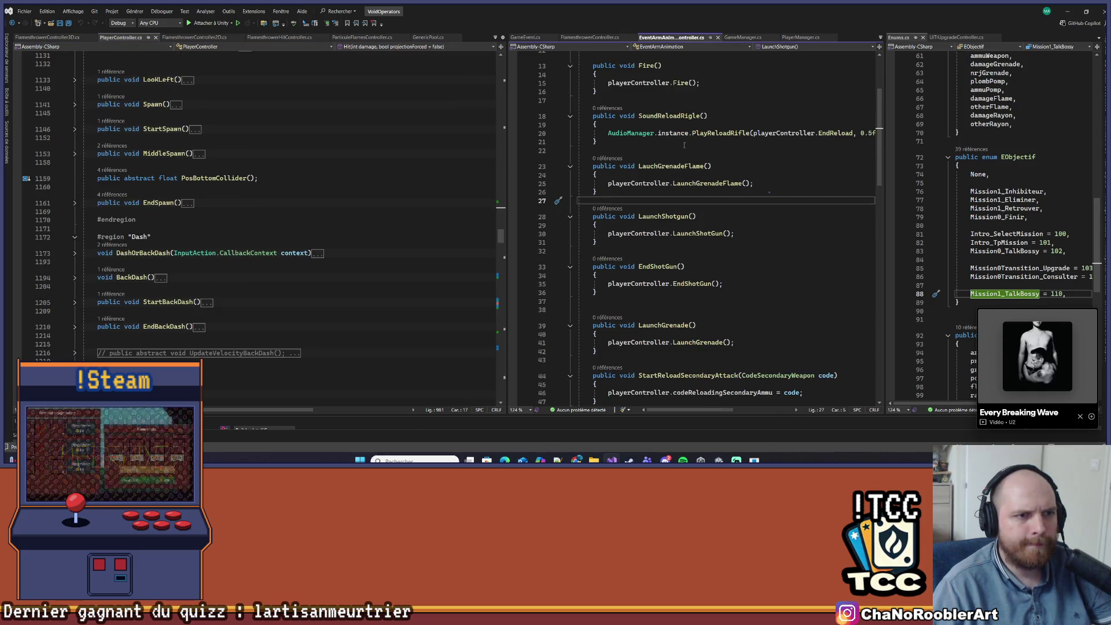
scroll(718, 280, "down", 2)
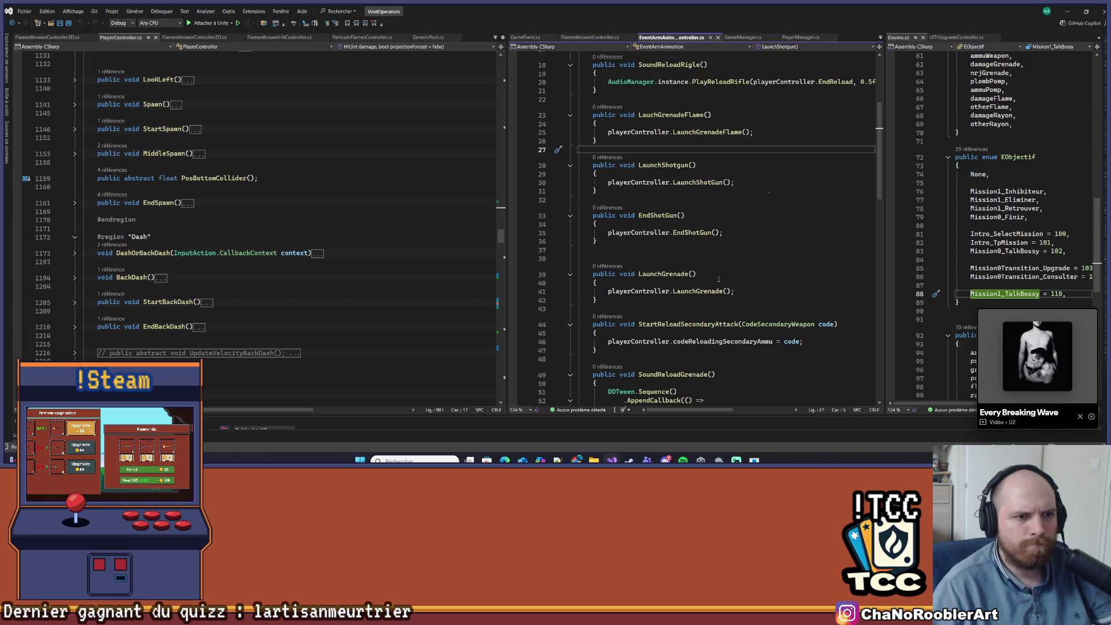
scroll(718, 280, "down", 3)
scroll(763, 245, "down", 4)
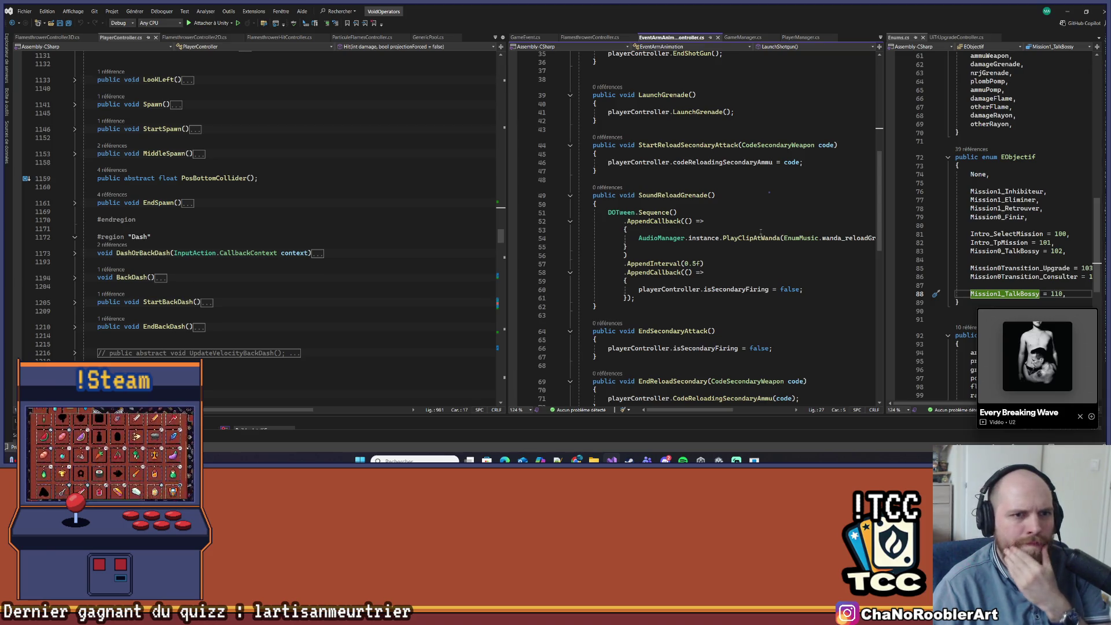
scroll(706, 175, "down", 3)
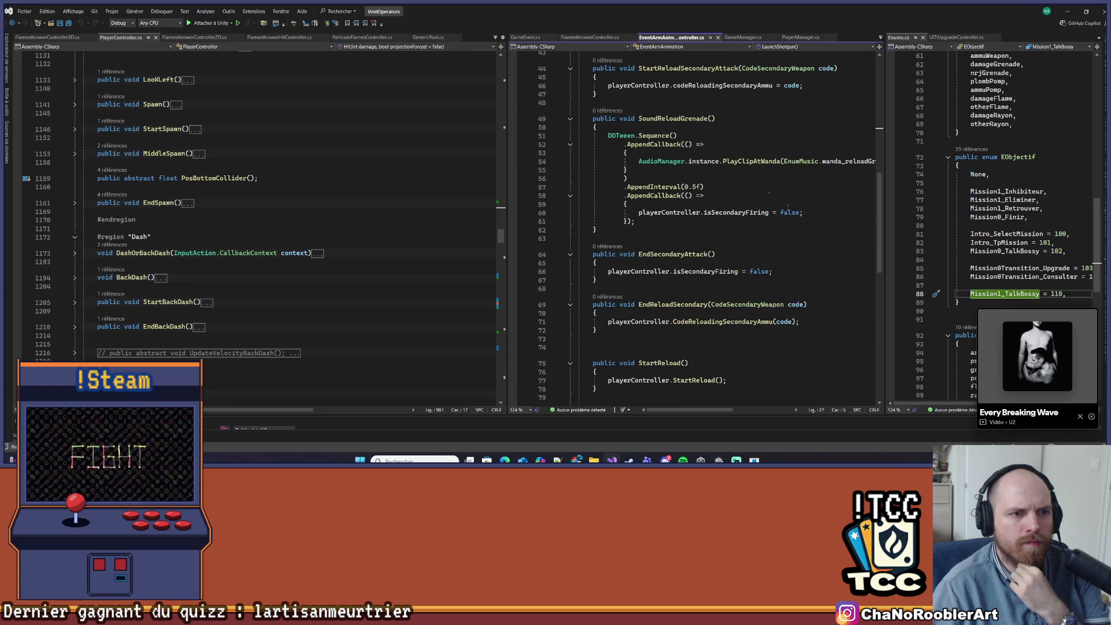
scroll(788, 206, "down", 4)
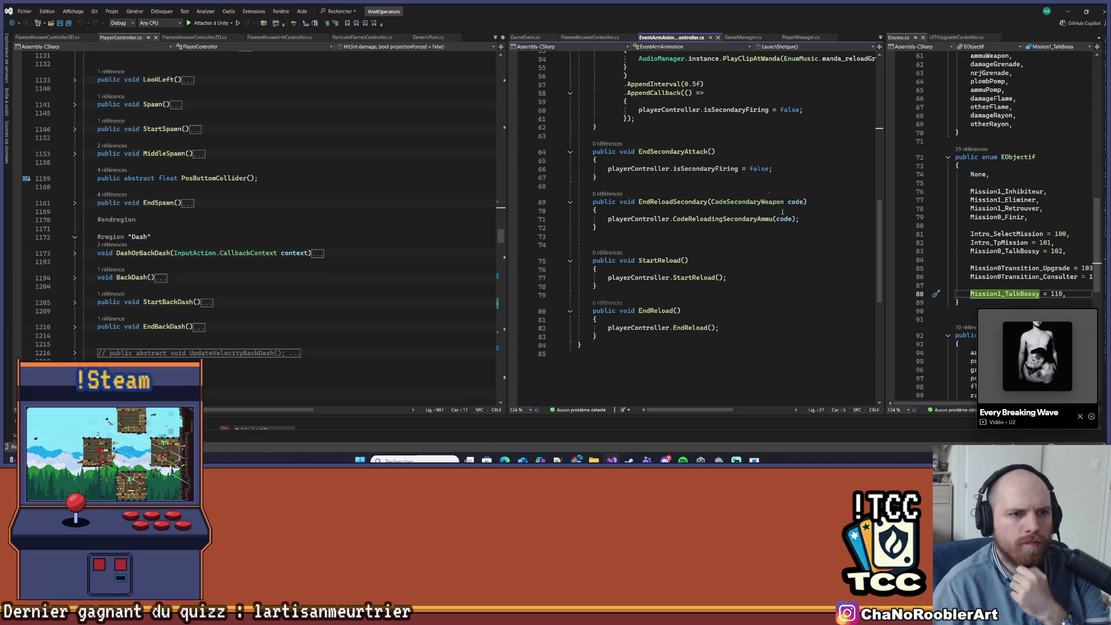
left_click(688, 218)
right_click(688, 218)
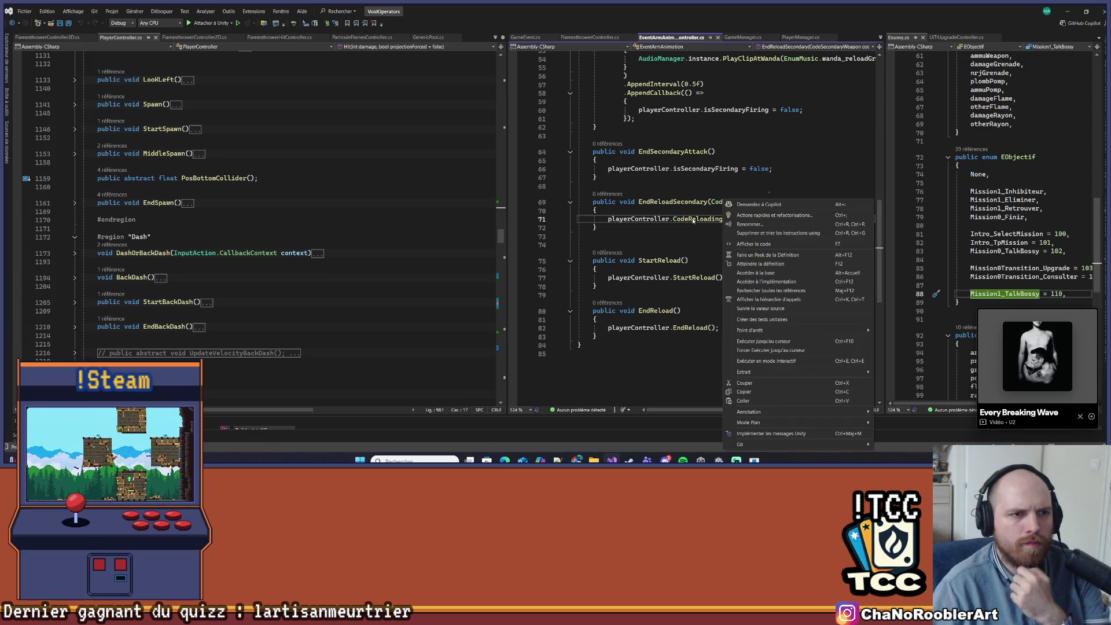
key("Escape")
- Comment out the line 46 codeReloadingSecondaryAmmu assignment in StartReloadSecondaryAttack
scroll(689, 218, "up", 4)
scroll(689, 218, "up", 4)
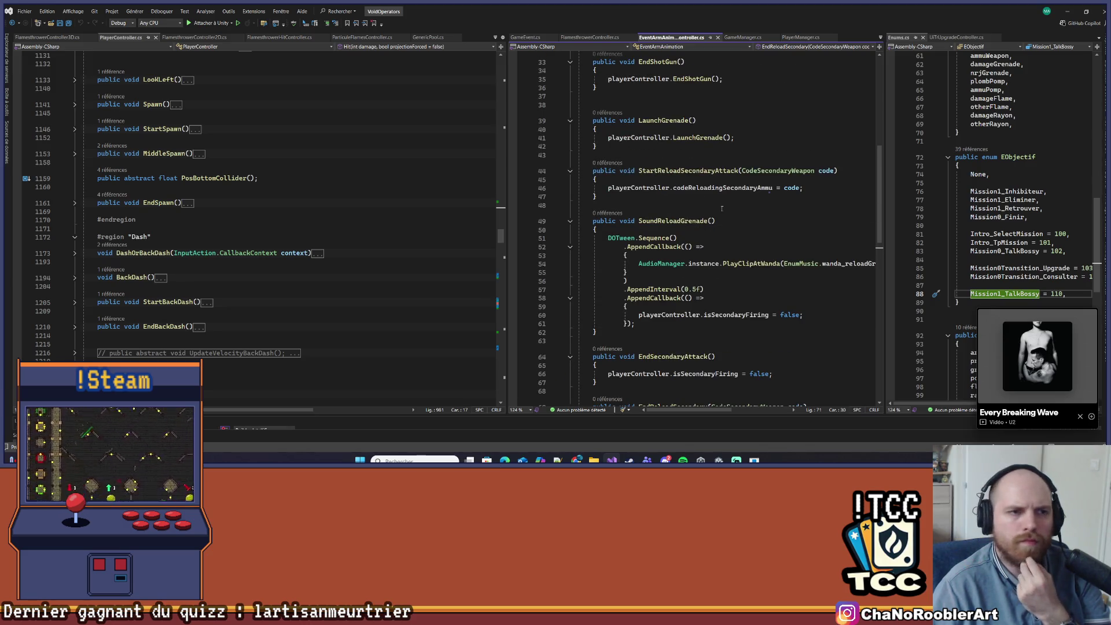
scroll(722, 209, "up", 1)
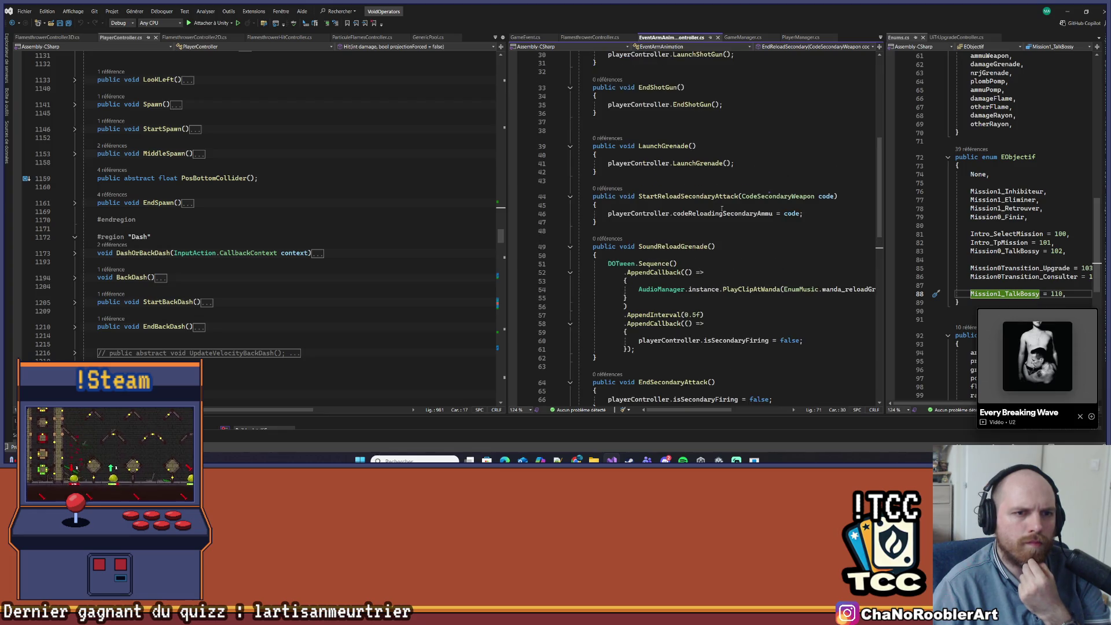
left_click(736, 213)
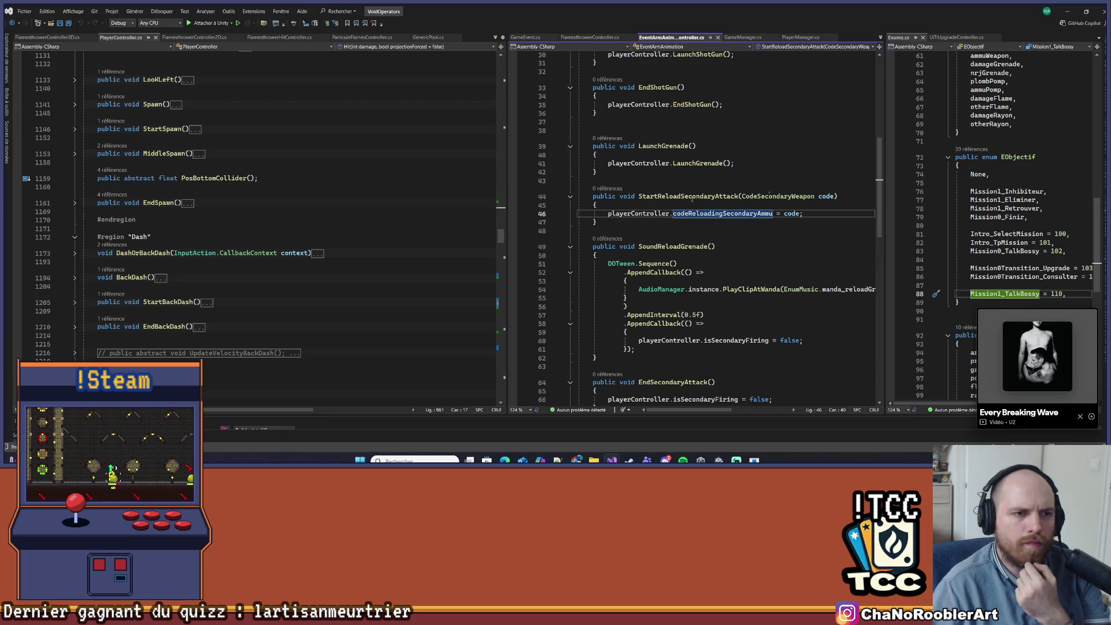
key("Home")
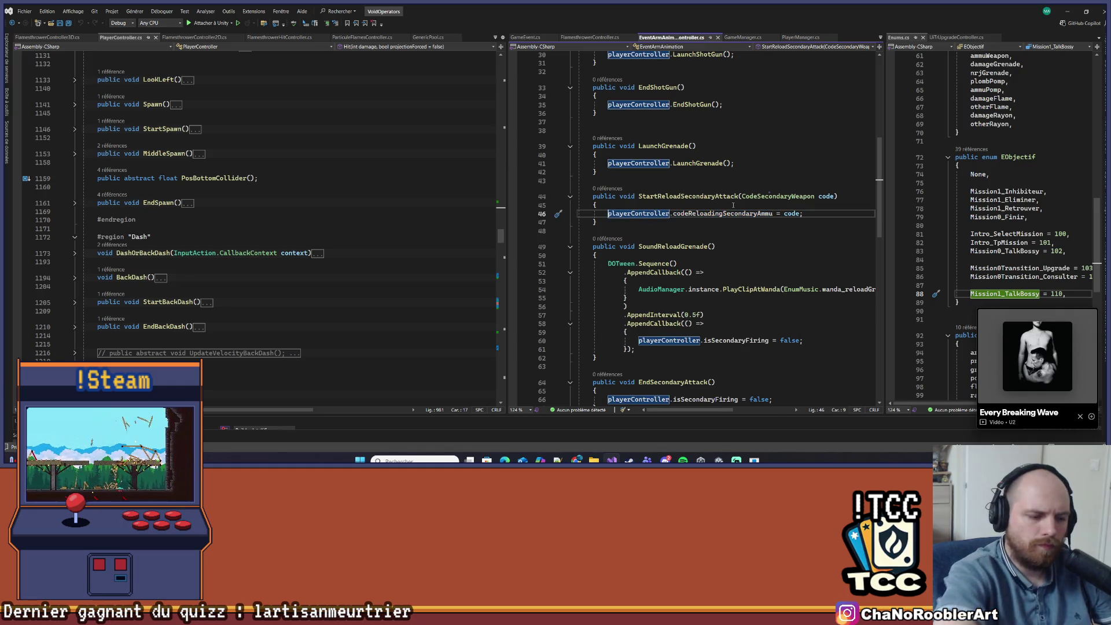
key("shift+End")
key("ctrl+k")
key("ctrl+c")
scroll(759, 218, "up", 5)
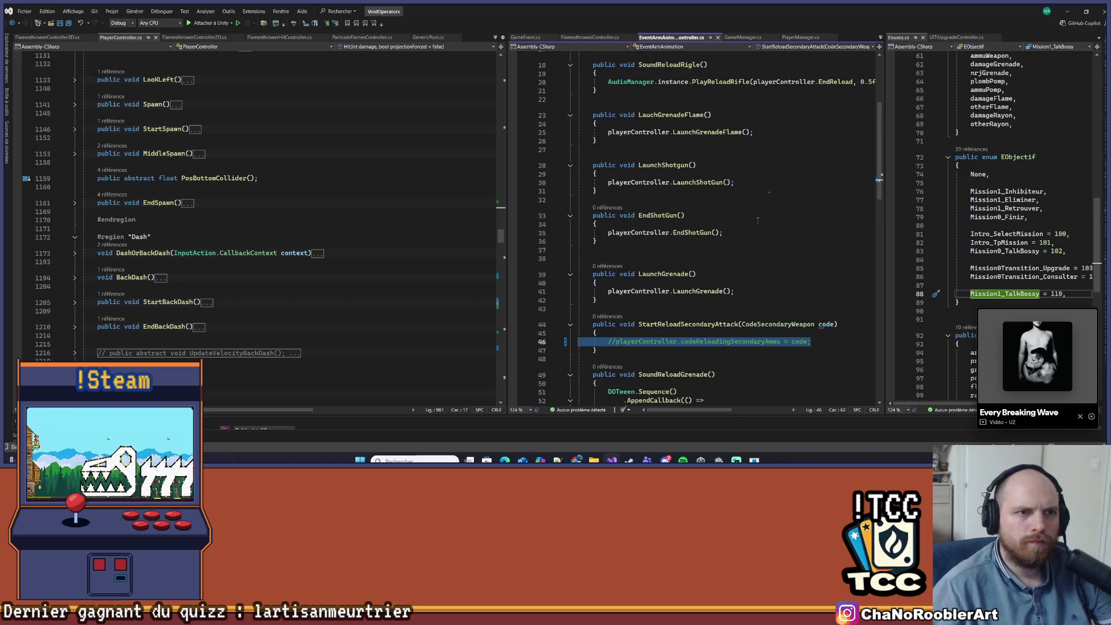
scroll(750, 227, "up", 2)
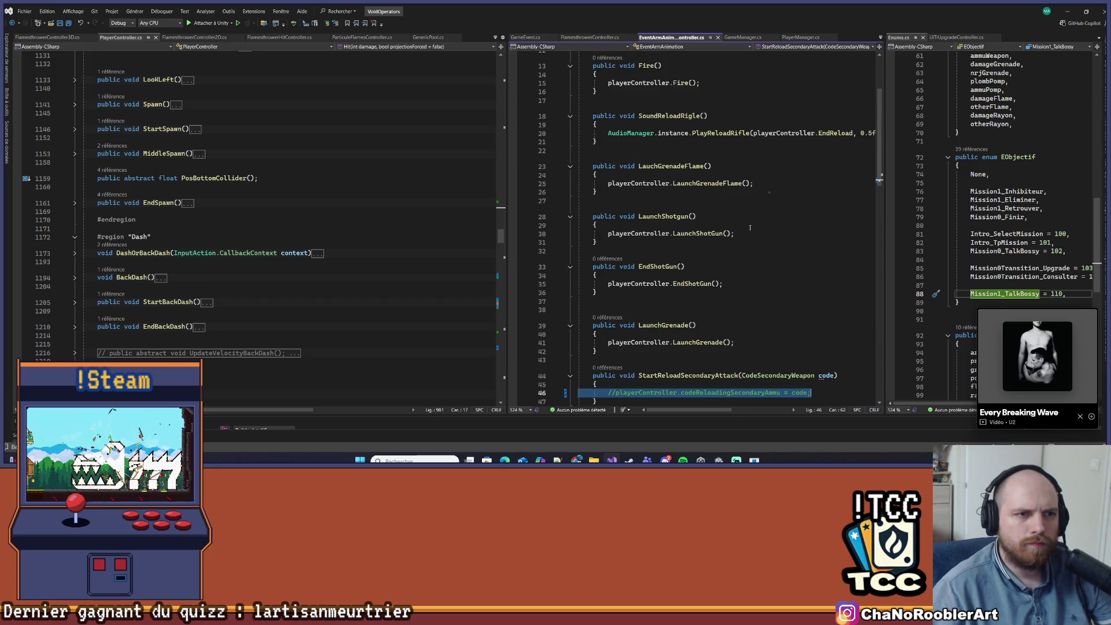
scroll(750, 228, "down", 6)
left_click(593, 184)
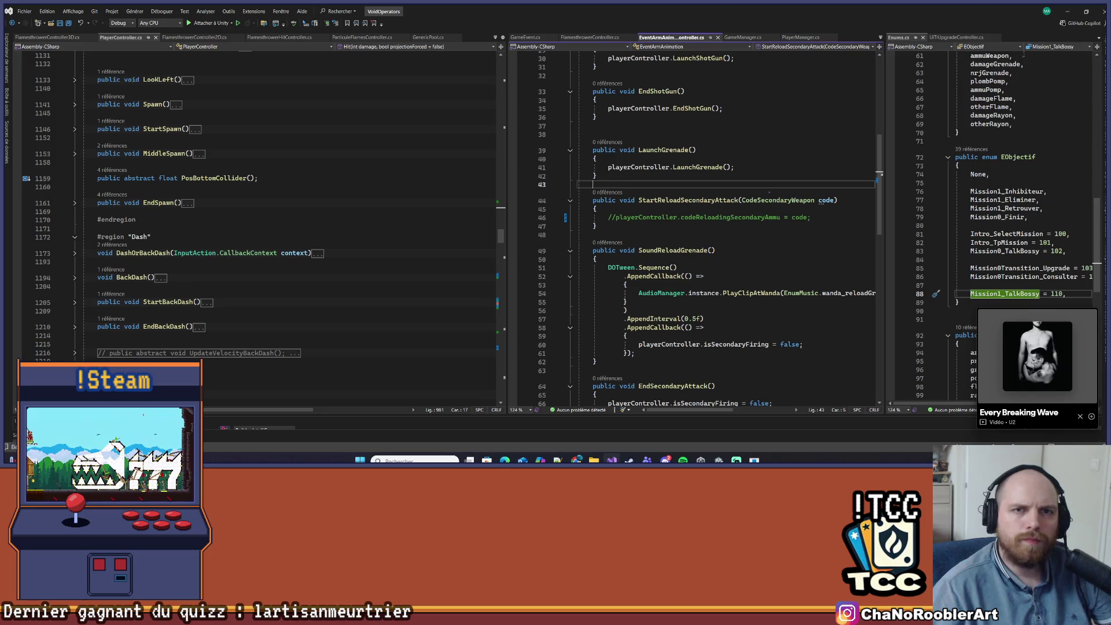
key("alt+Tab")
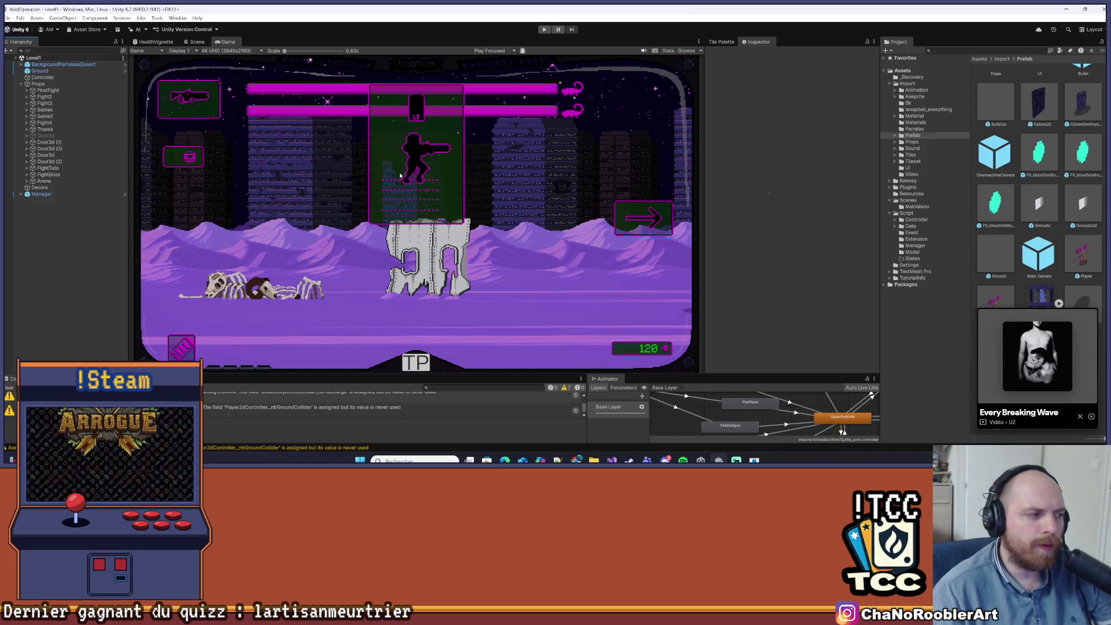
- Clear the Console warnings and run Level1 in Play mode to test the shotgun reload
left_click(10, 390)
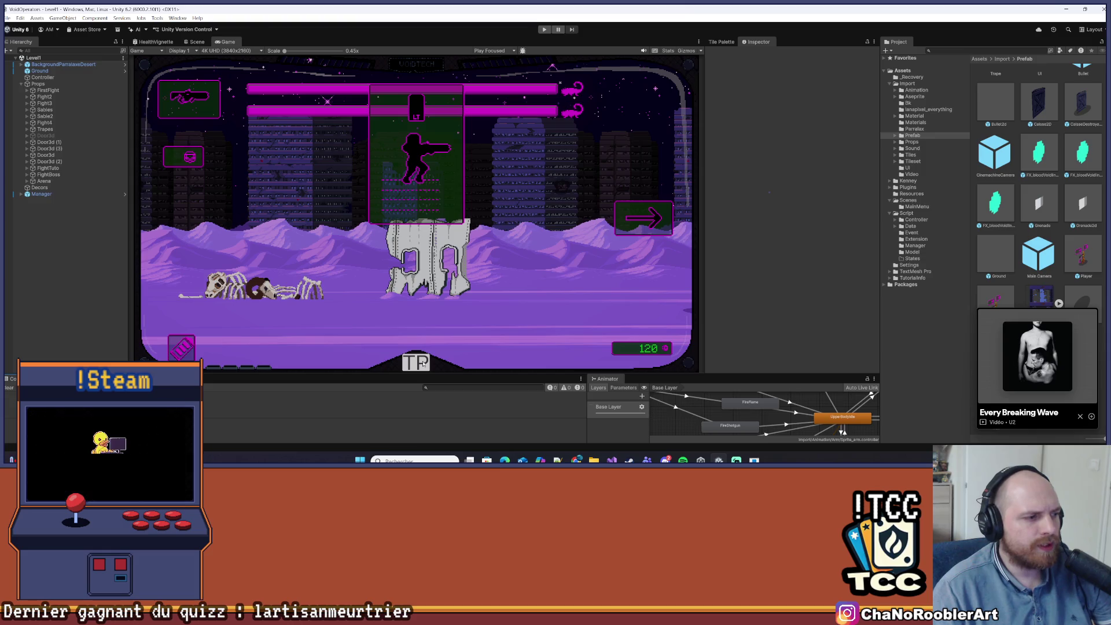
left_click(545, 29)
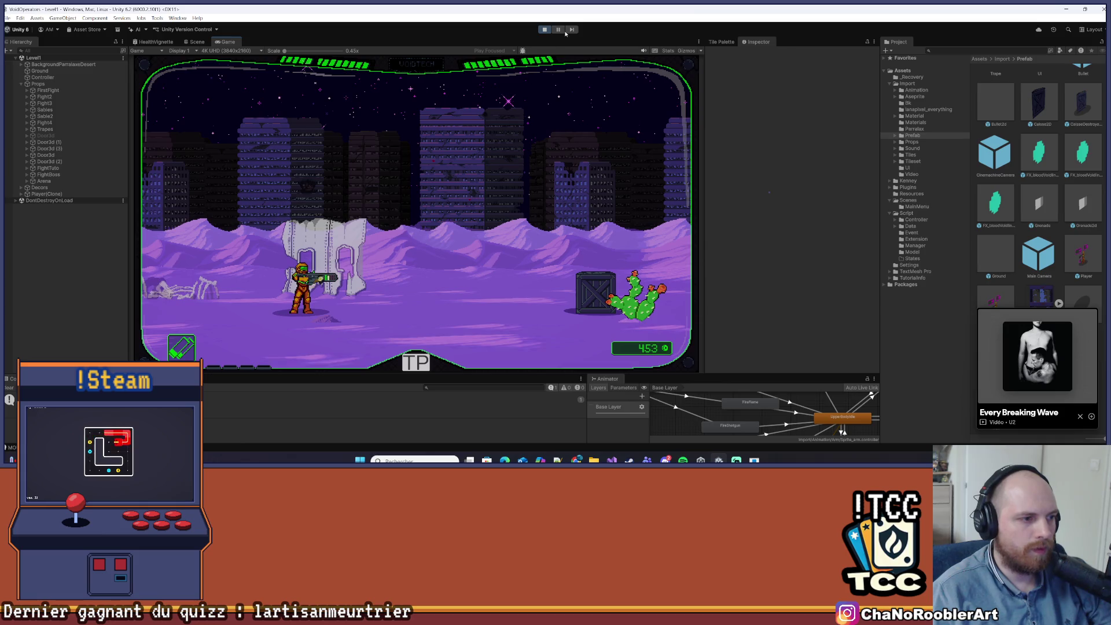
left_click(546, 30)
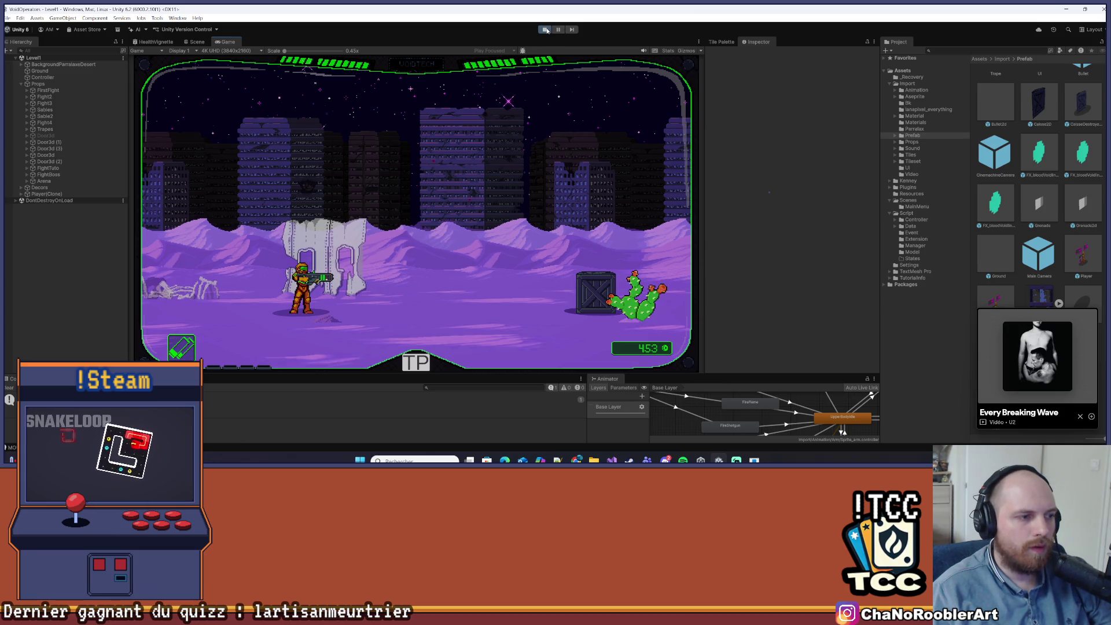
left_click(618, 459)
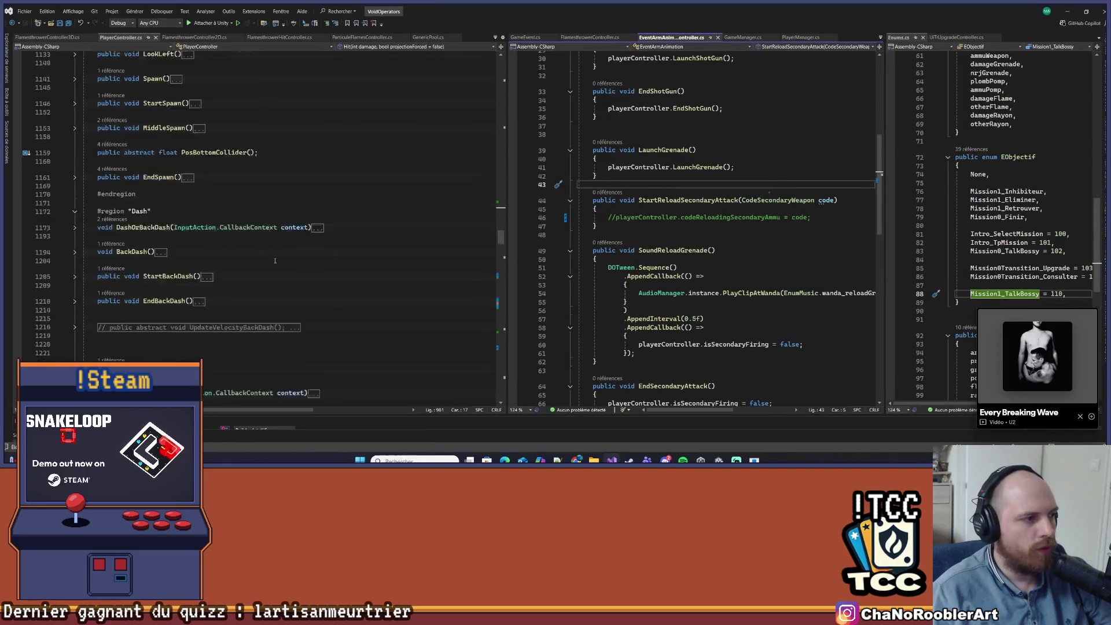
- Move down past SecondaryShotgun to EndShotGun's commented-out reload block and isSecondaryFiring reset
scroll(276, 257, "down", 15)
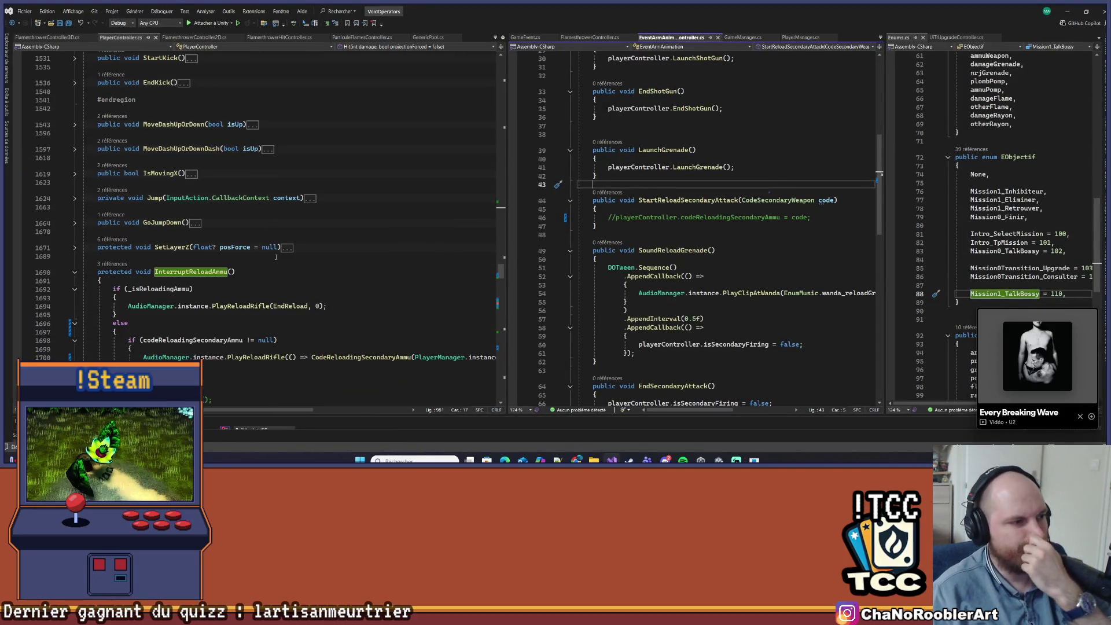
scroll(276, 257, "down", 2)
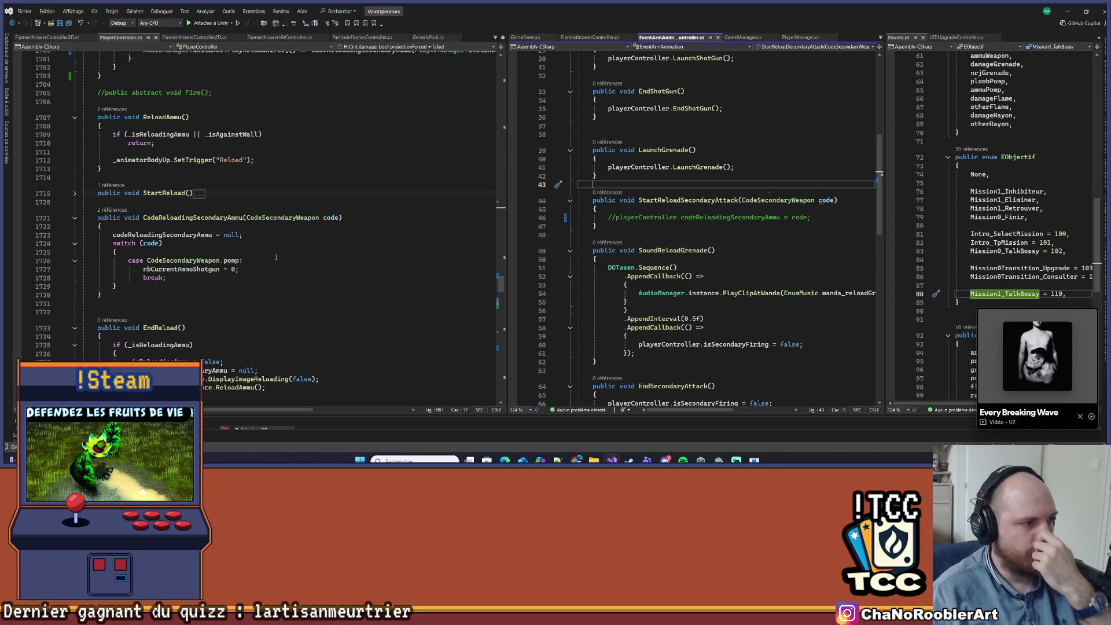
scroll(276, 256, "down", 9)
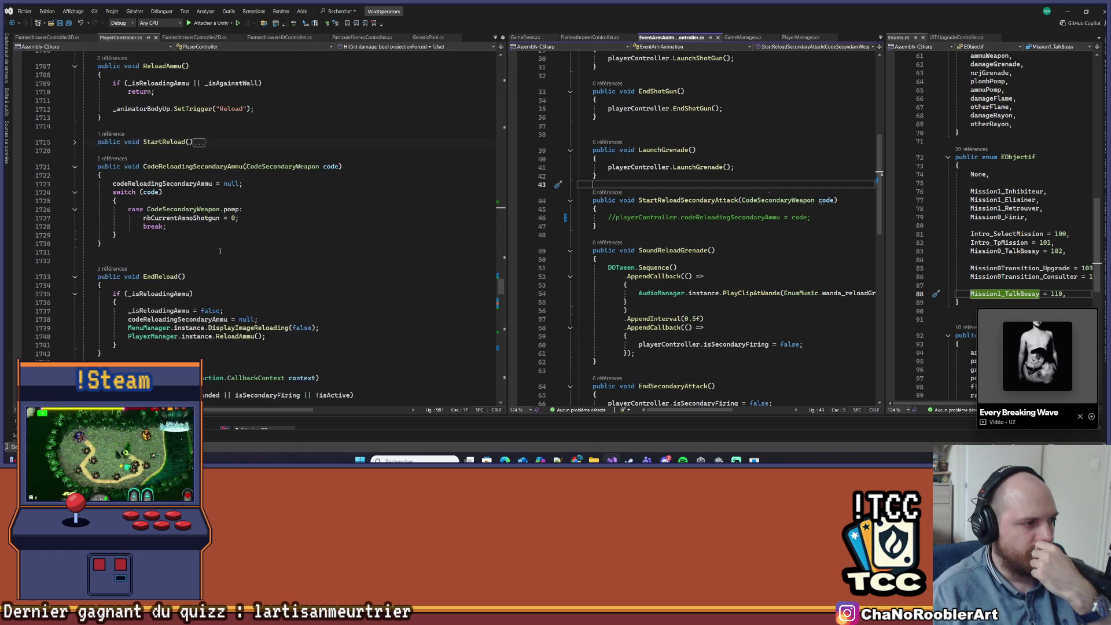
scroll(211, 260, "down", 18)
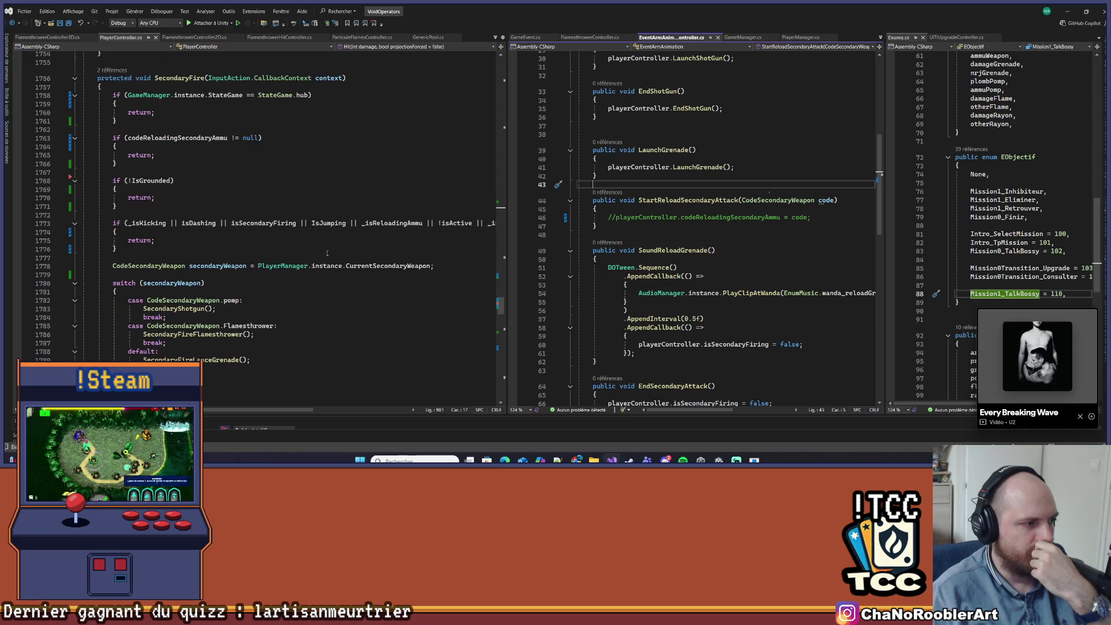
scroll(329, 261, "down", 12)
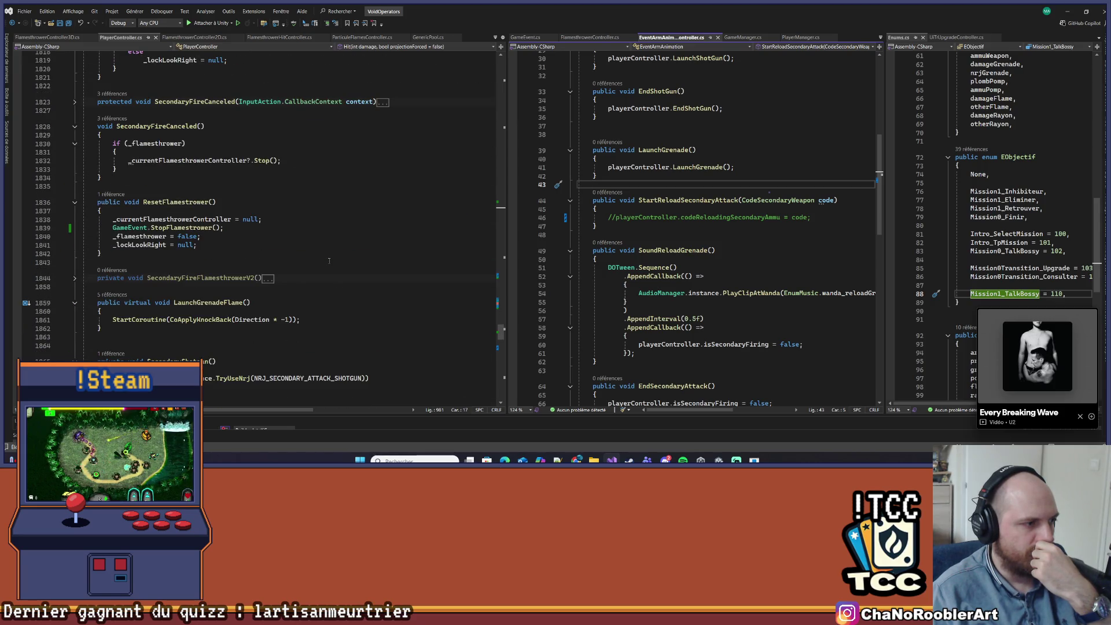
scroll(329, 261, "down", 3)
scroll(329, 261, "down", 8)
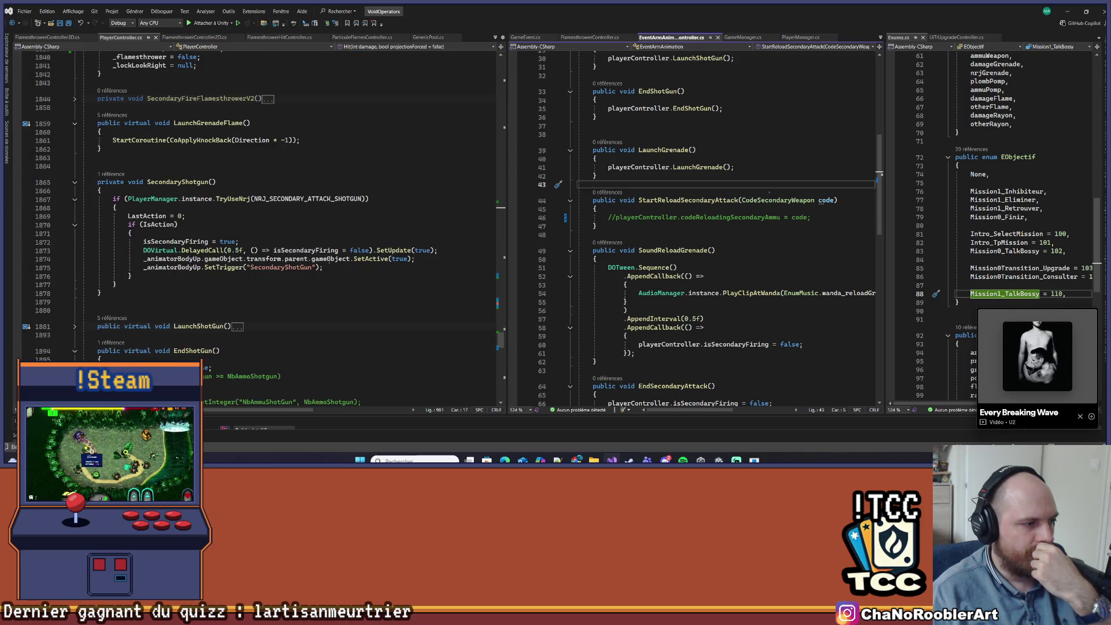
left_click(261, 285)
left_click(251, 266)
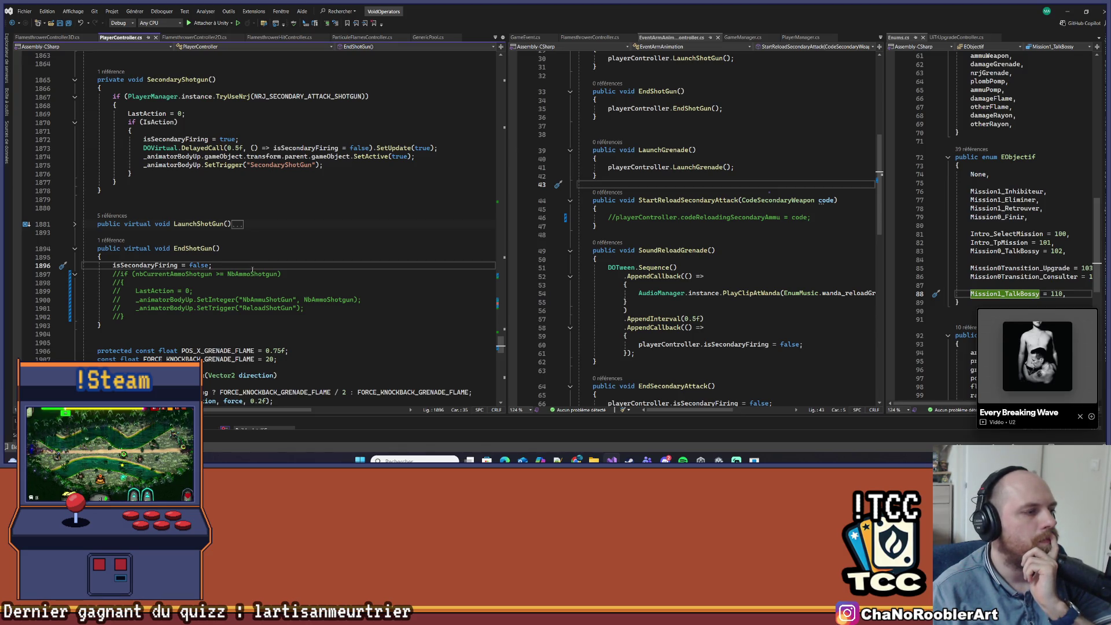
- Expand LaunchShotGun and comment out its if (nbCurrentAmmoShotgun >= NbAmmoShotgun) reload block
left_click(75, 224)
left_click(354, 231)
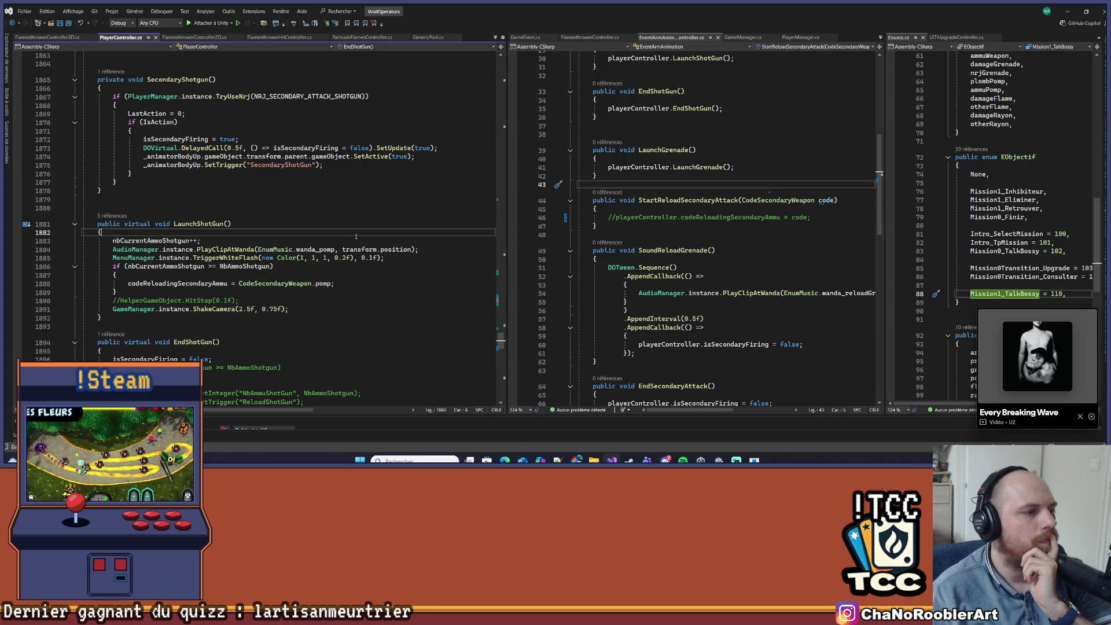
scroll(353, 223, "down", 2)
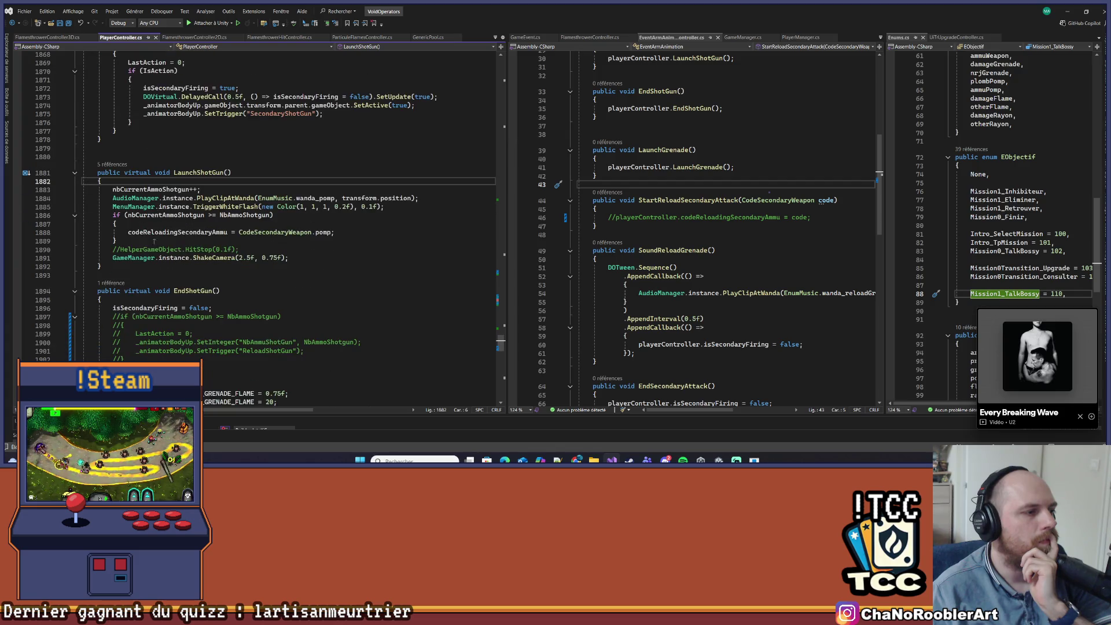
left_click(120, 241)
left_click_drag(120, 241, 103, 215)
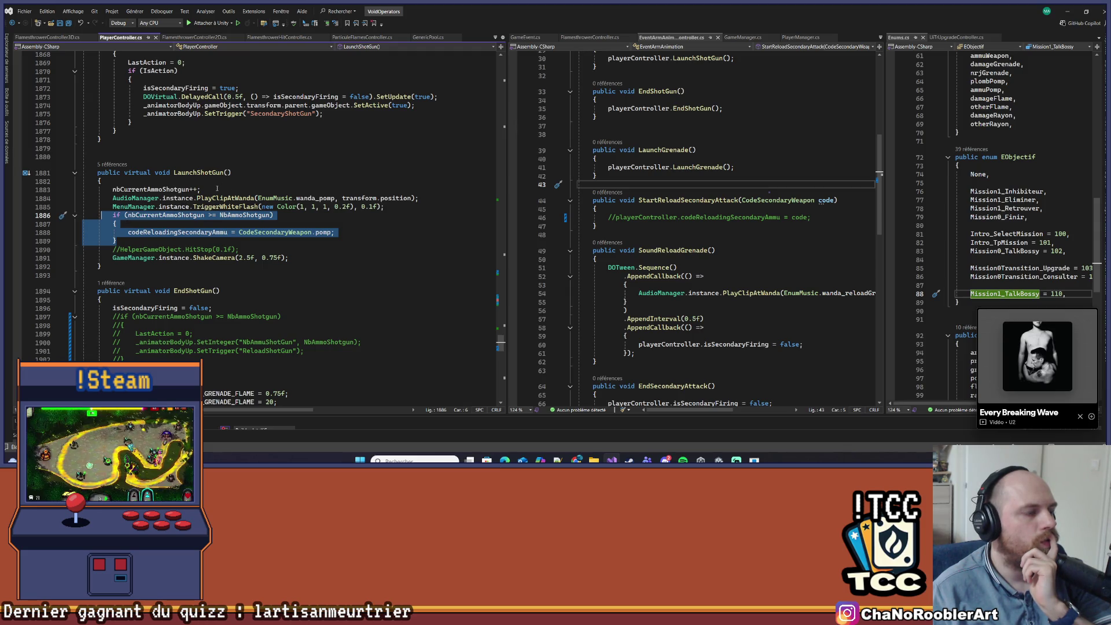
key("ctrl+k")
key("ctrl+c")
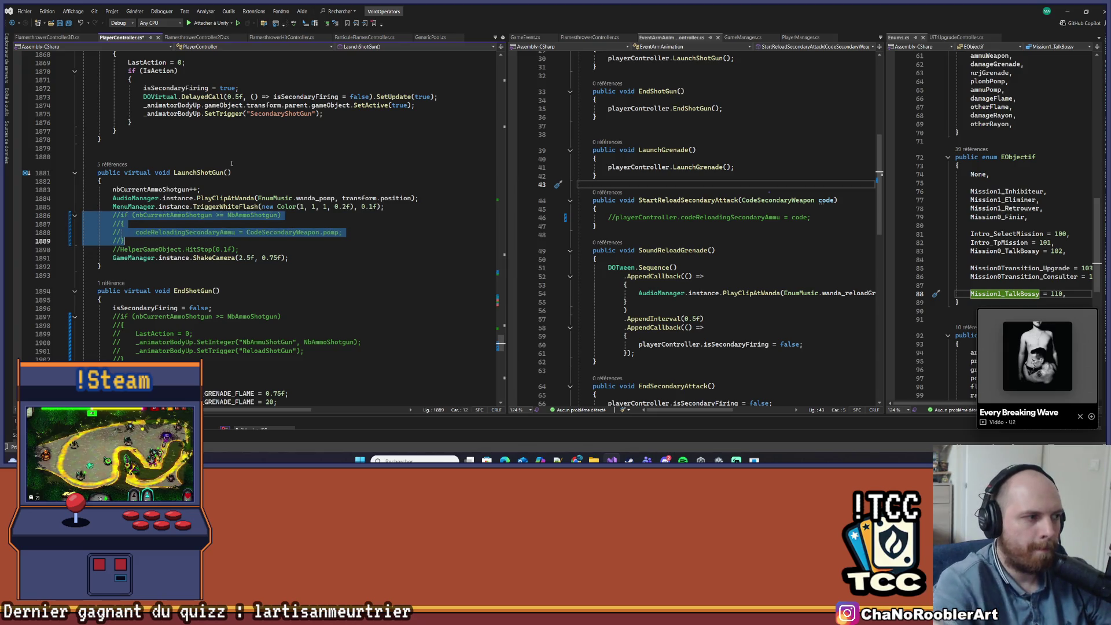
left_click(262, 184)
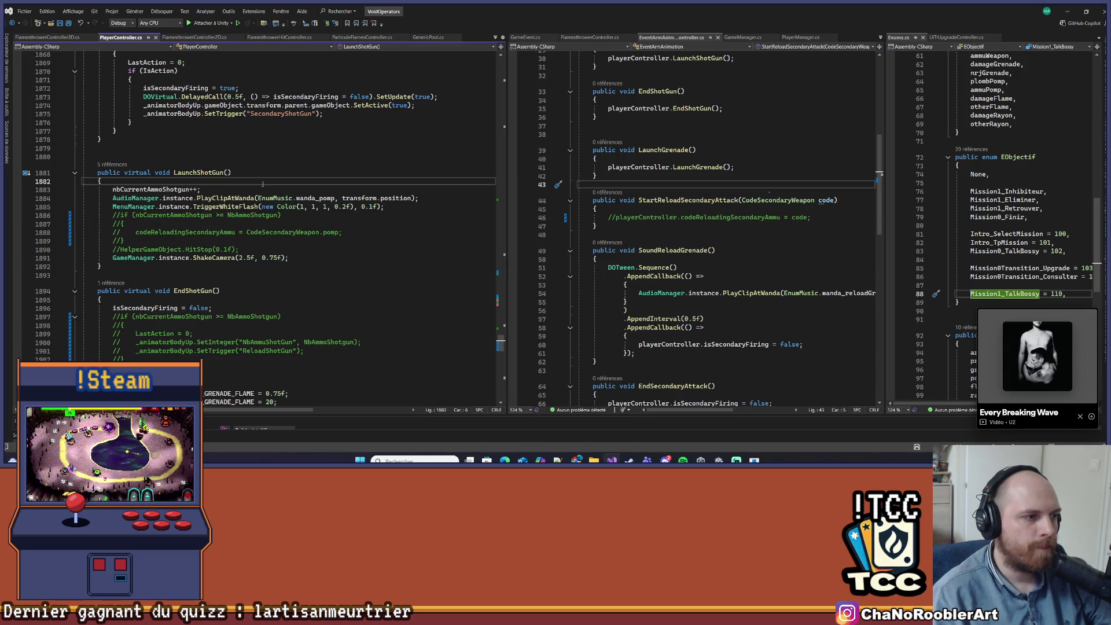
left_click(327, 234)
left_click(1067, 11)
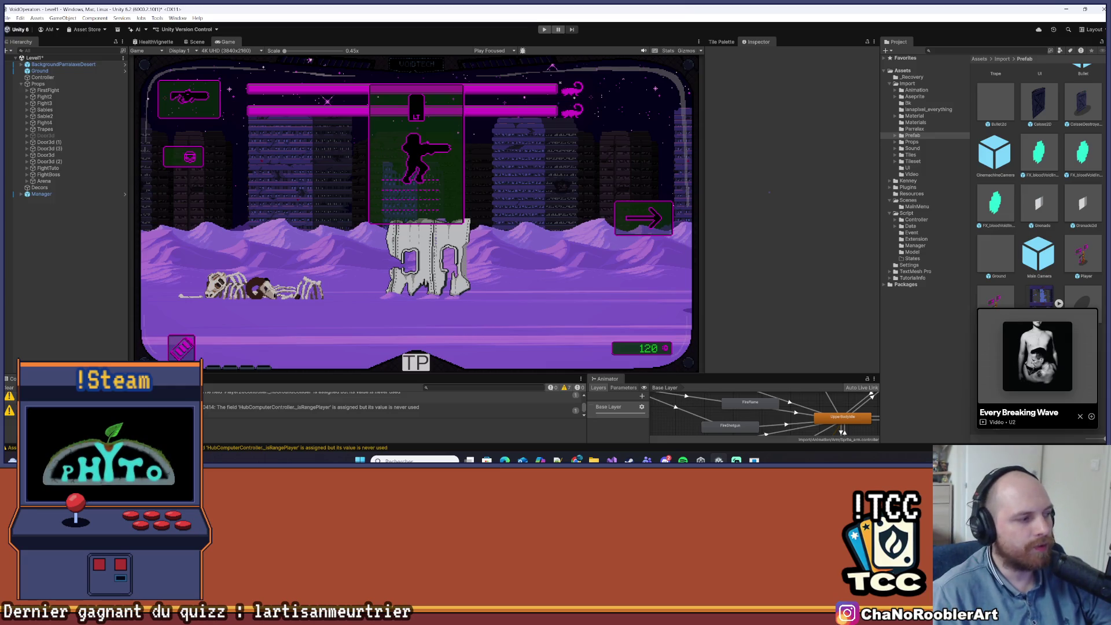
- Clear the Console, start Level1 in play mode, and run the player to the left
left_click(9, 388)
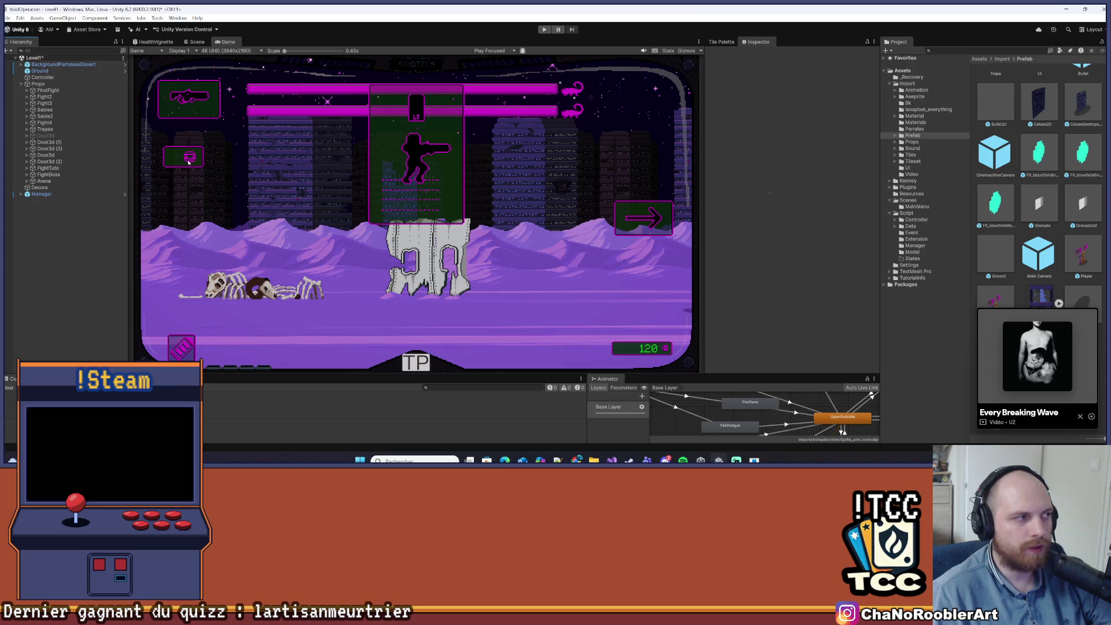
left_click(545, 30)
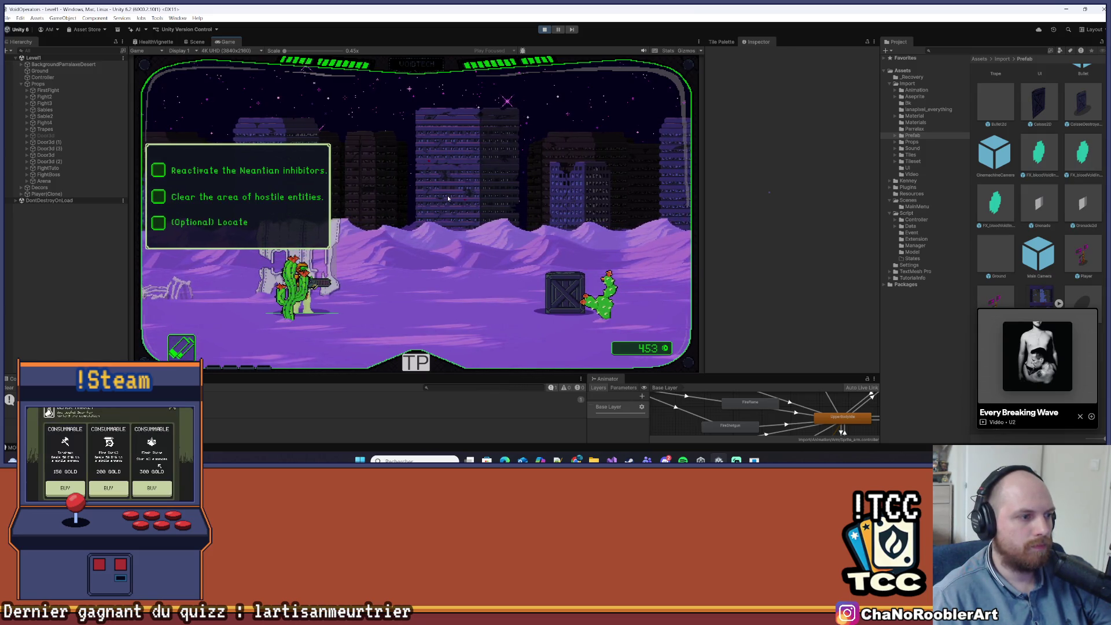
key("a")
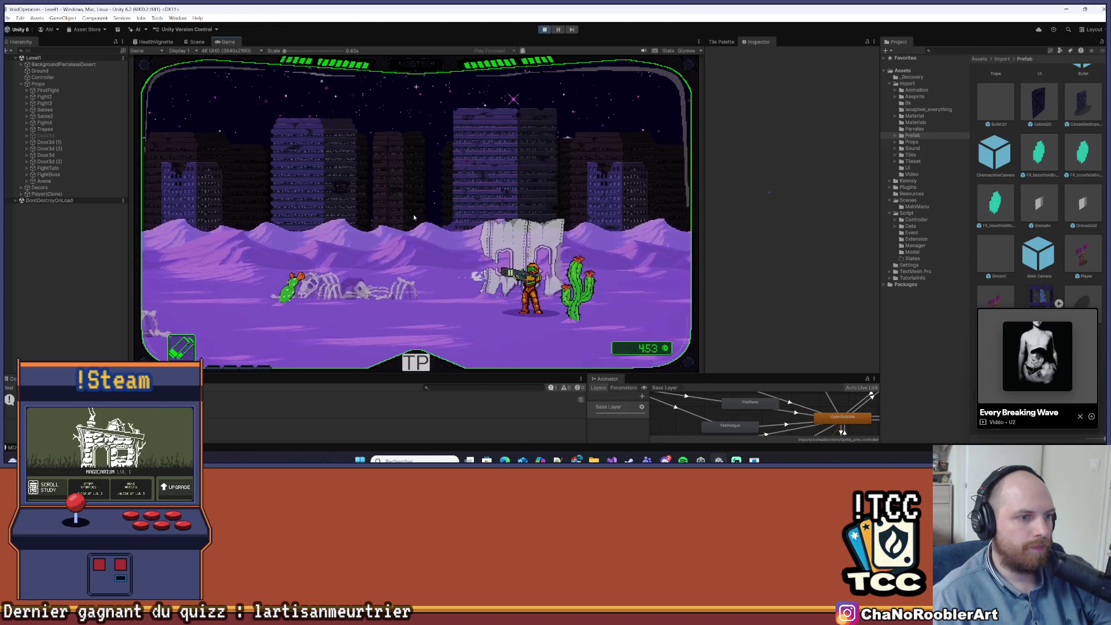
key("a")
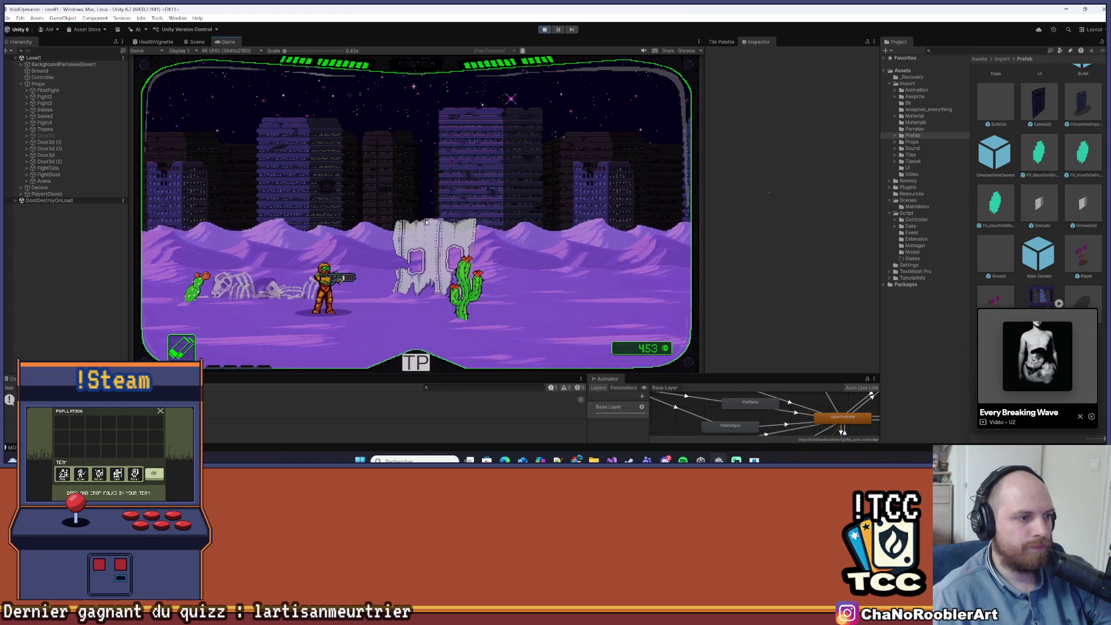
- Maximize the Game view and fire the shotgun four times to empty its ammo
left_click(699, 42)
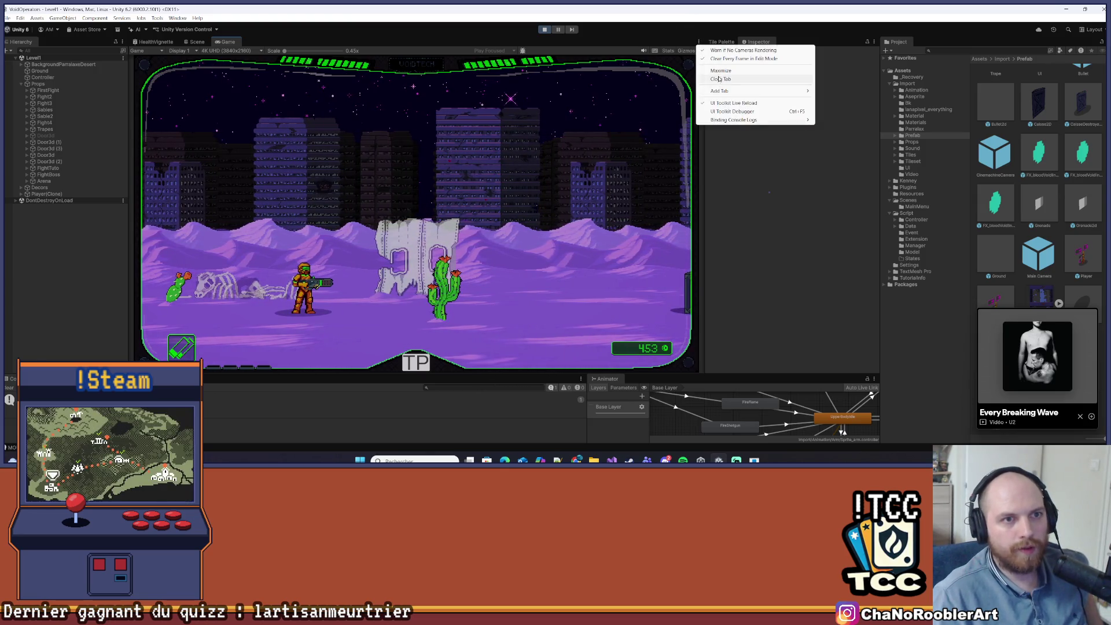
left_click(752, 70)
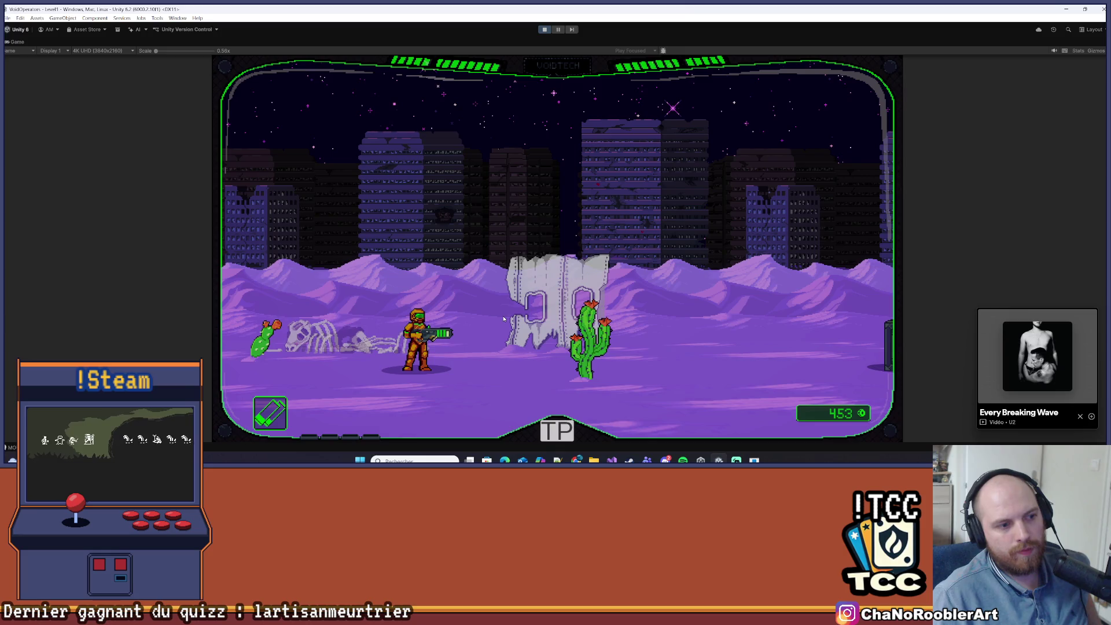
left_click(526, 306)
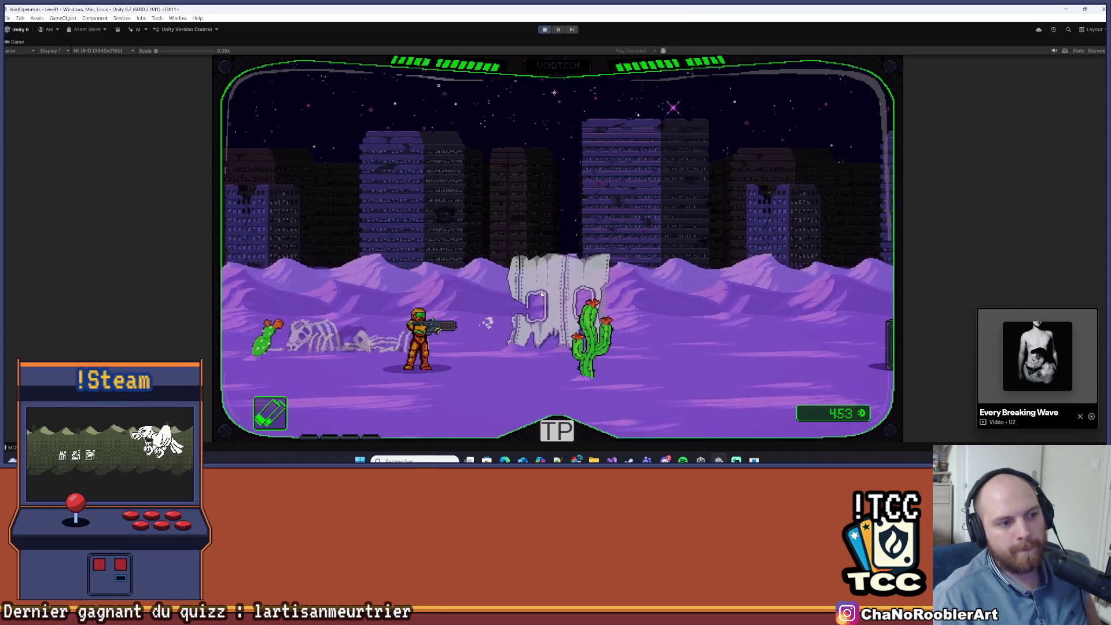
left_click(540, 297)
left_click(540, 296)
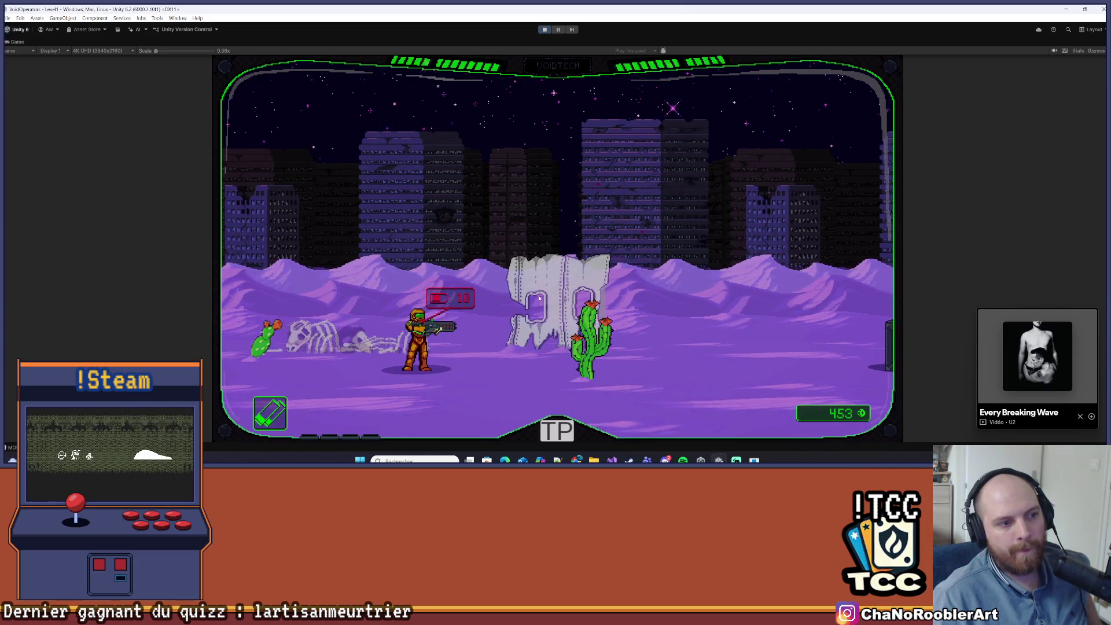
left_click(555, 284)
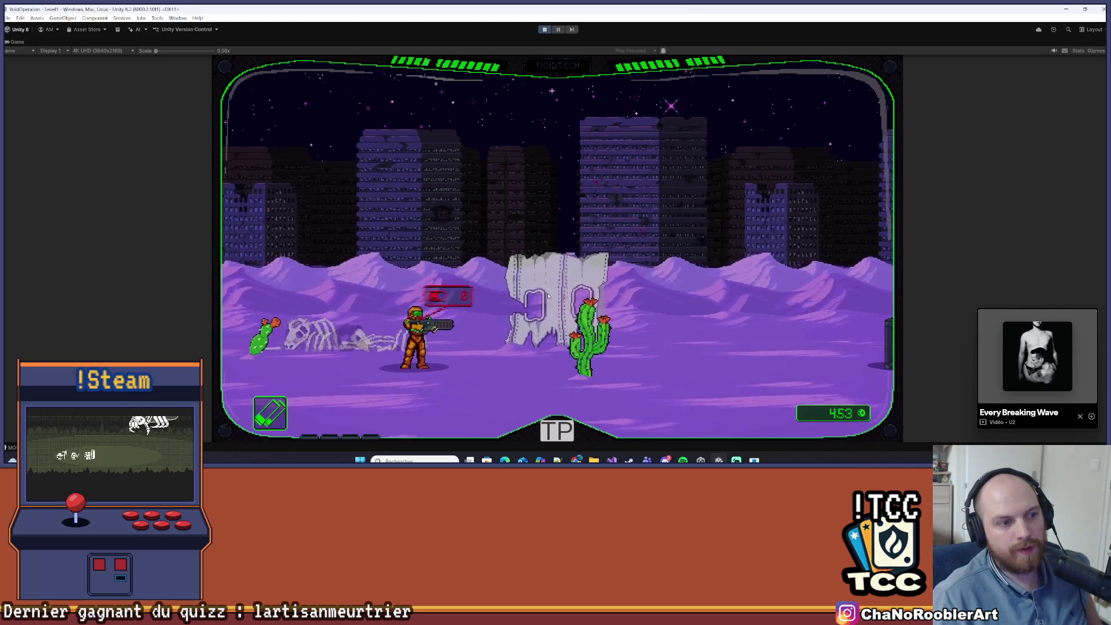
- Walk right while the ammo refills, fire four more shots, then stop play mode
key("d")
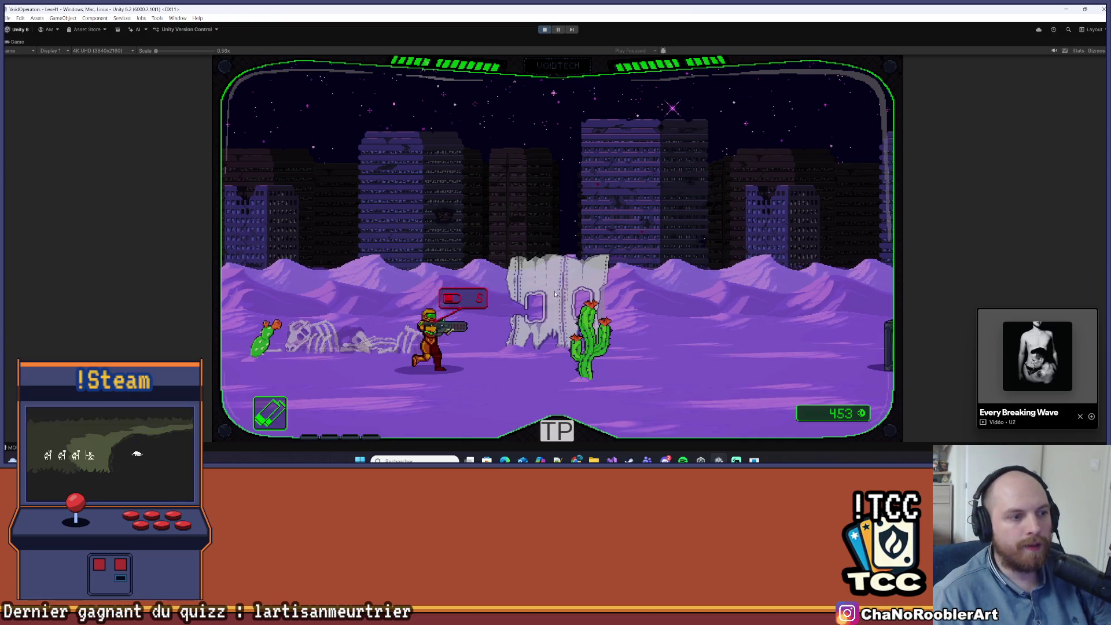
key("d")
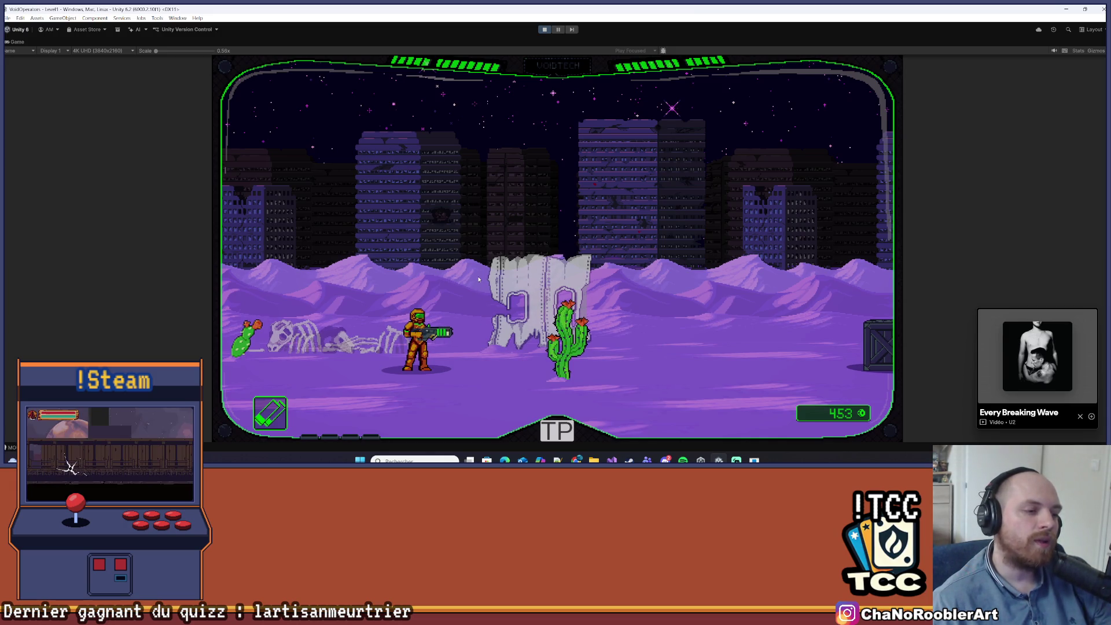
left_click(481, 228)
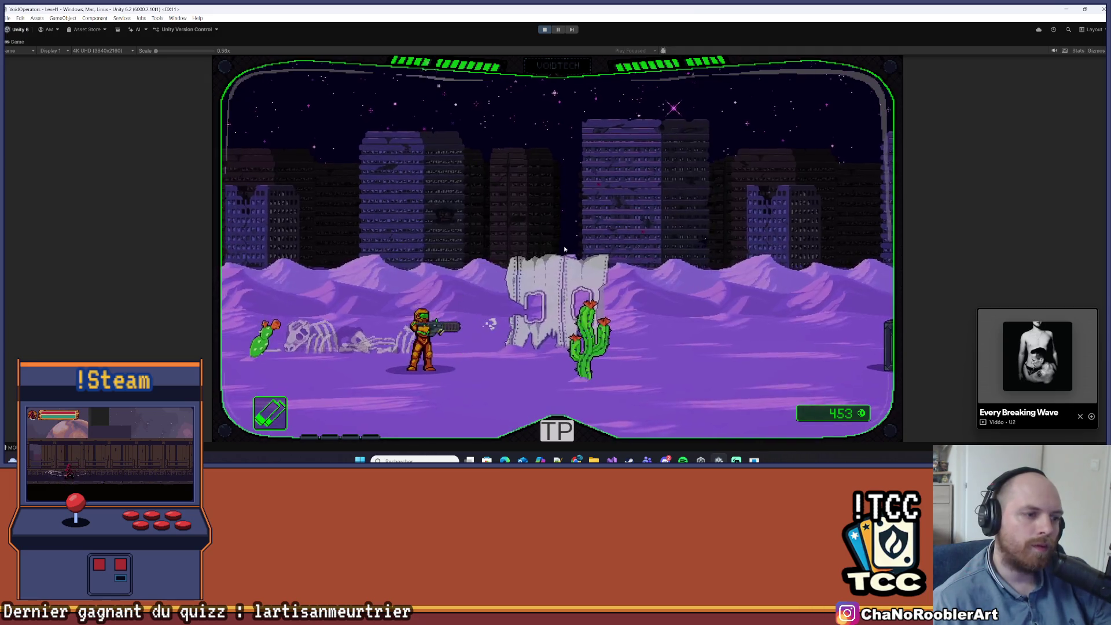
left_click(563, 246)
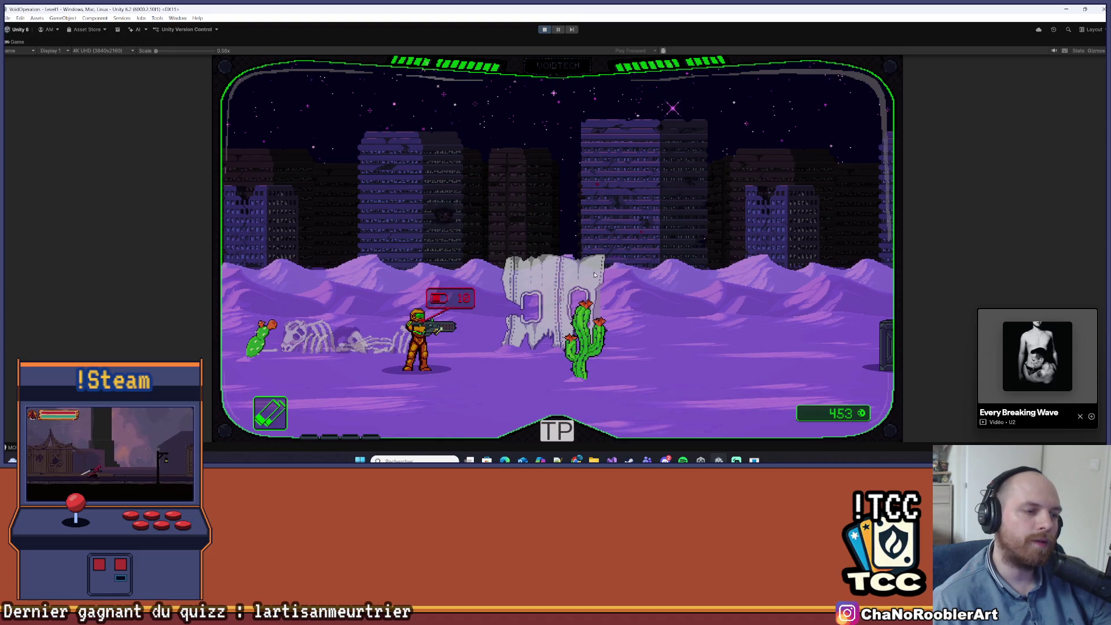
left_click(622, 260)
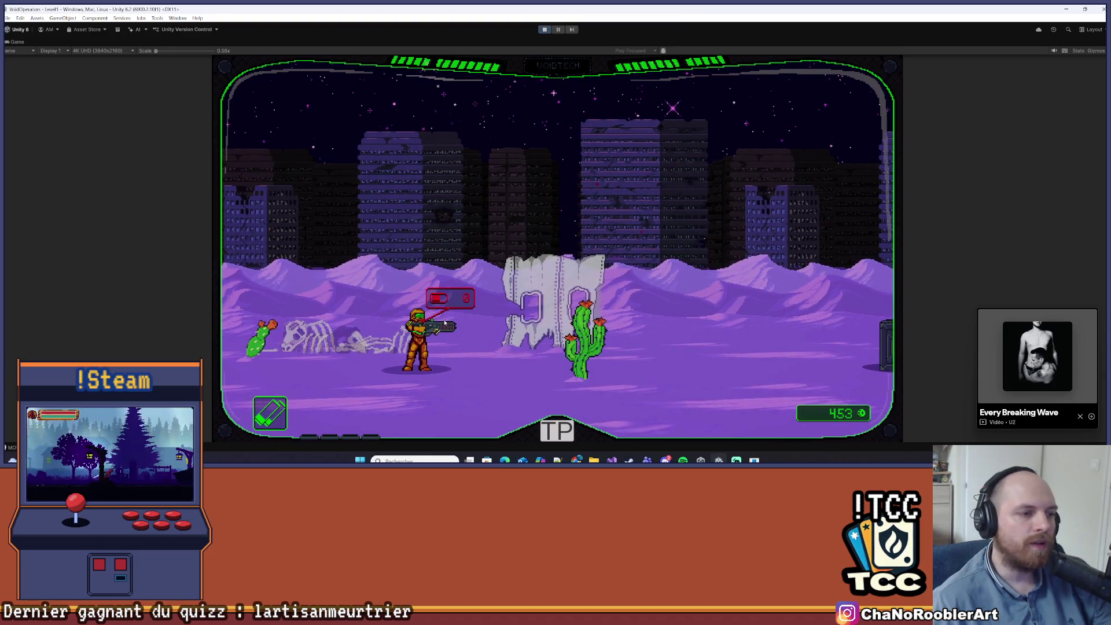
left_click(642, 246)
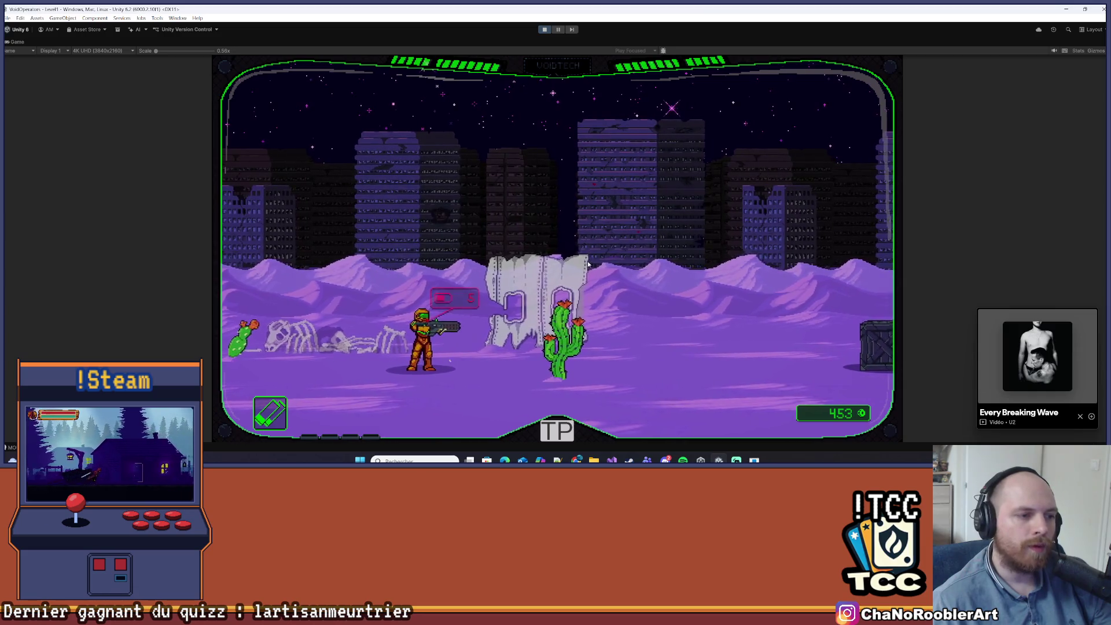
left_click(547, 32)
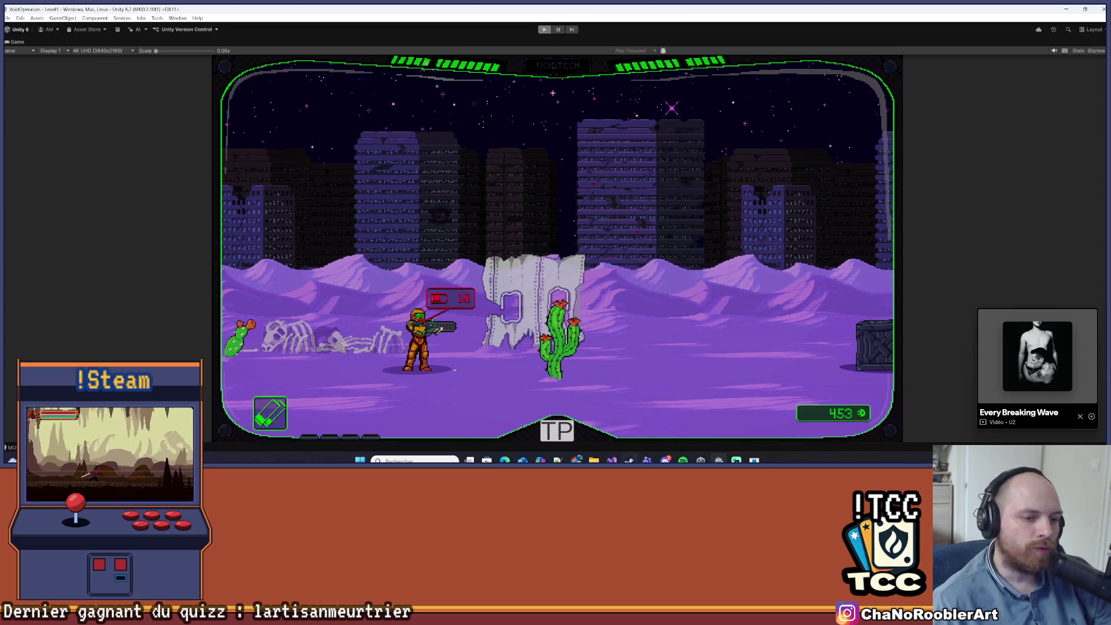
key("alt+Tab")
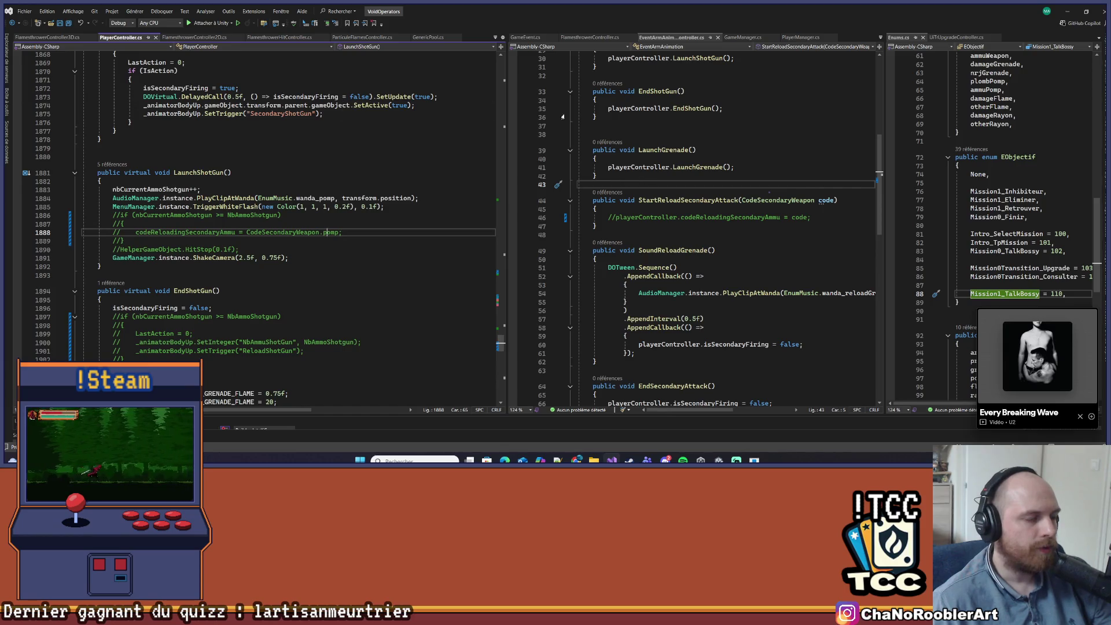
- Copy the DOVirtual.DelayedCall line that resets isSecondaryFiring after 0.5 s
scroll(227, 260, "down", 2)
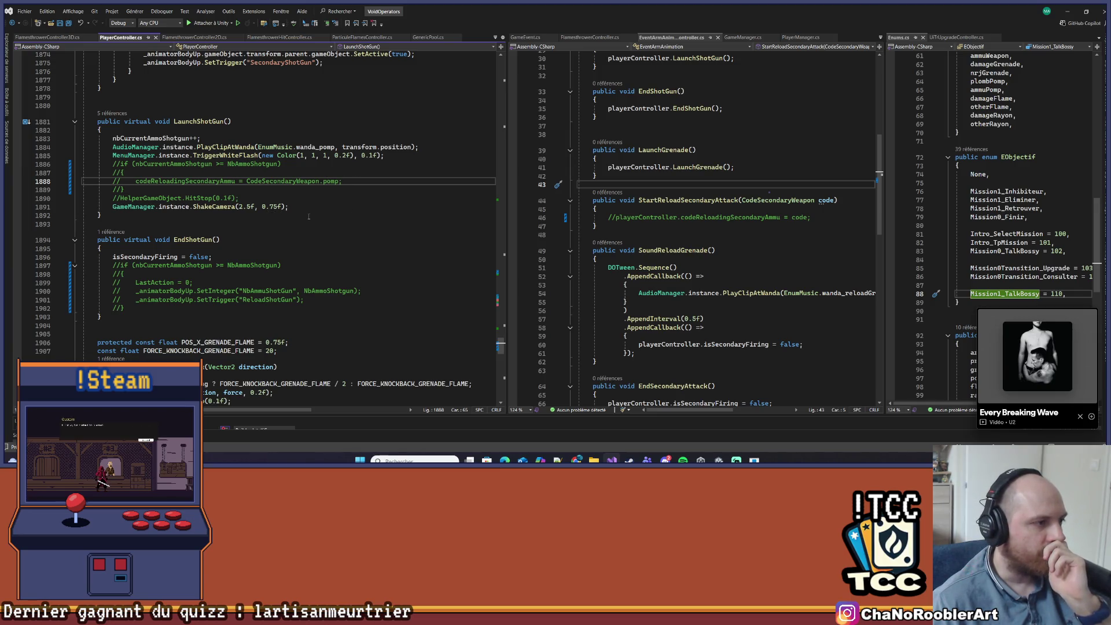
left_click(114, 264)
scroll(232, 261, "down", 7)
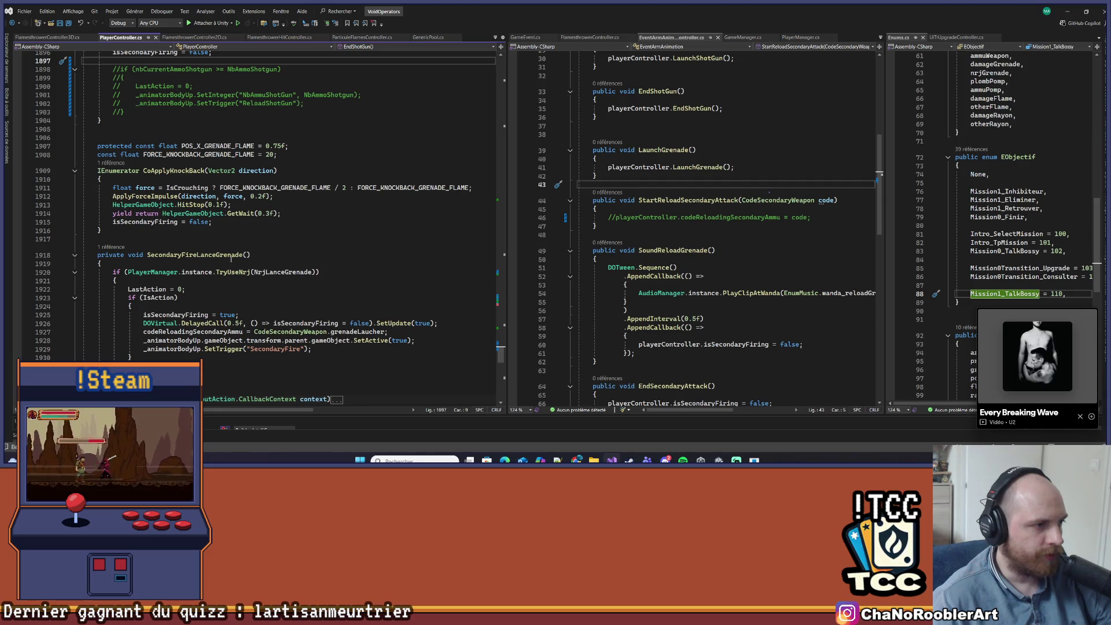
left_click_drag(143, 323, 454, 323)
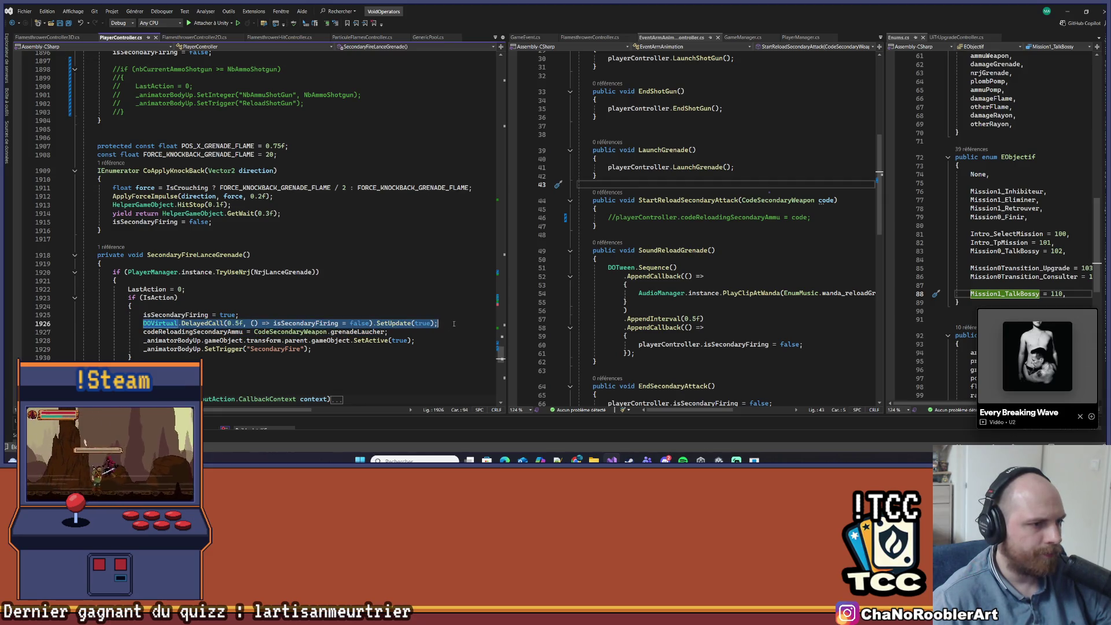
key("ctrl+c")
- Paste the delayed reset into EndShotGun and comment out the immediate isSecondaryFiring = false line
scroll(223, 287, "up", 4)
left_click(210, 163)
key("ctrl+v")
key("Up")
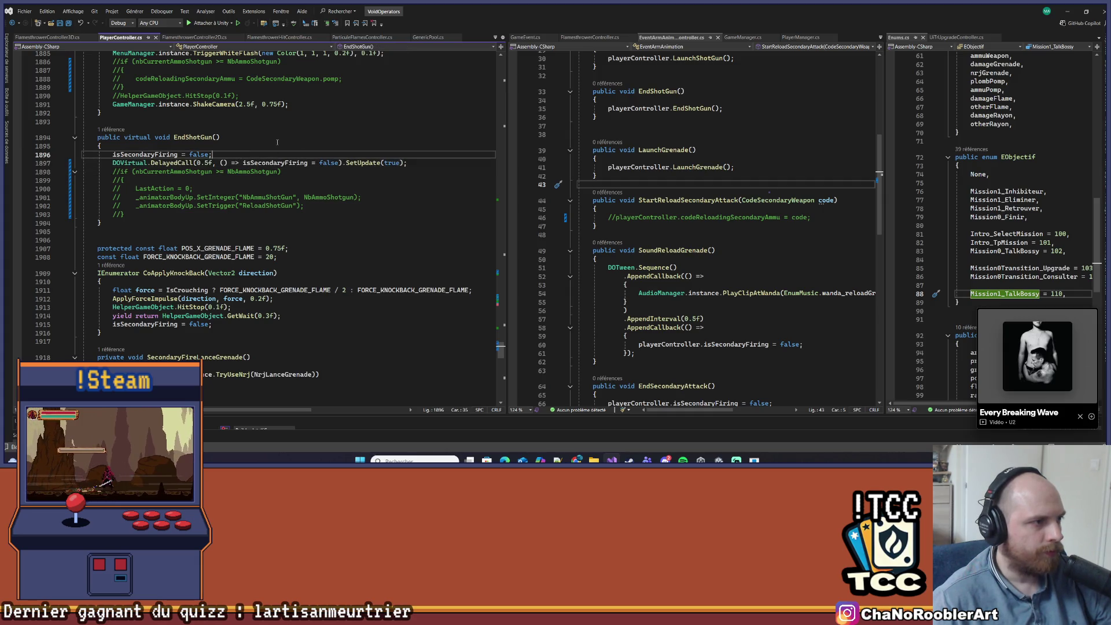
key("ctrl+k")
key("ctrl+c")
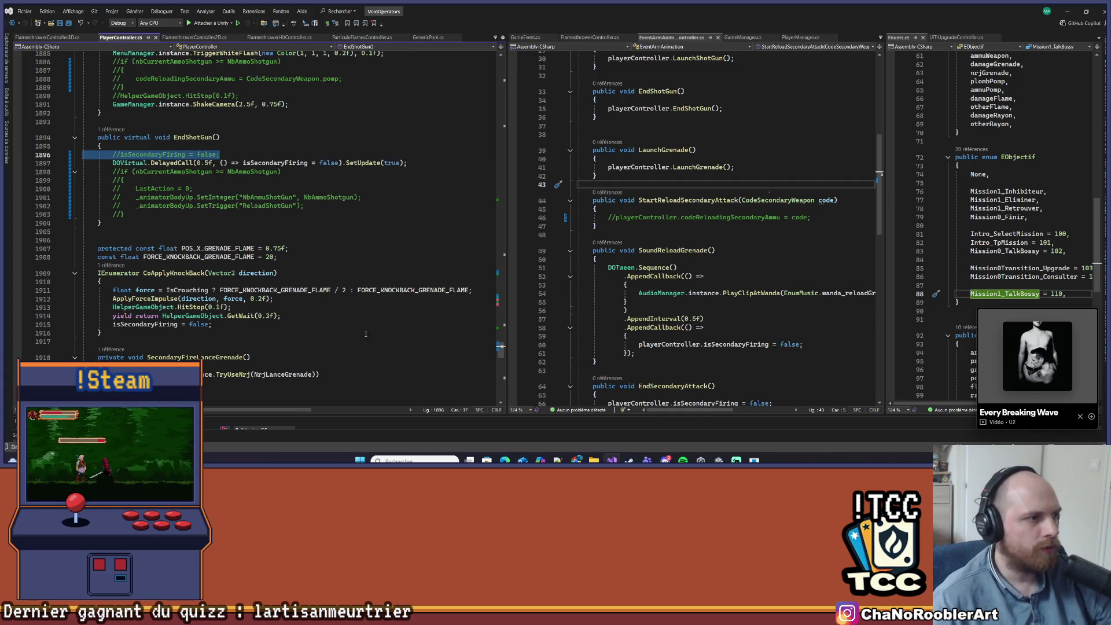
key("Up")
scroll(324, 248, "down", 5)
scroll(289, 209, "up", 6)
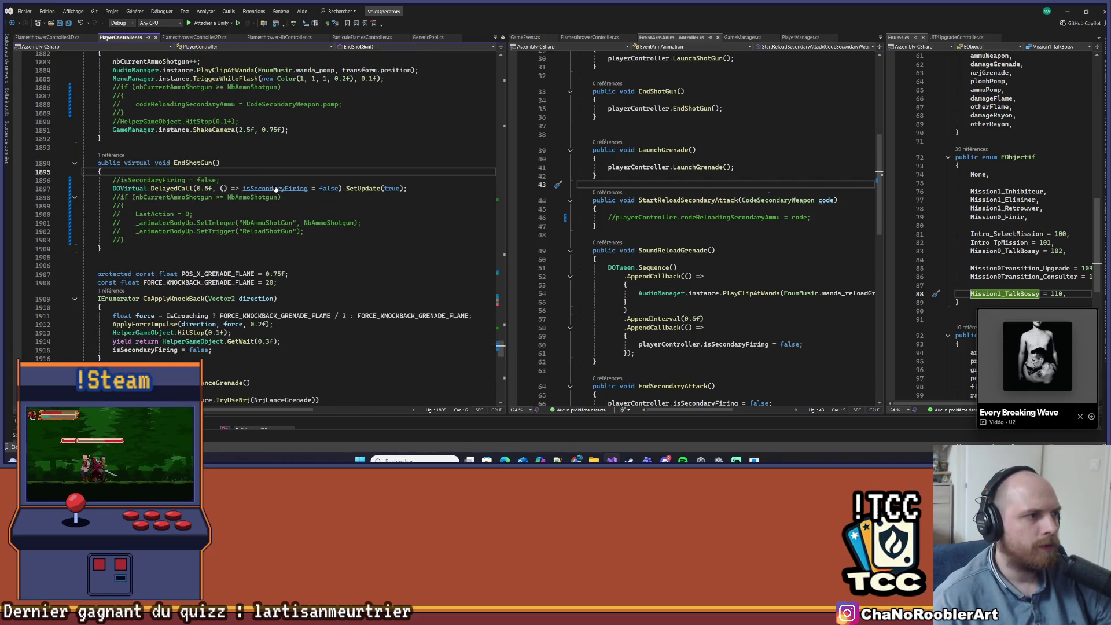
left_click(1067, 11)
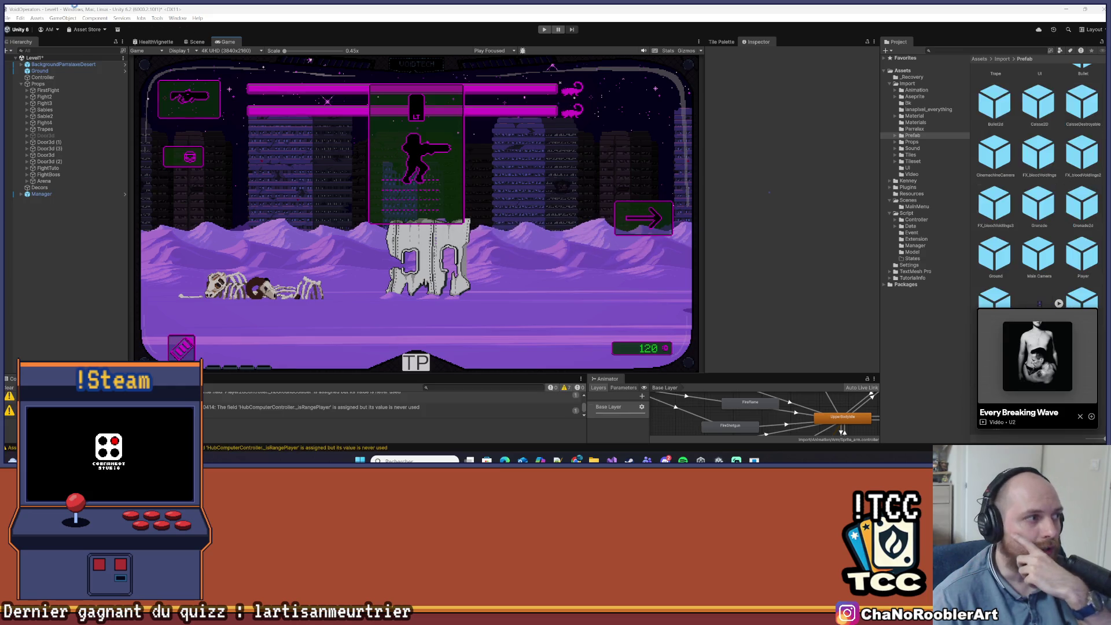
left_click(6, 19)
left_click(6, 19)
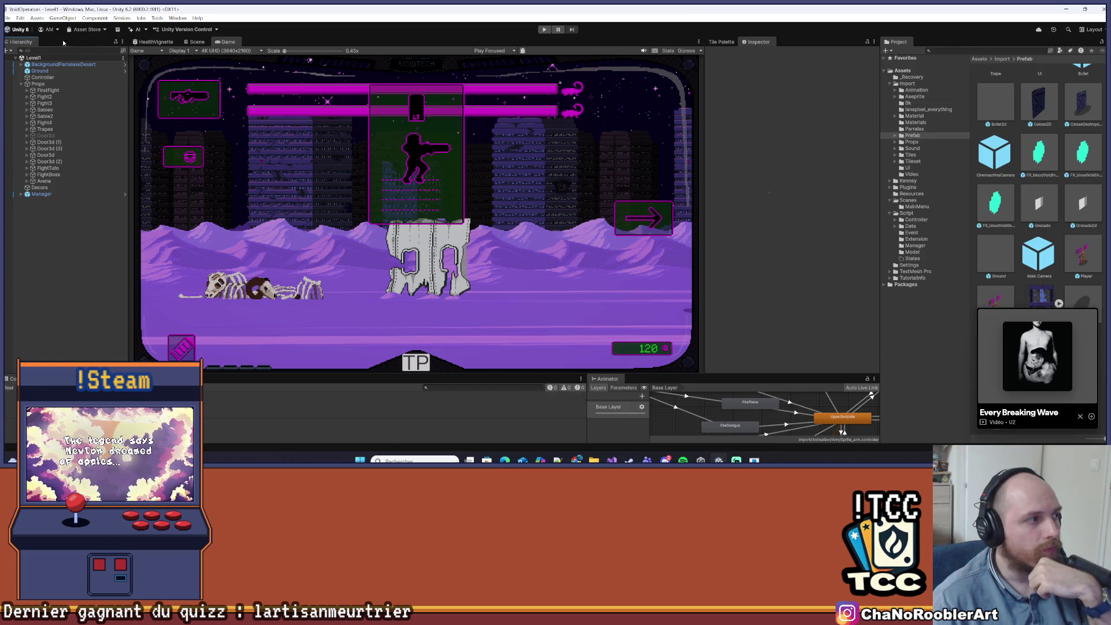
left_click(11, 19)
left_click(10, 20)
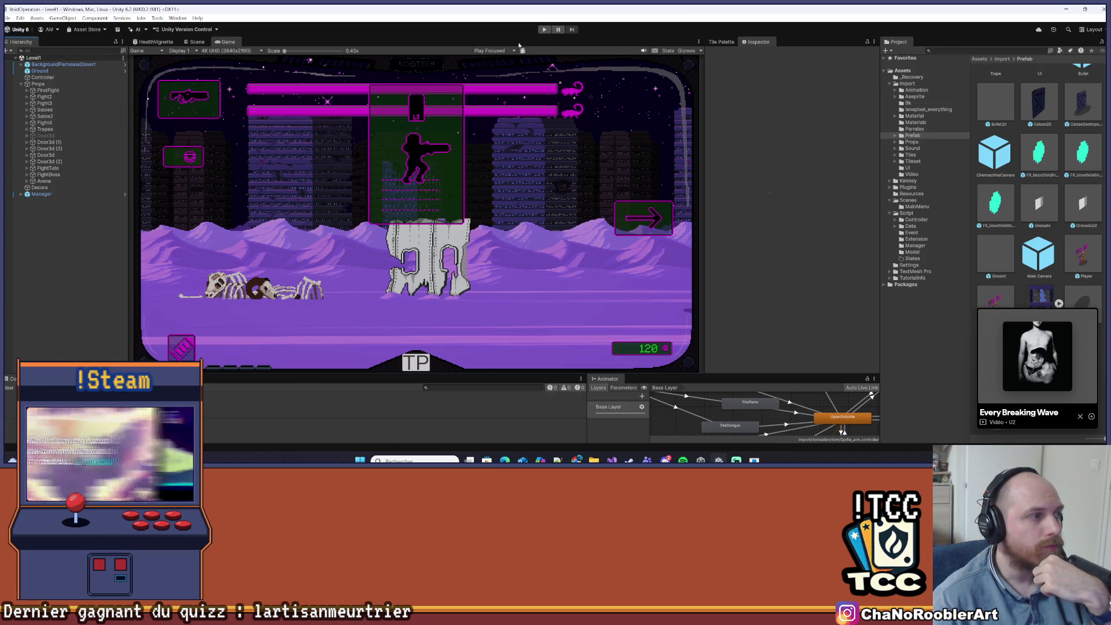
left_click(542, 32)
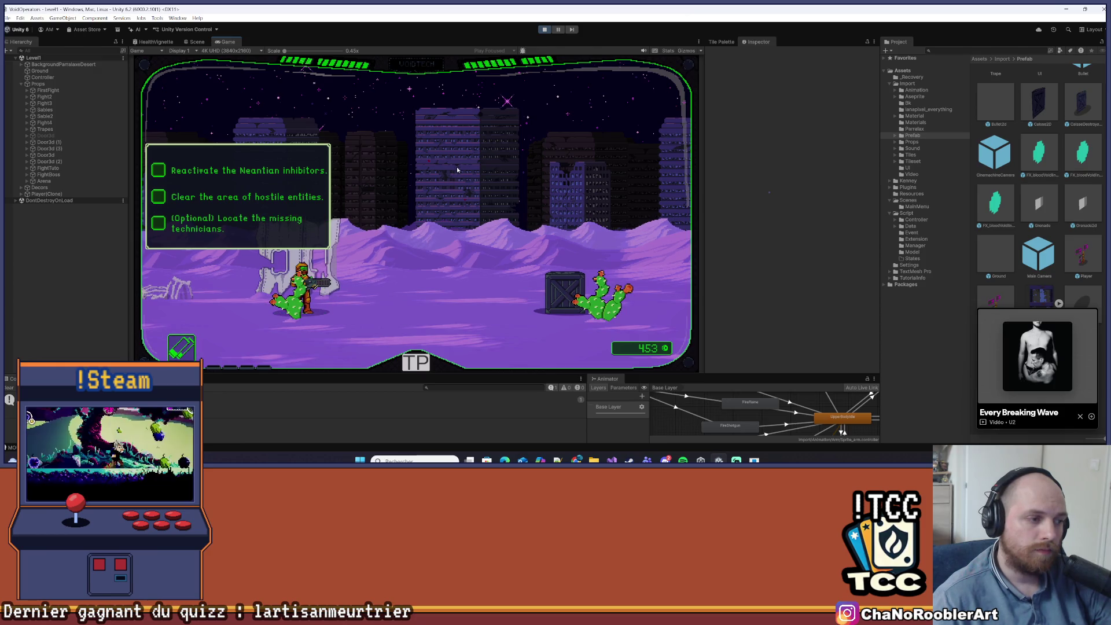
- Dismiss the objectives and fire the shotgun at the cactus creature
left_click(429, 218)
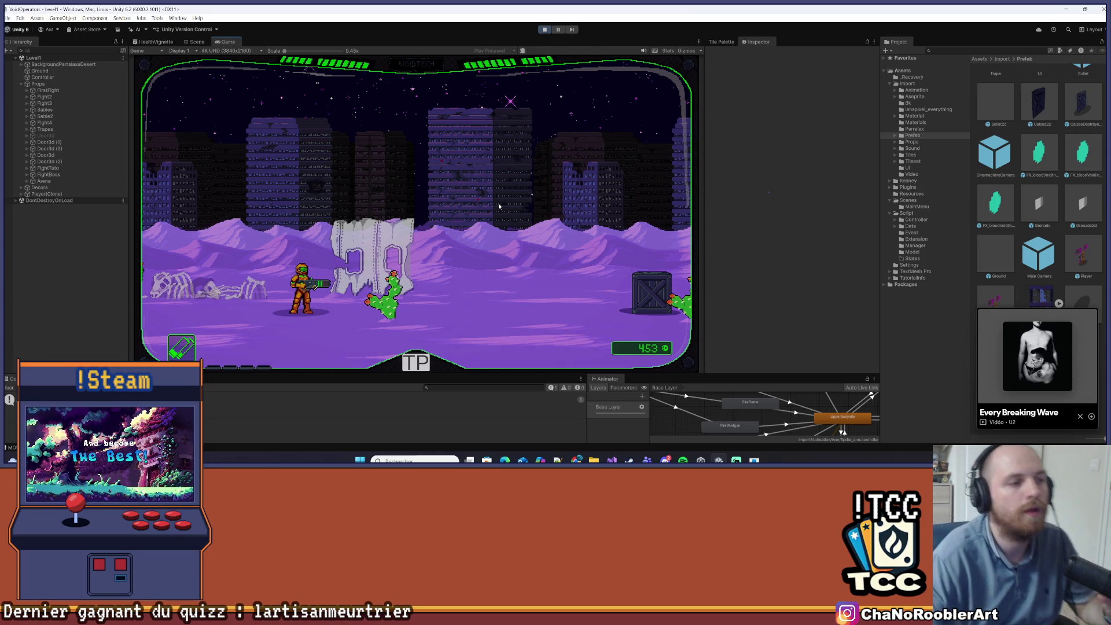
- Advance right through the level, shooting cacti and destroying the crate with the shotgun
key("d")
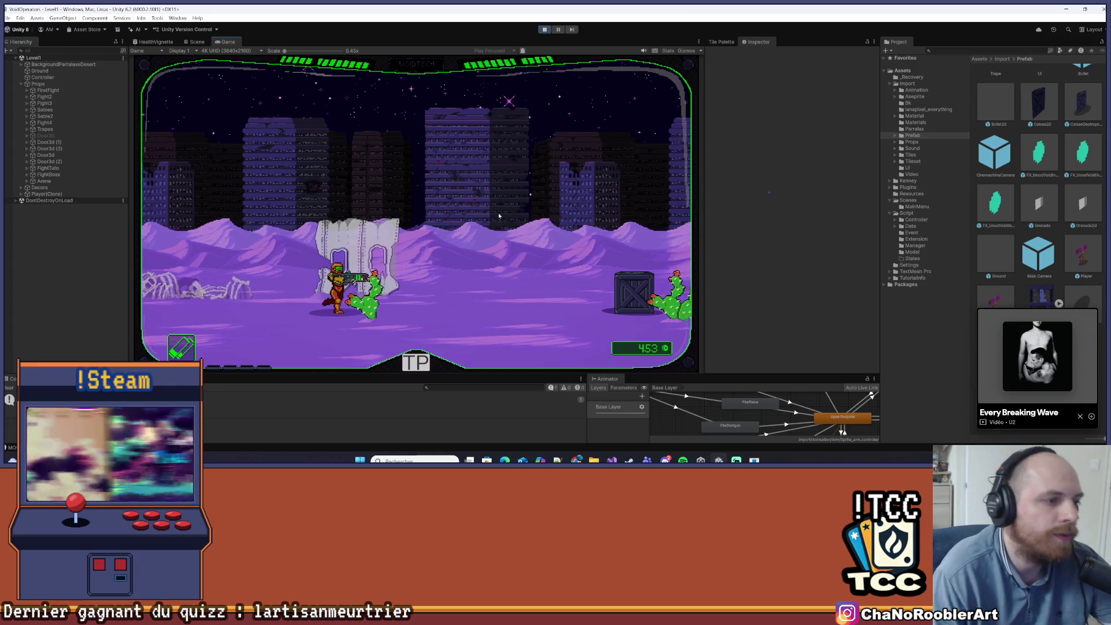
key("d")
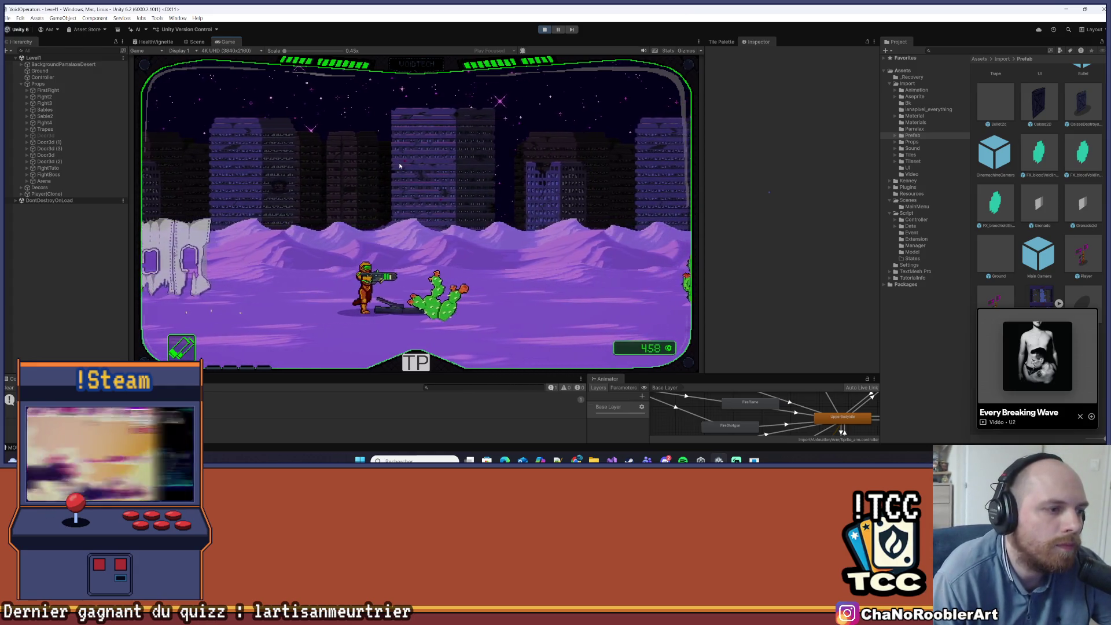
key("d")
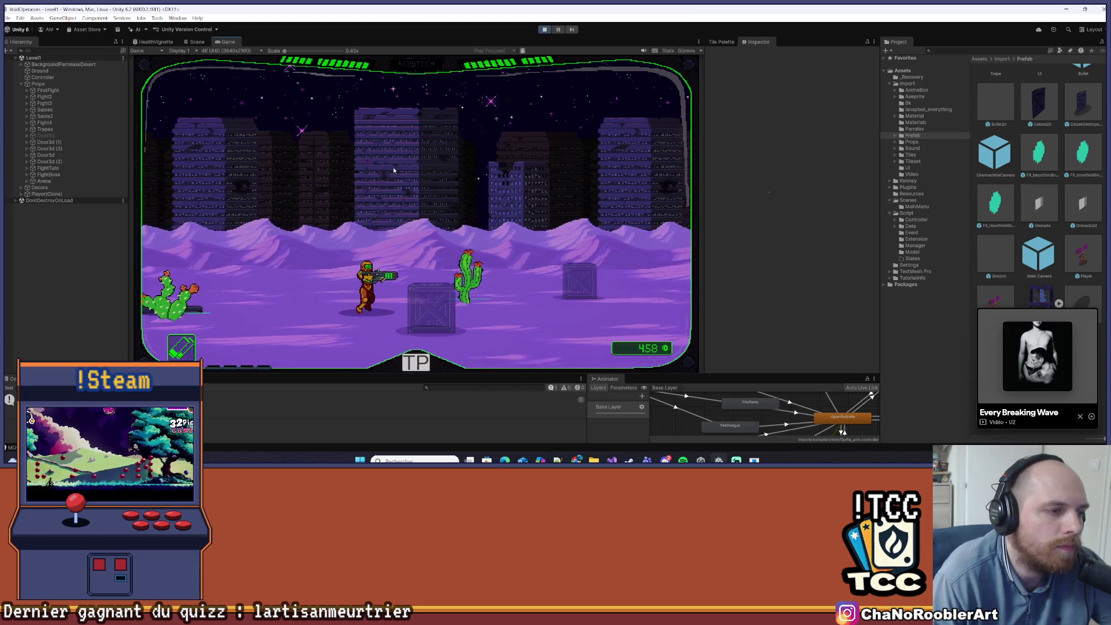
key("d")
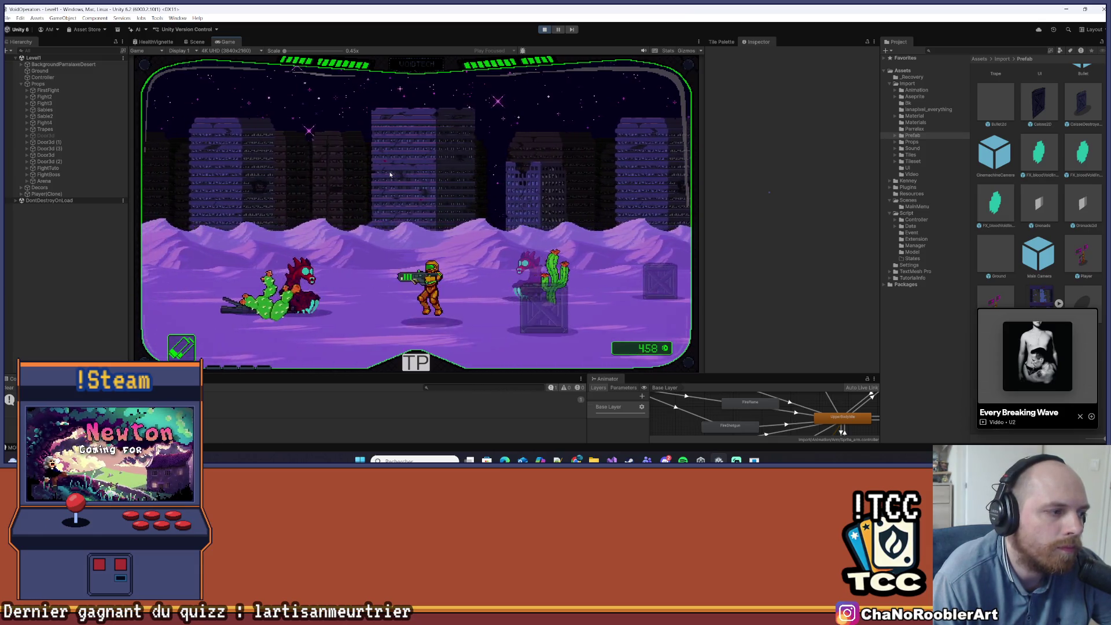
key("d")
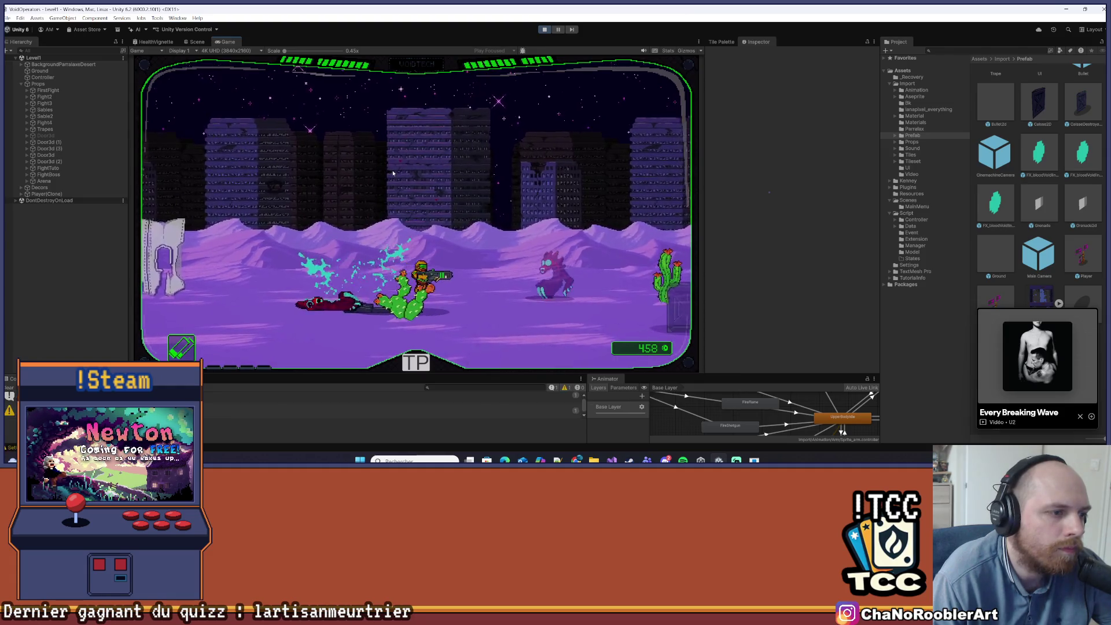
key("d")
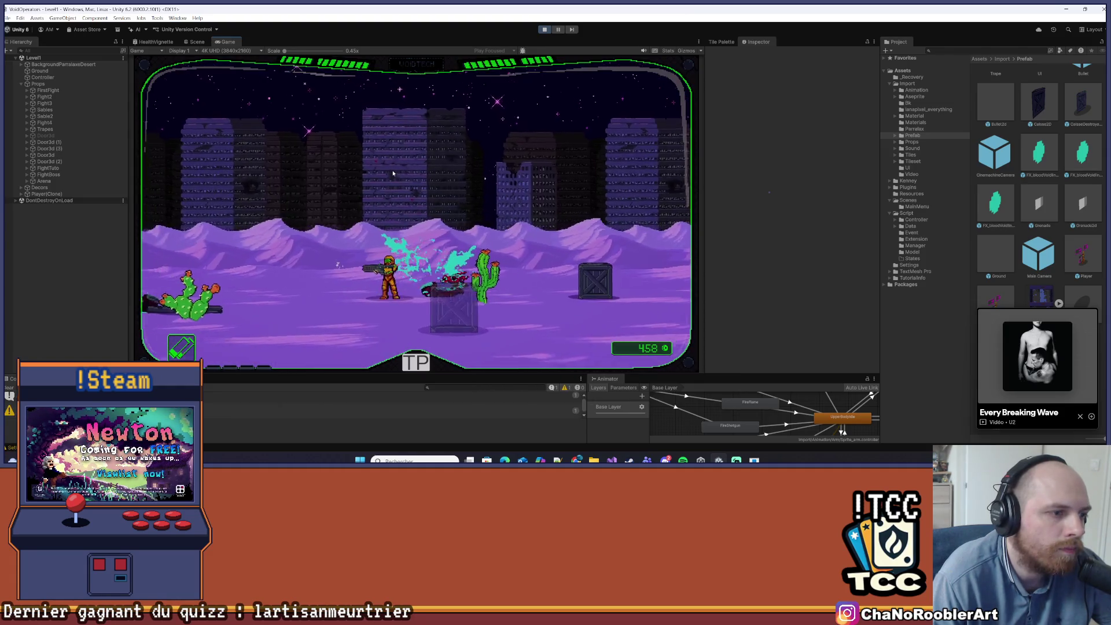
key("a")
key("d")
key("d")
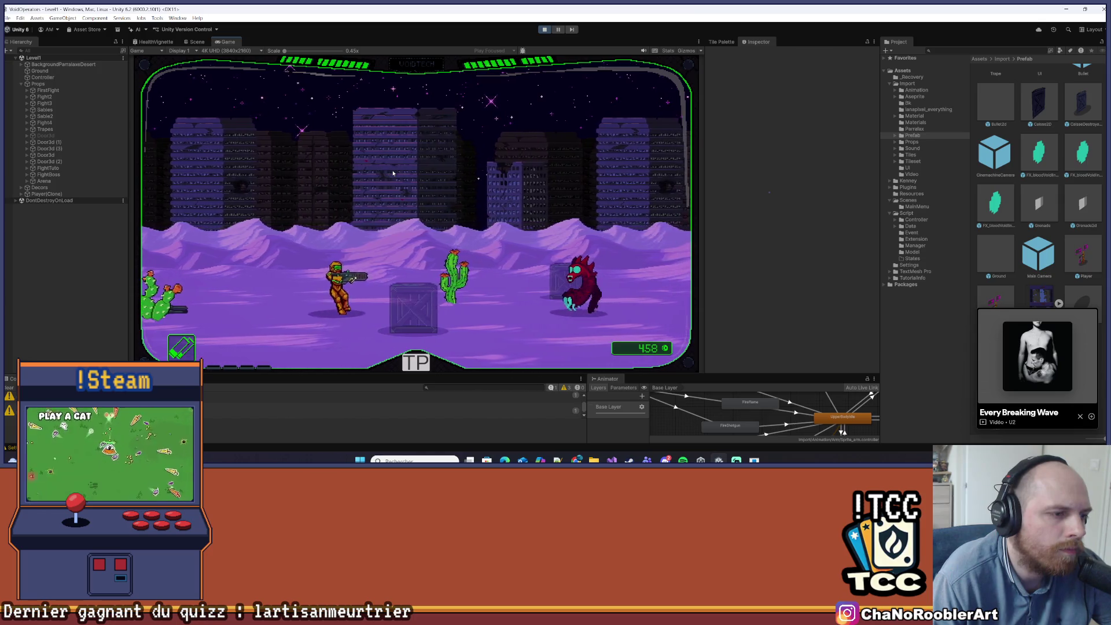
left_click(393, 173)
key("a")
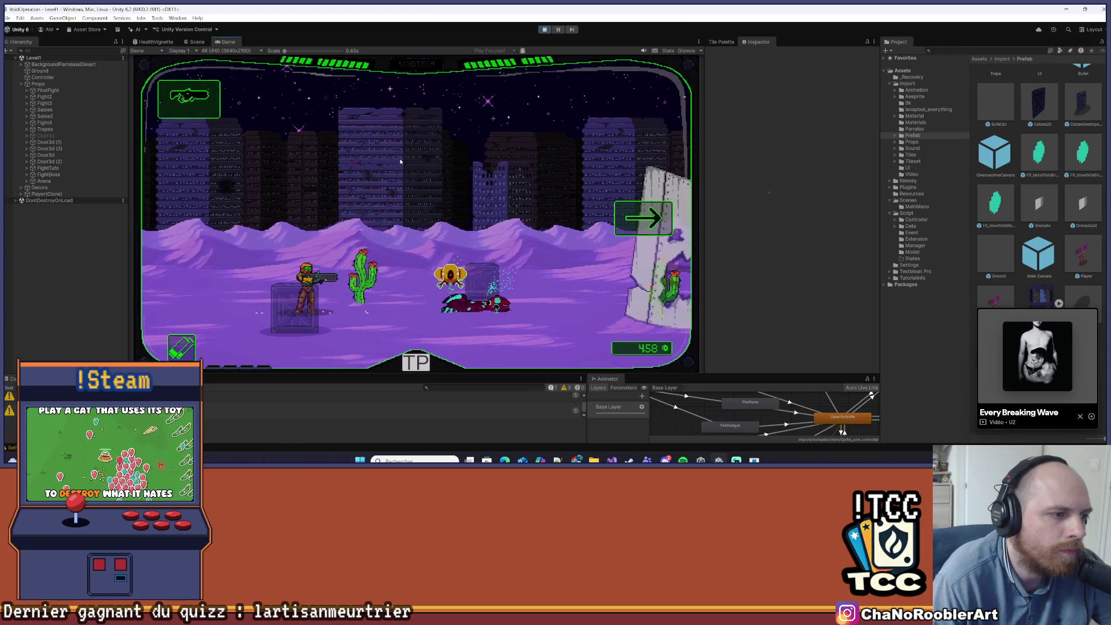
key("d")
key("d")
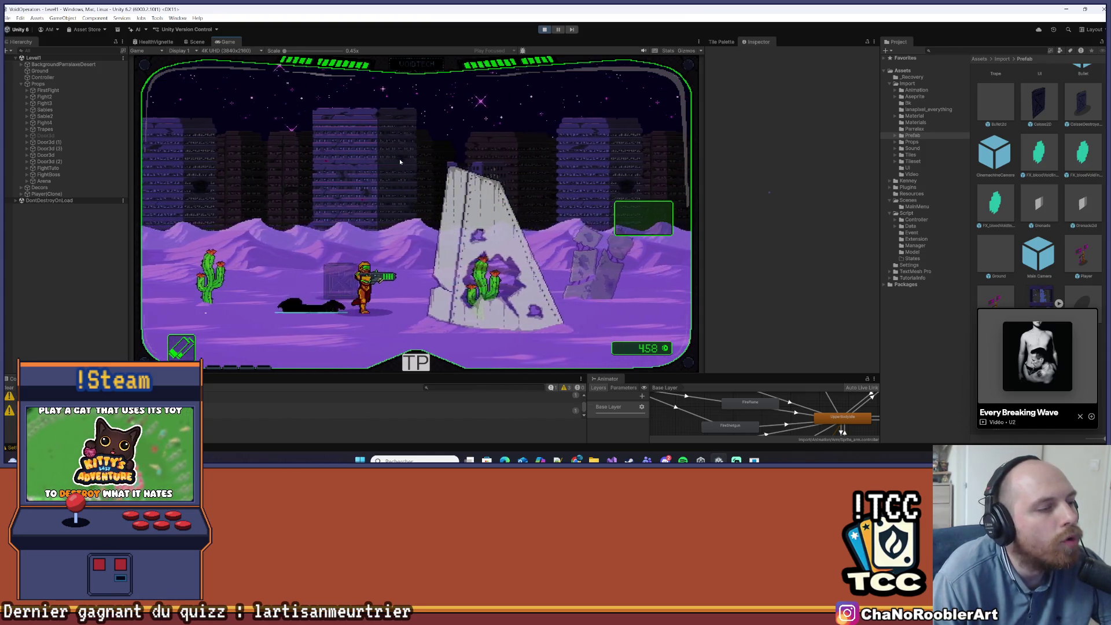
key("d")
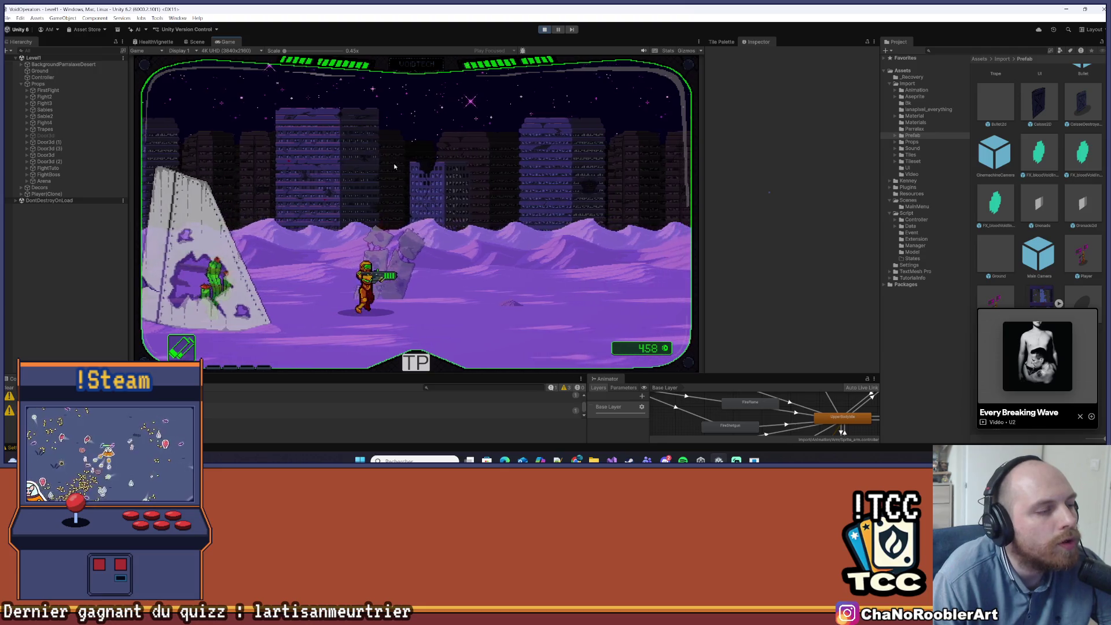
key("d")
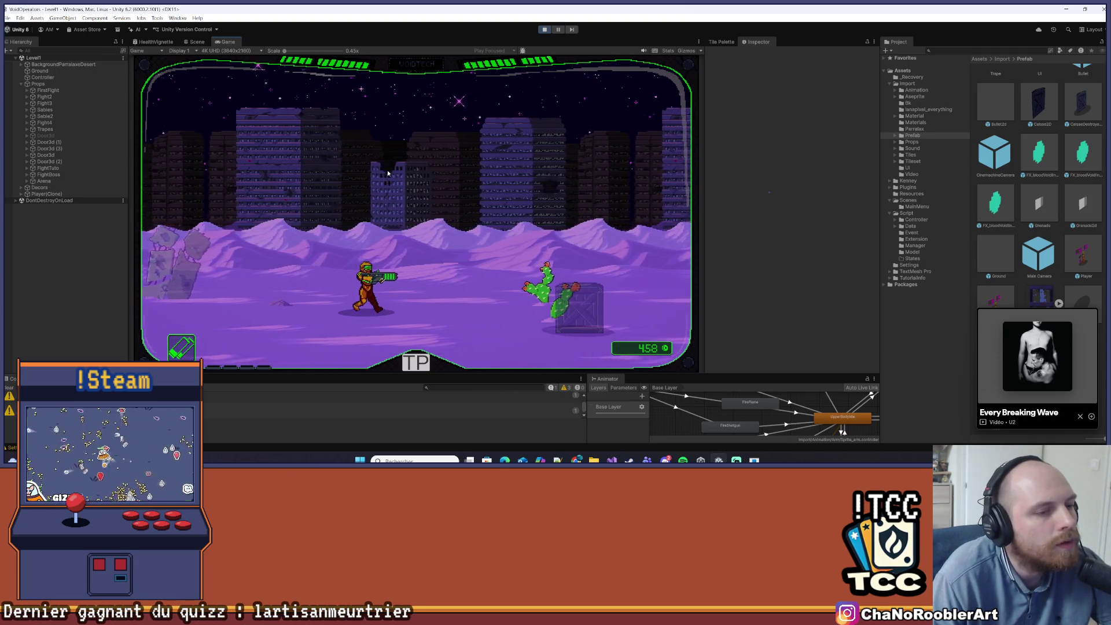
key("d")
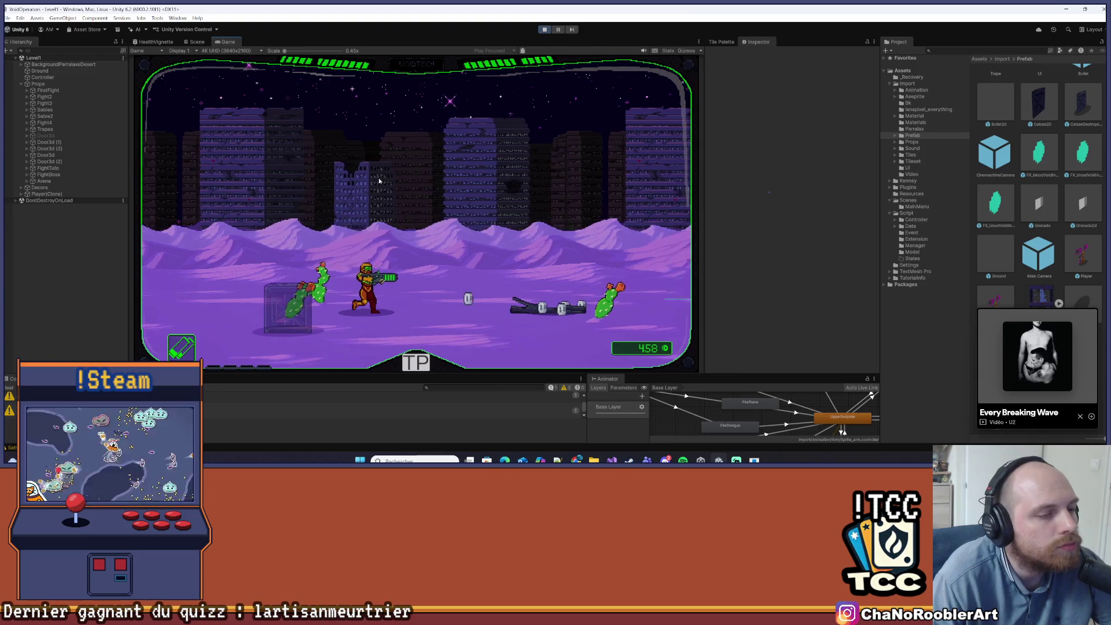
key("d")
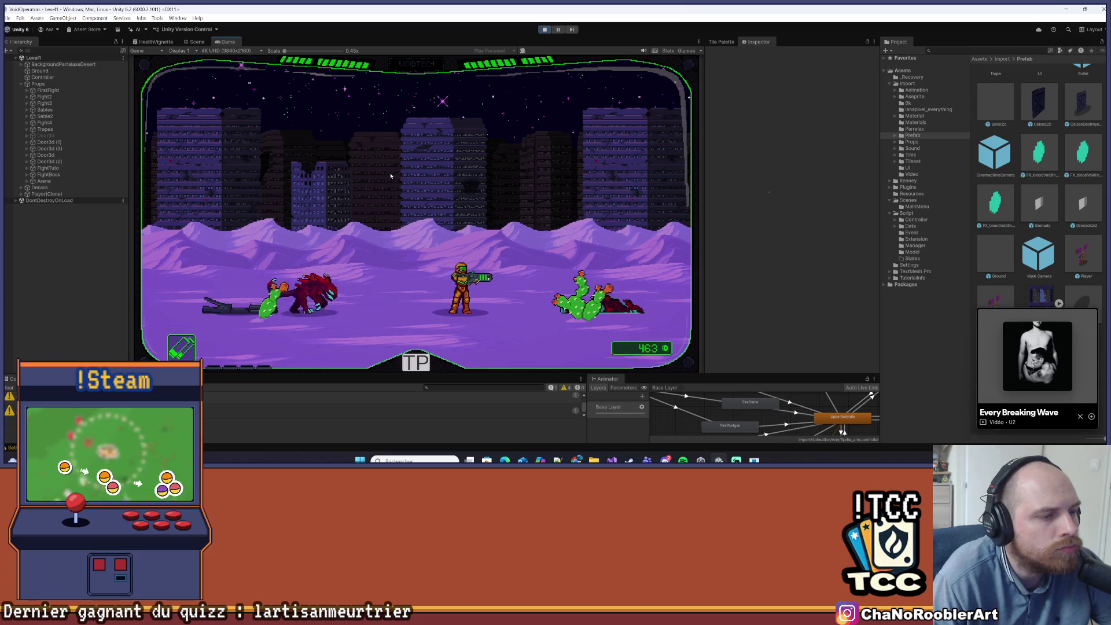
- Fight the red beast while moving back and forth, then exit play mode
key("d")
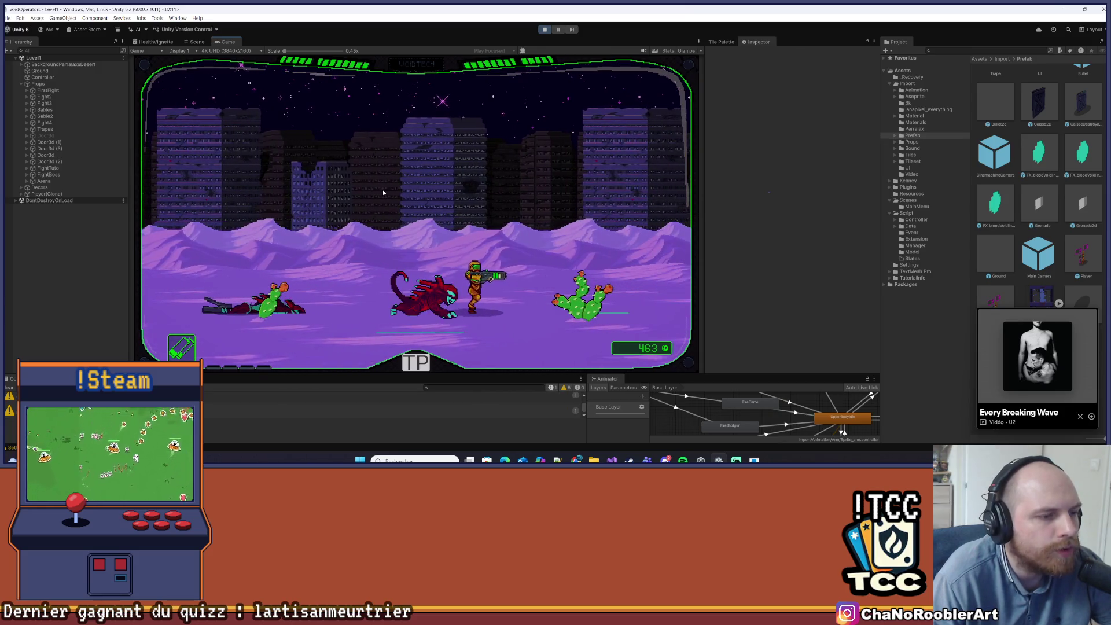
key("d")
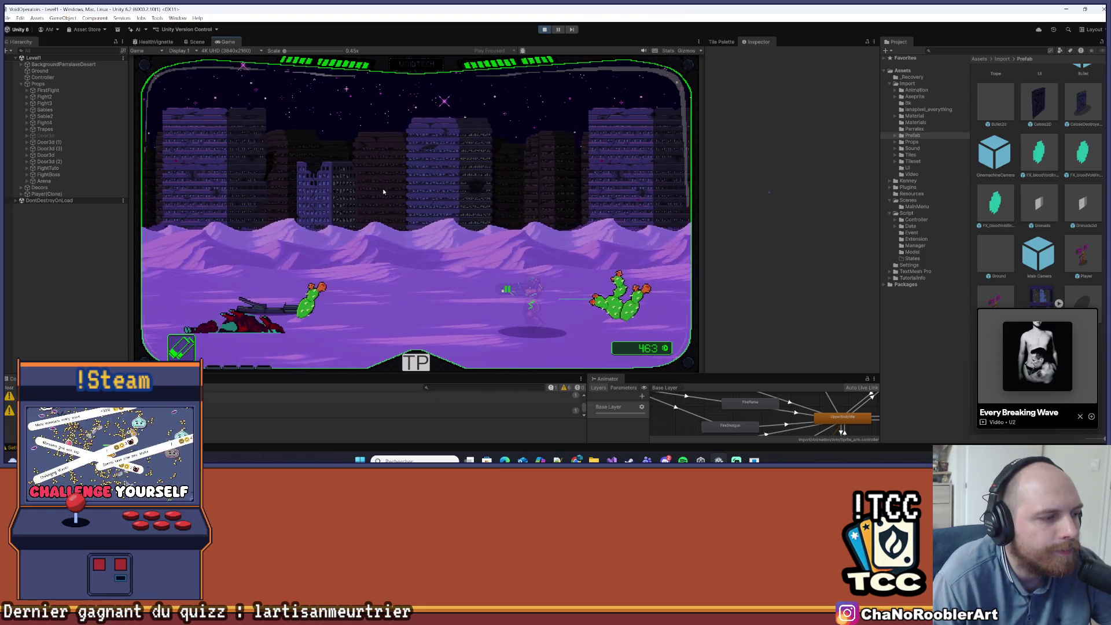
key("d")
key("a")
left_click(382, 189)
key("d")
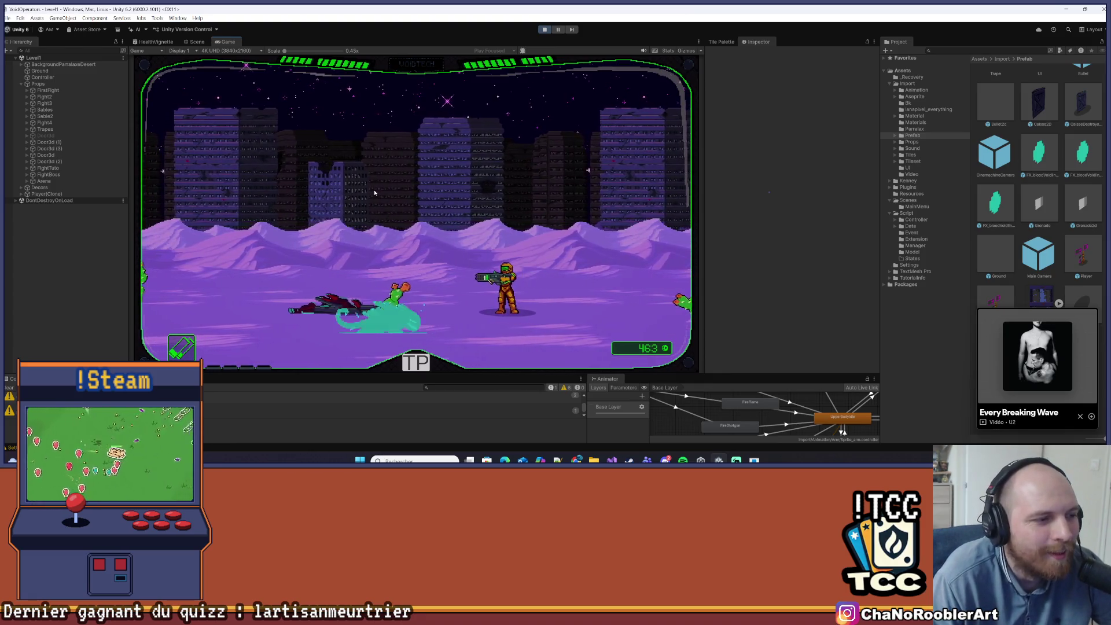
key("a")
key("a")
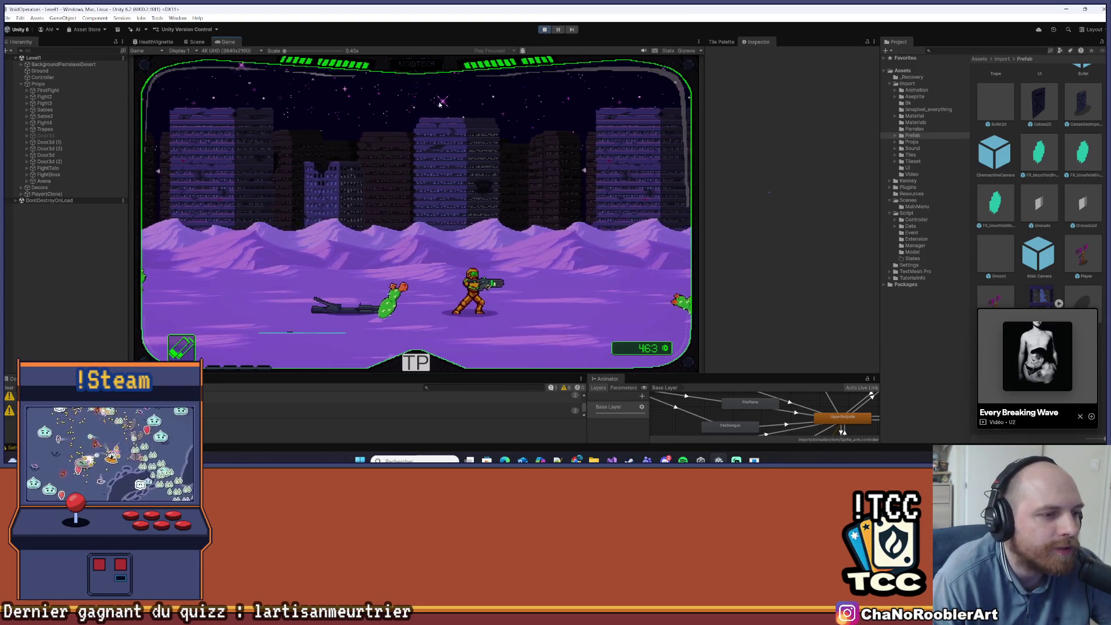
key("a")
key("a")
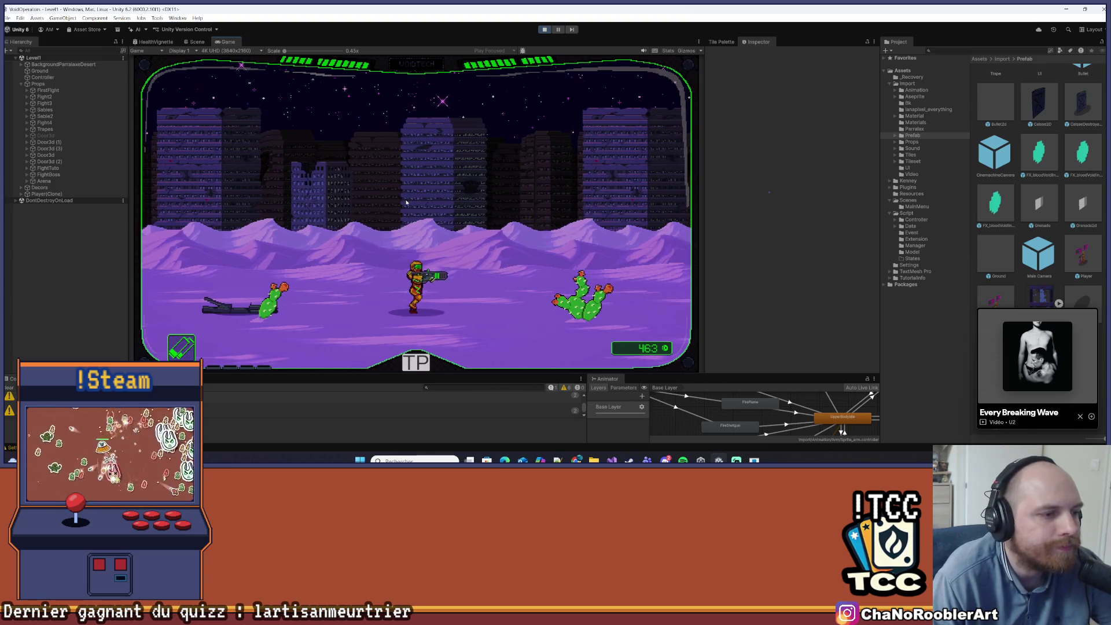
key("a")
key("space")
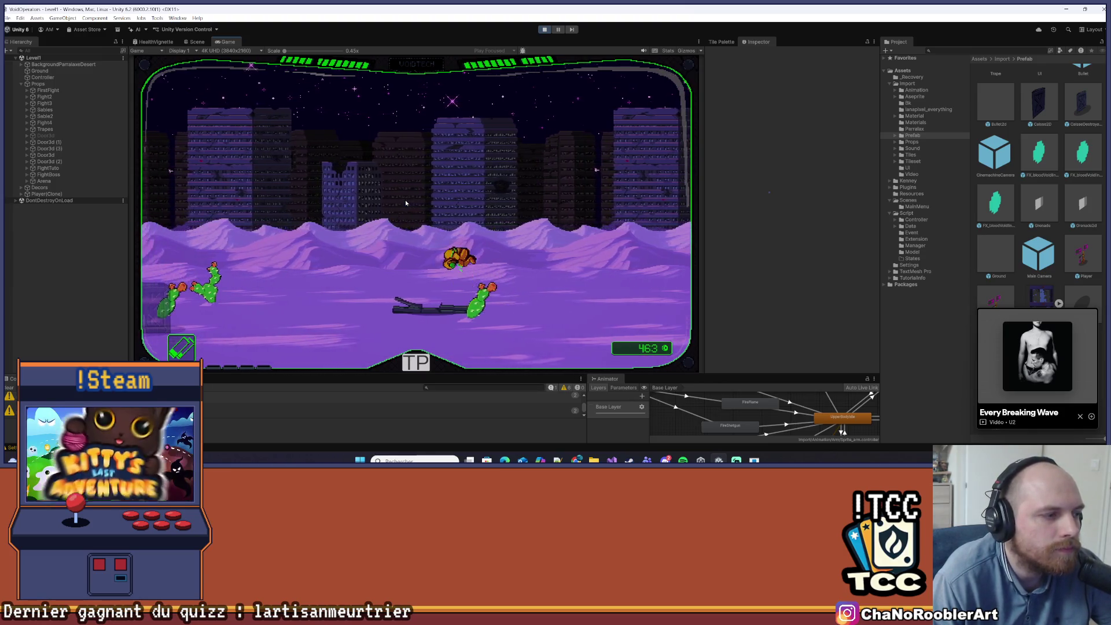
key("a")
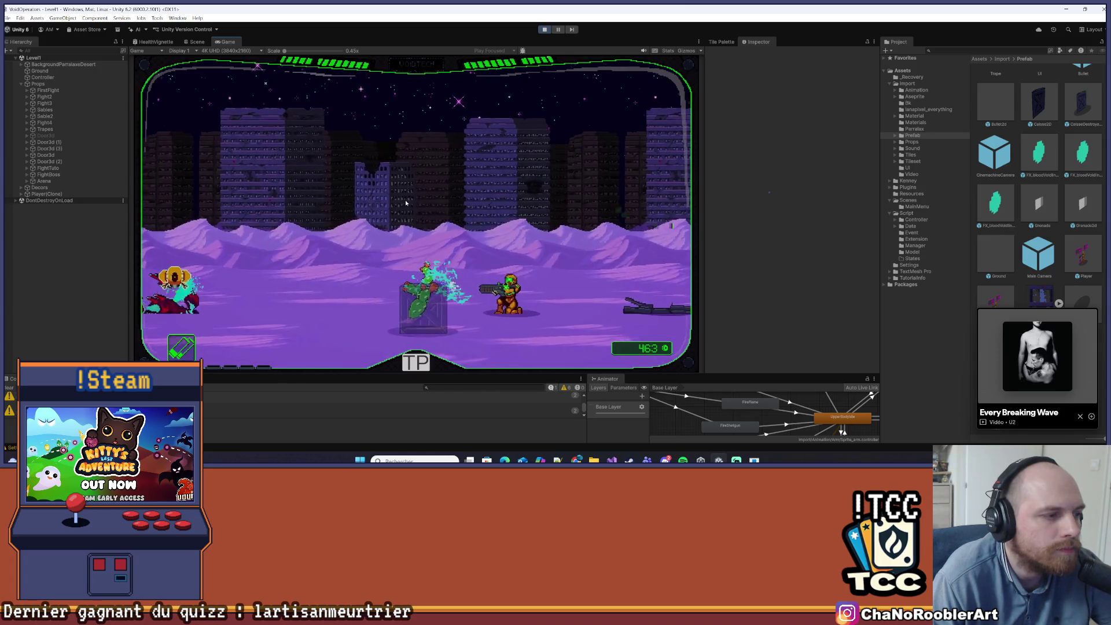
left_click(544, 29)
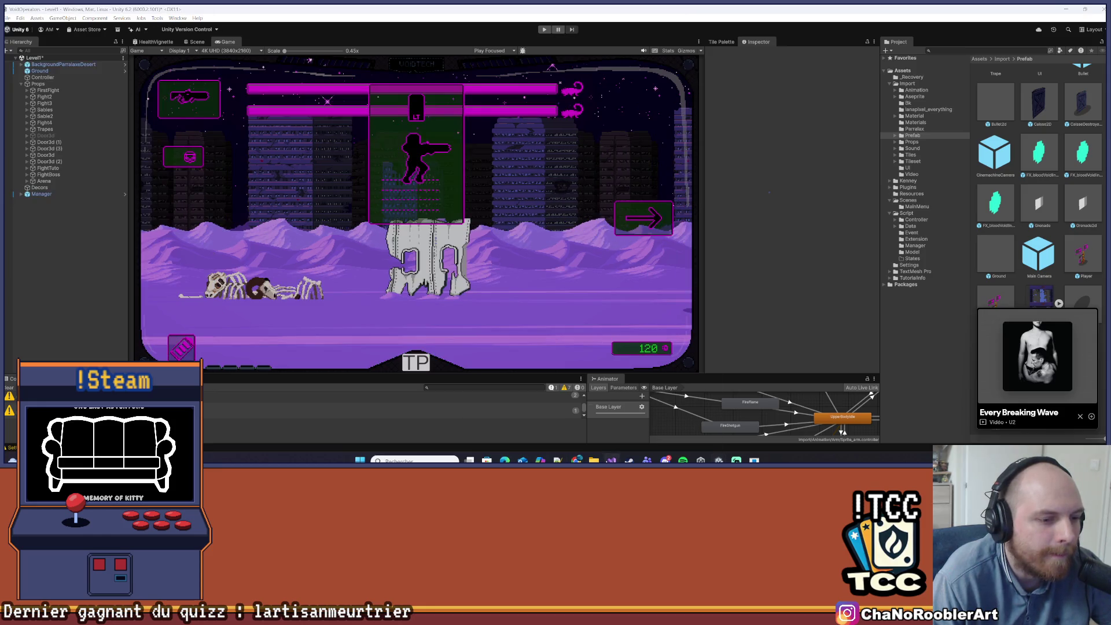
- Widen the PlayerController.cs pane and jump to the LaunchShotGun call in EventArmAnimationController
key("alt+Tab")
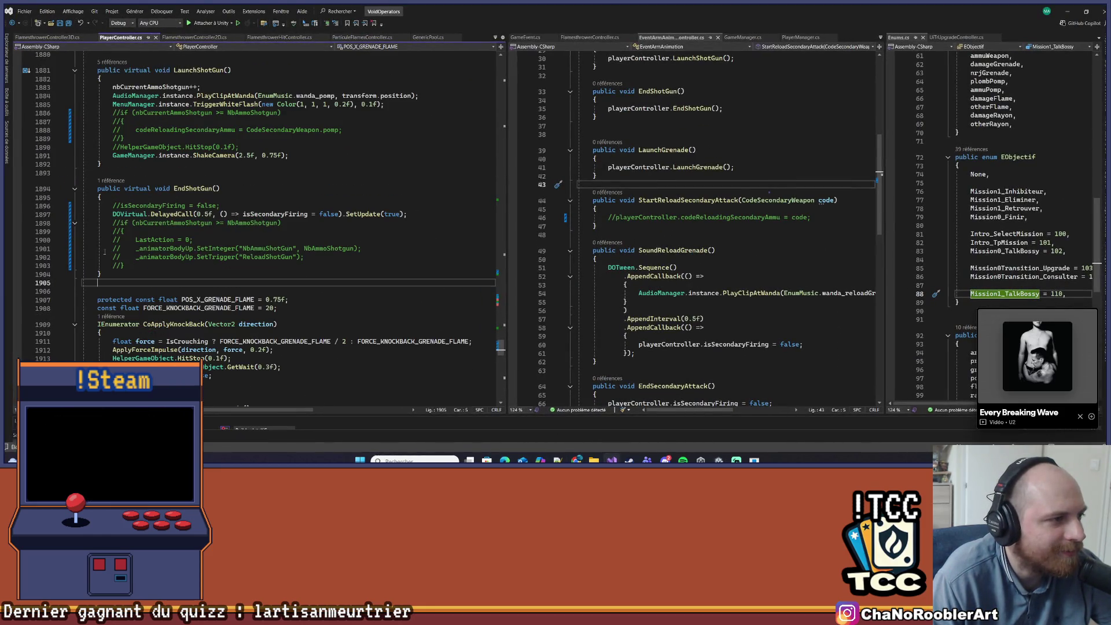
scroll(218, 234, "up", 5)
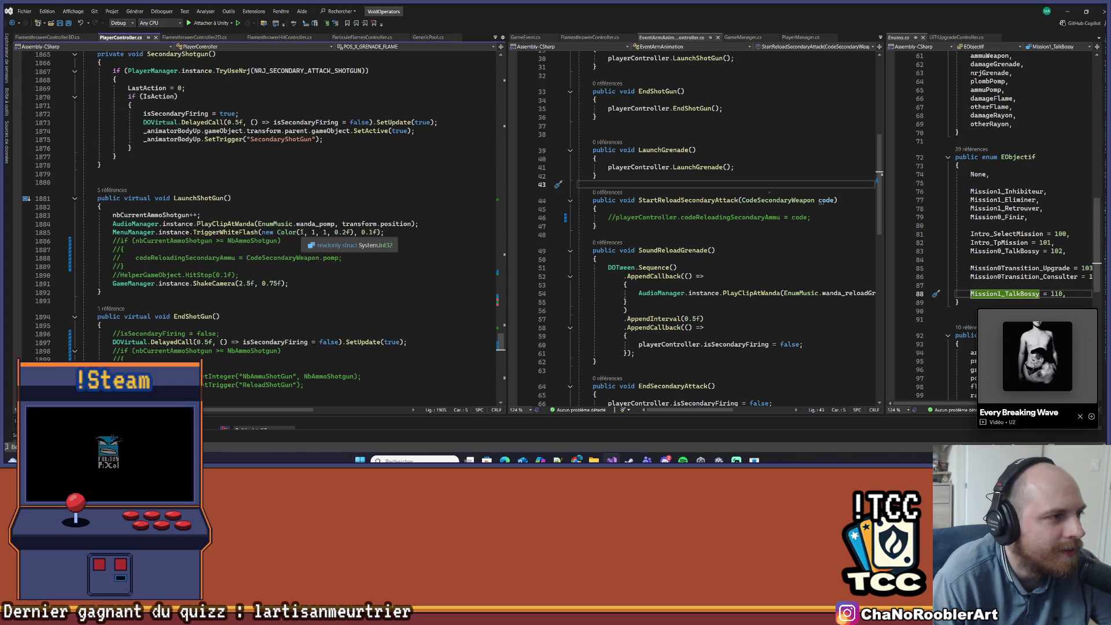
scroll(307, 232, "down", 6)
scroll(301, 232, "down", 1)
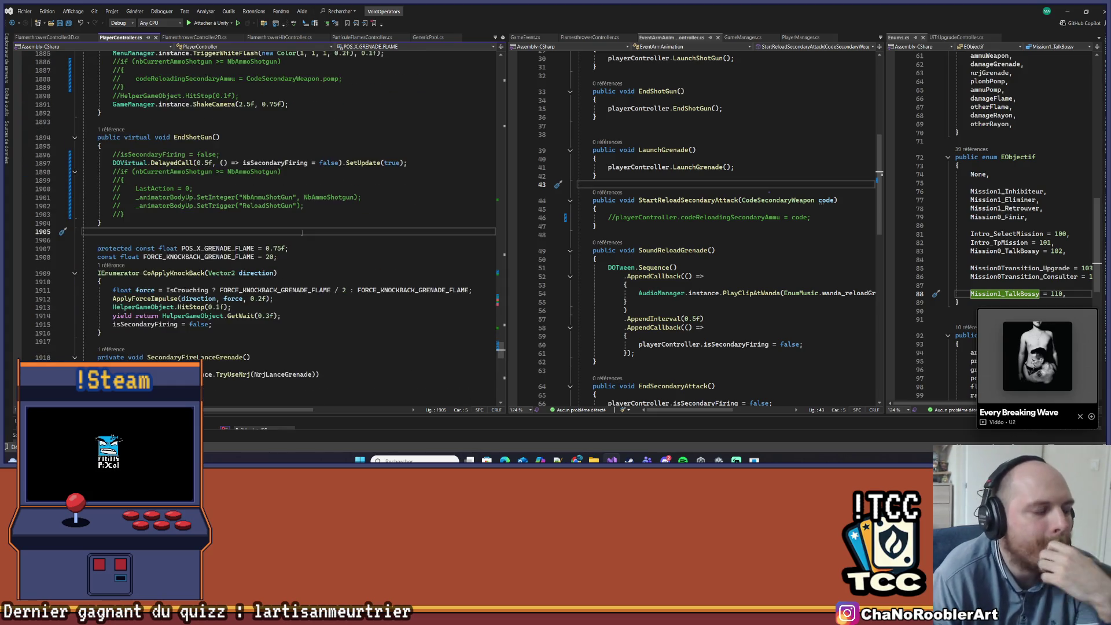
scroll(297, 237, "up", 6)
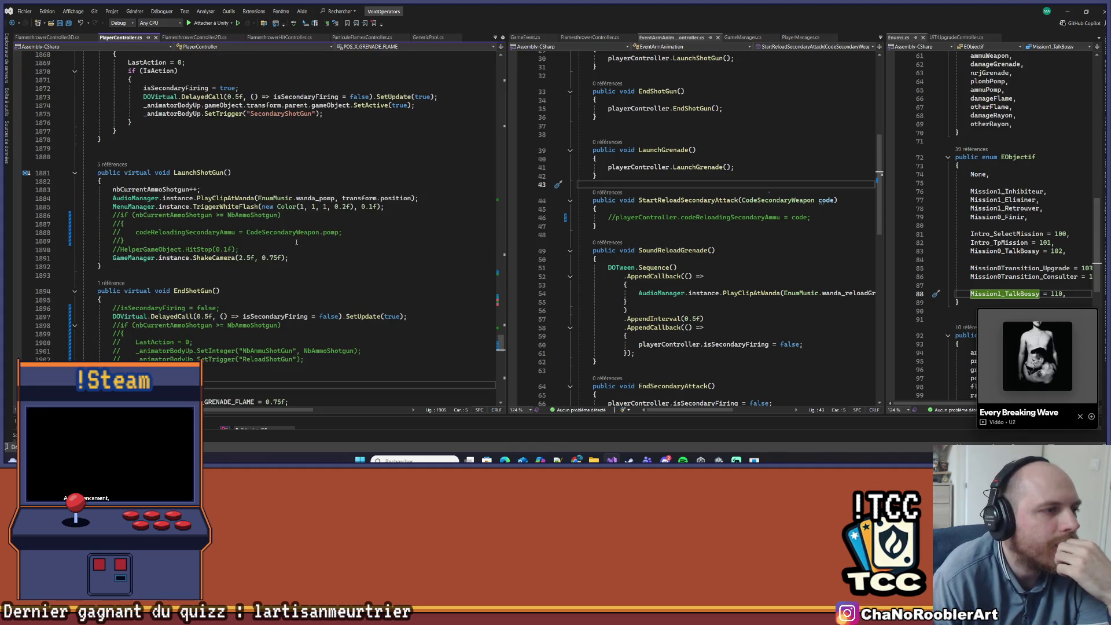
scroll(283, 243, "up", 3)
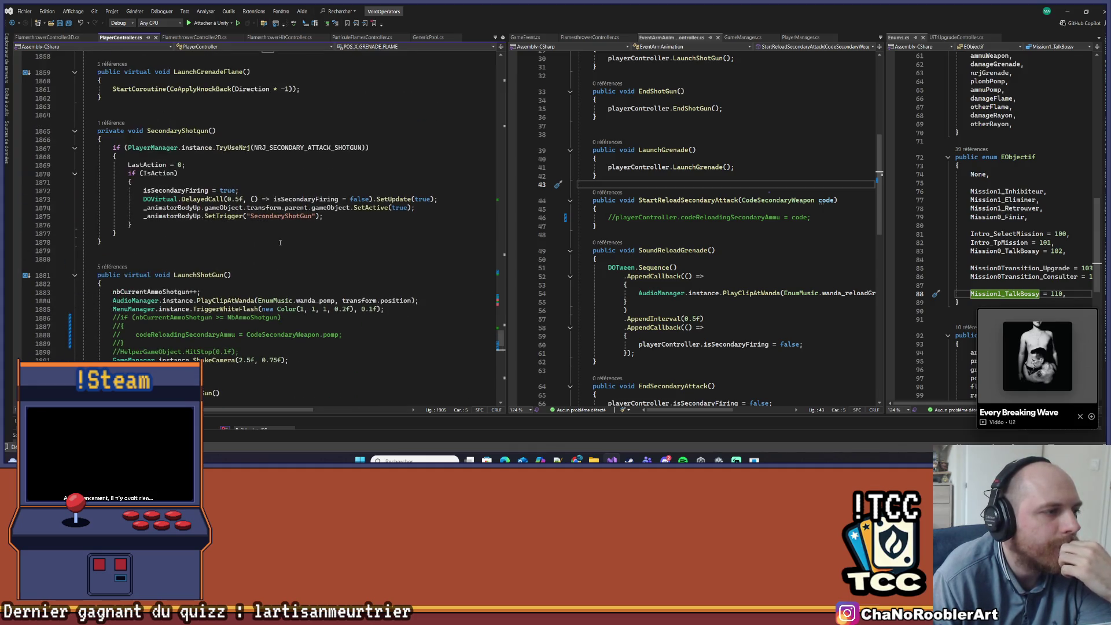
left_click_drag(506, 194, 568, 197)
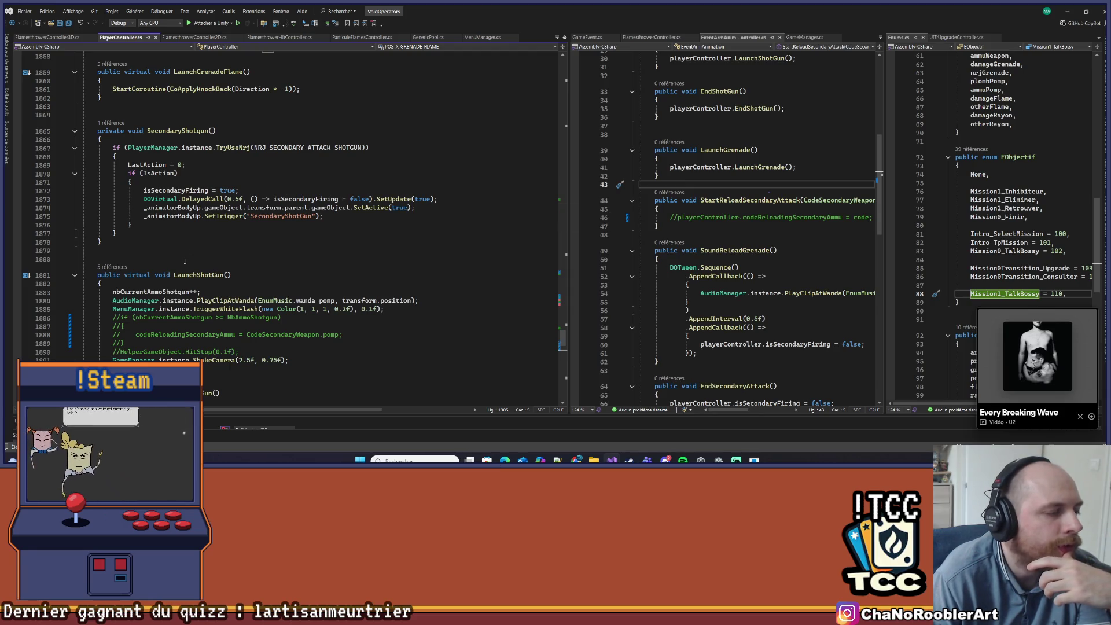
left_click(109, 268)
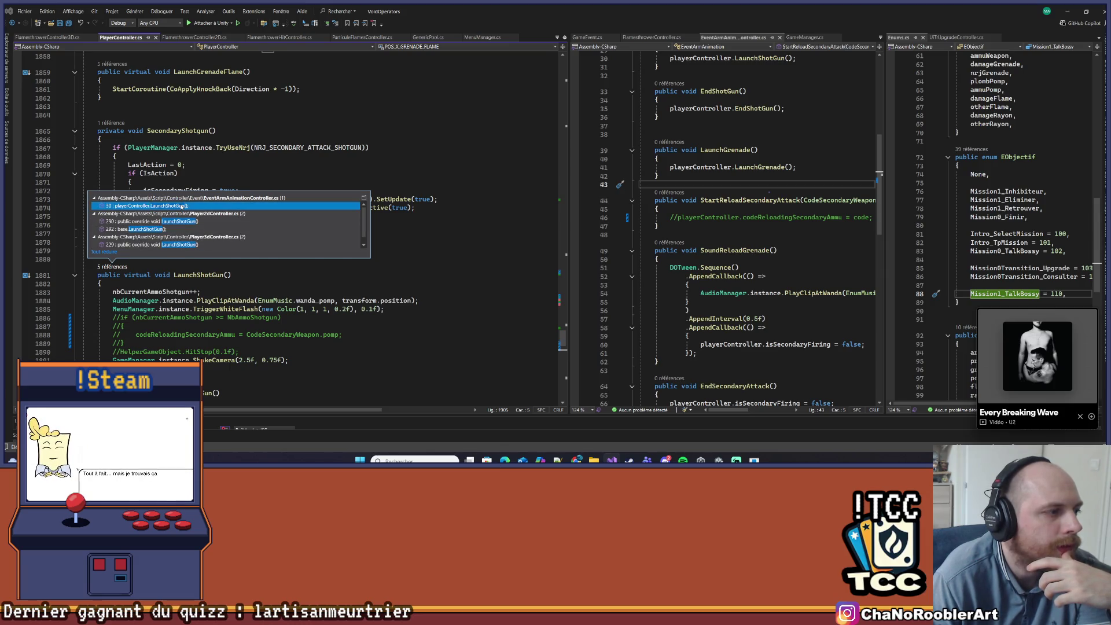
double_click(180, 206)
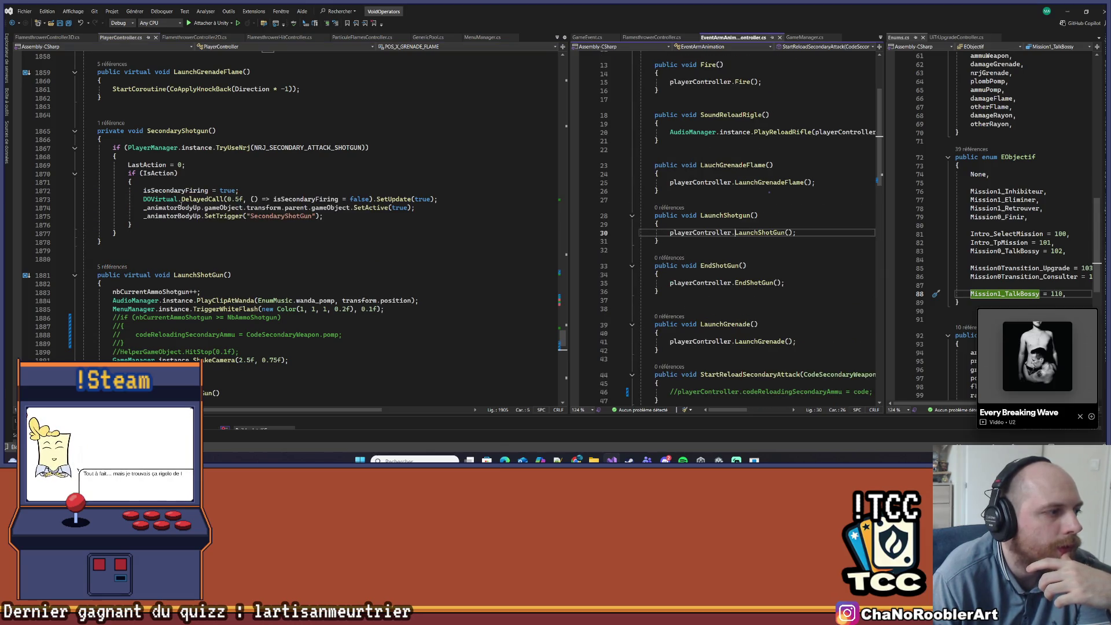
- Open Player3dController's LaunchShotGun override, then follow its references back to PlayerController.cs
left_click(112, 267)
scroll(150, 243, "down", 1)
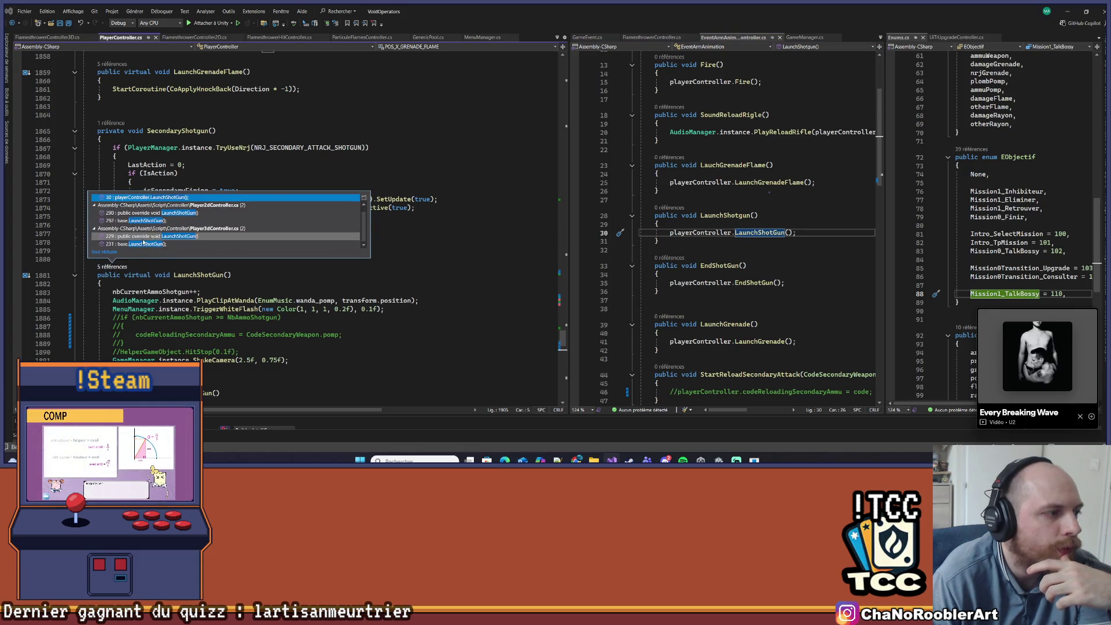
double_click(136, 243)
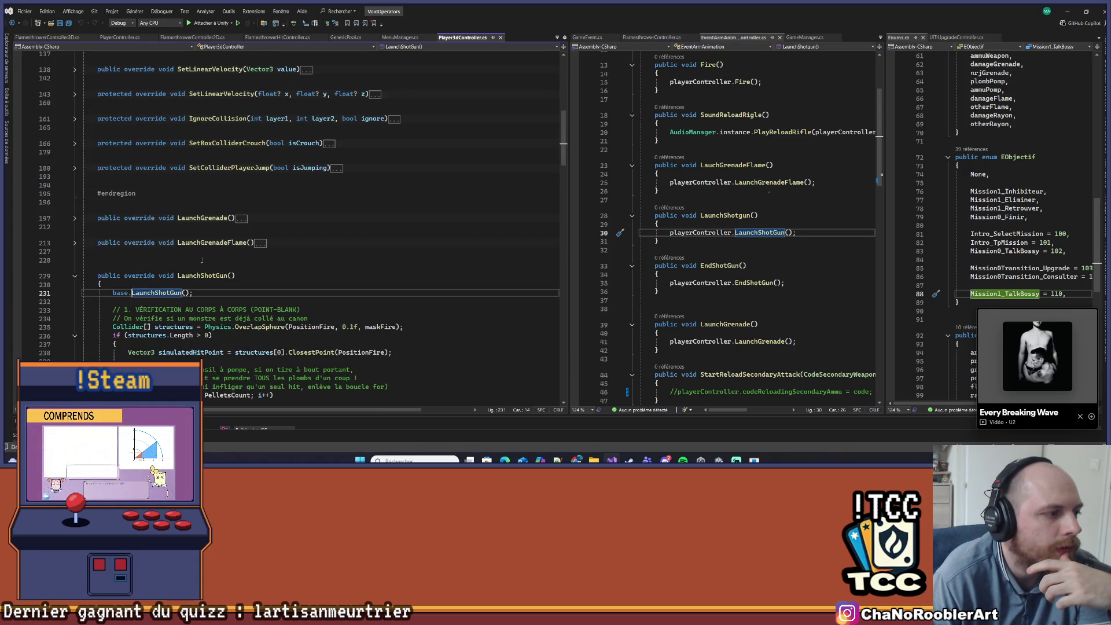
scroll(199, 259, "down", 6)
scroll(124, 231, "up", 4)
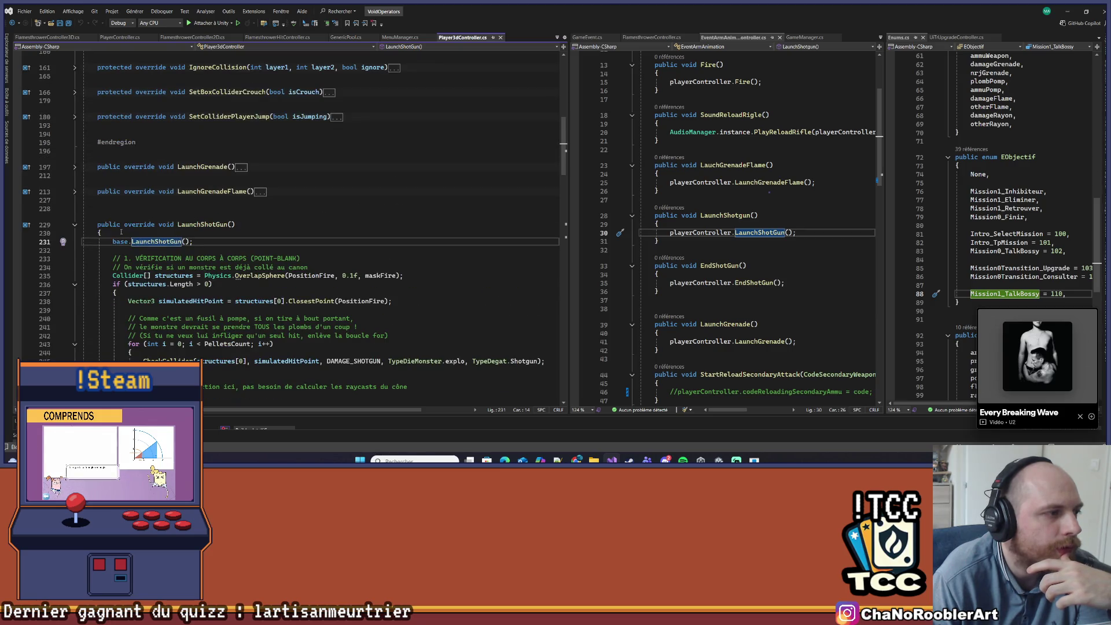
left_click(119, 208)
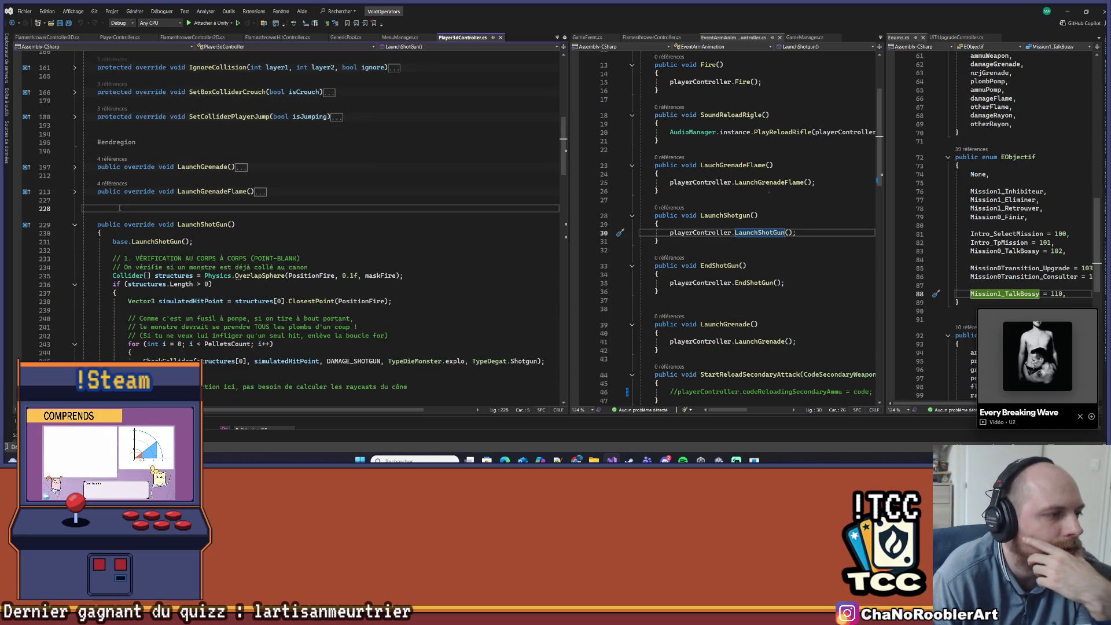
left_click(117, 218)
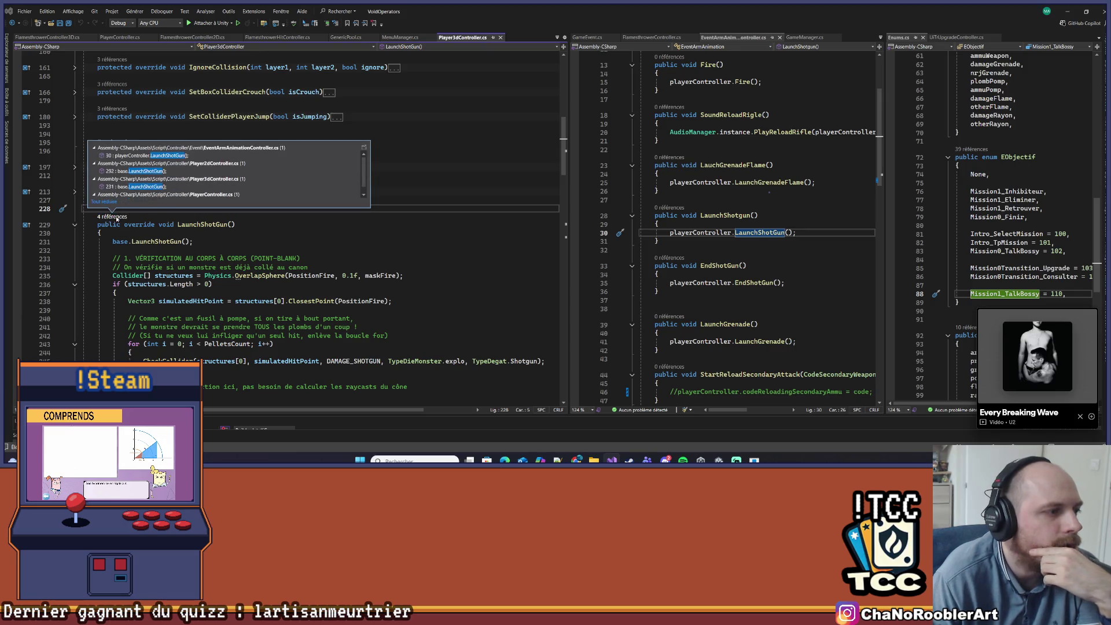
double_click(192, 195)
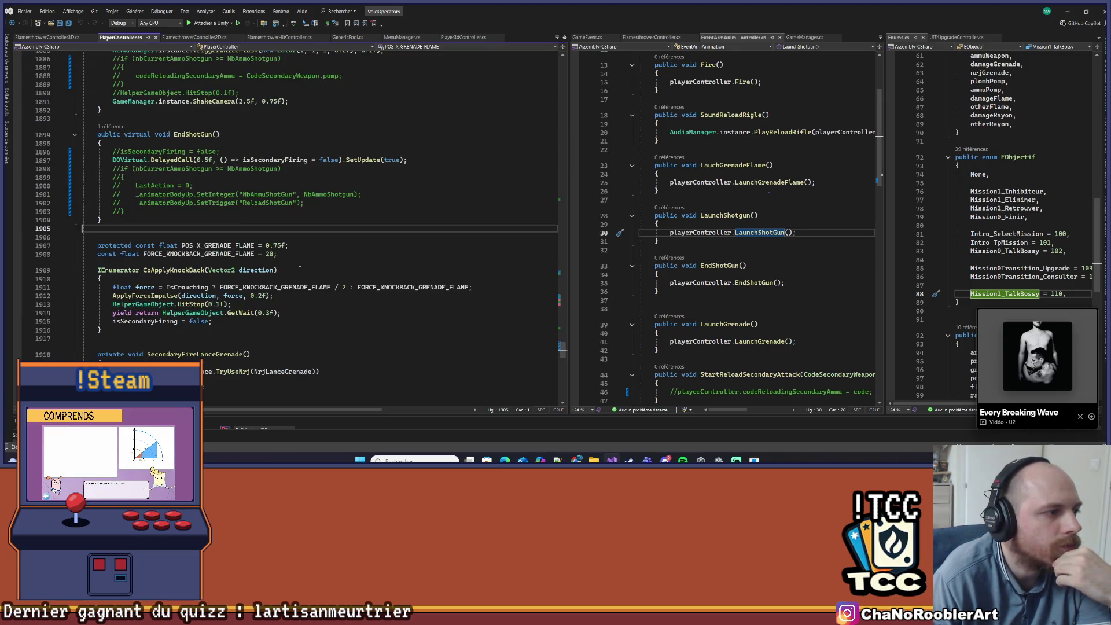
- Reopen the Player3dController override at line 229, visit the base definition, and return to base.LaunchShotGun()
scroll(252, 262, "up", 2)
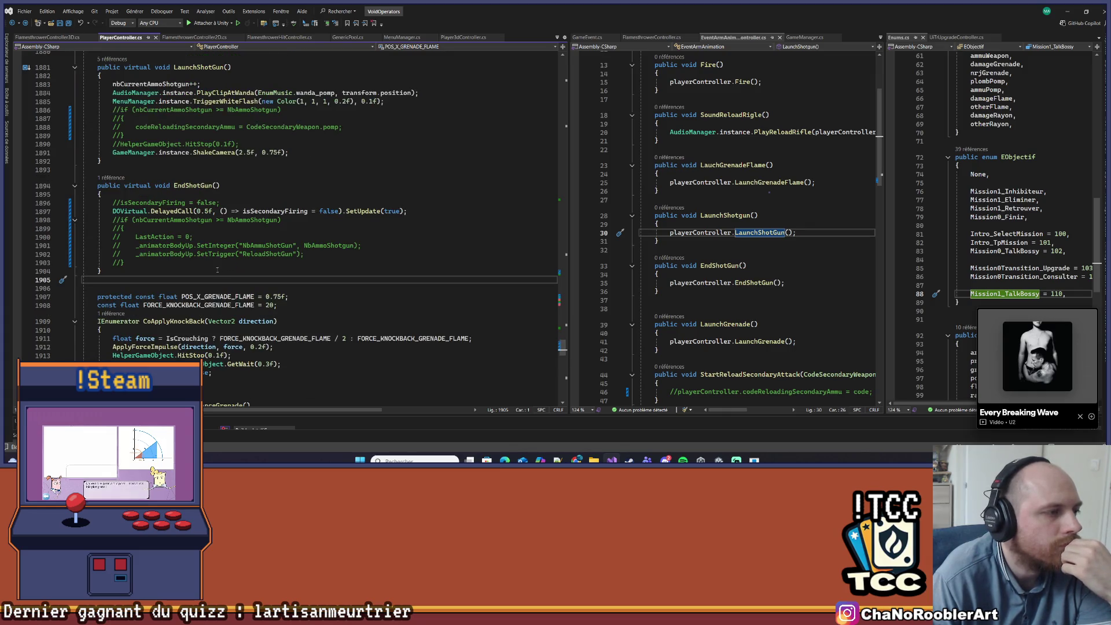
scroll(217, 270, "up", 5)
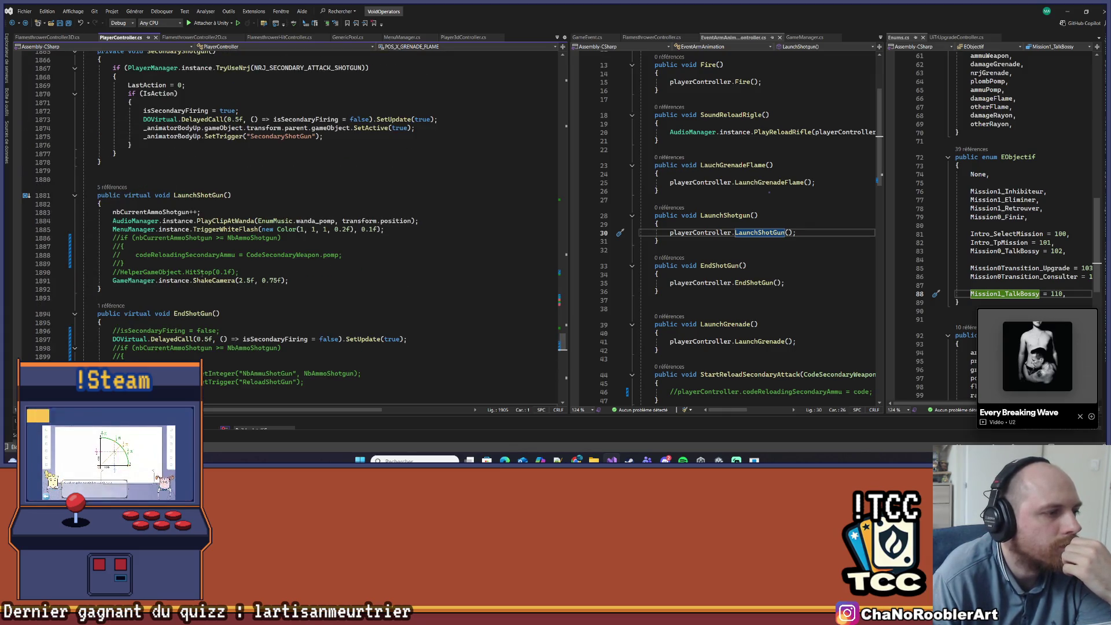
left_click(113, 187)
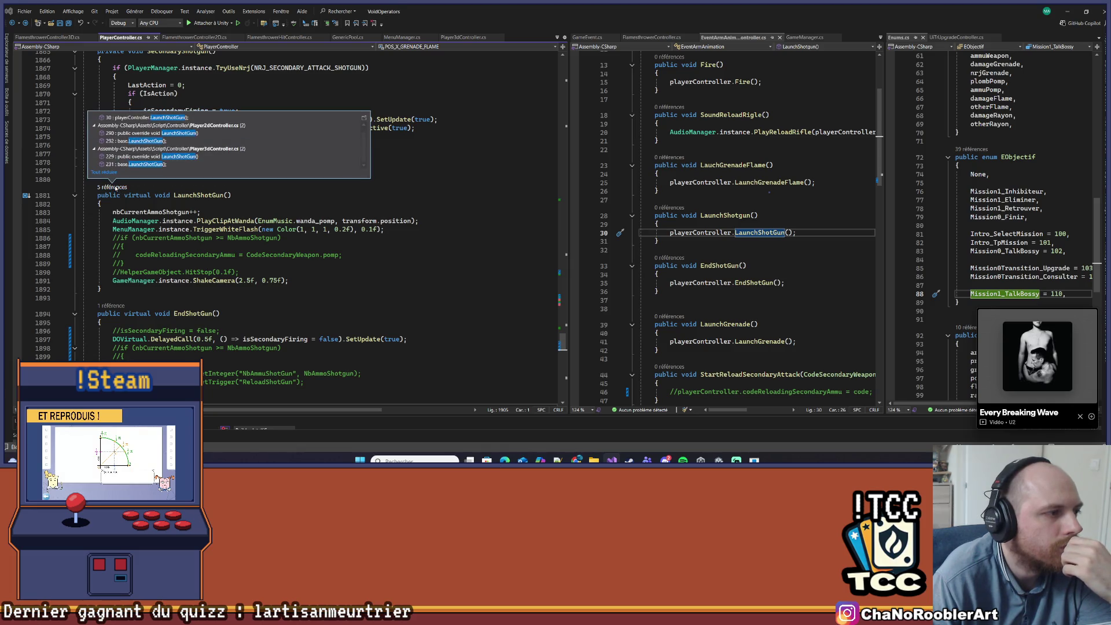
scroll(237, 165, "up", 1)
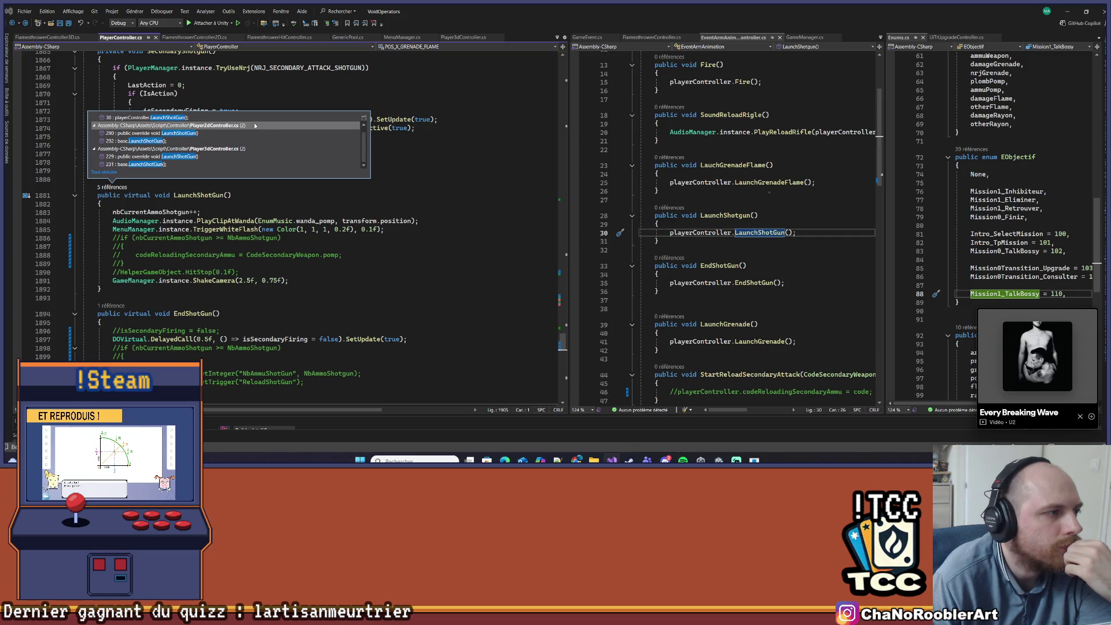
double_click(188, 164)
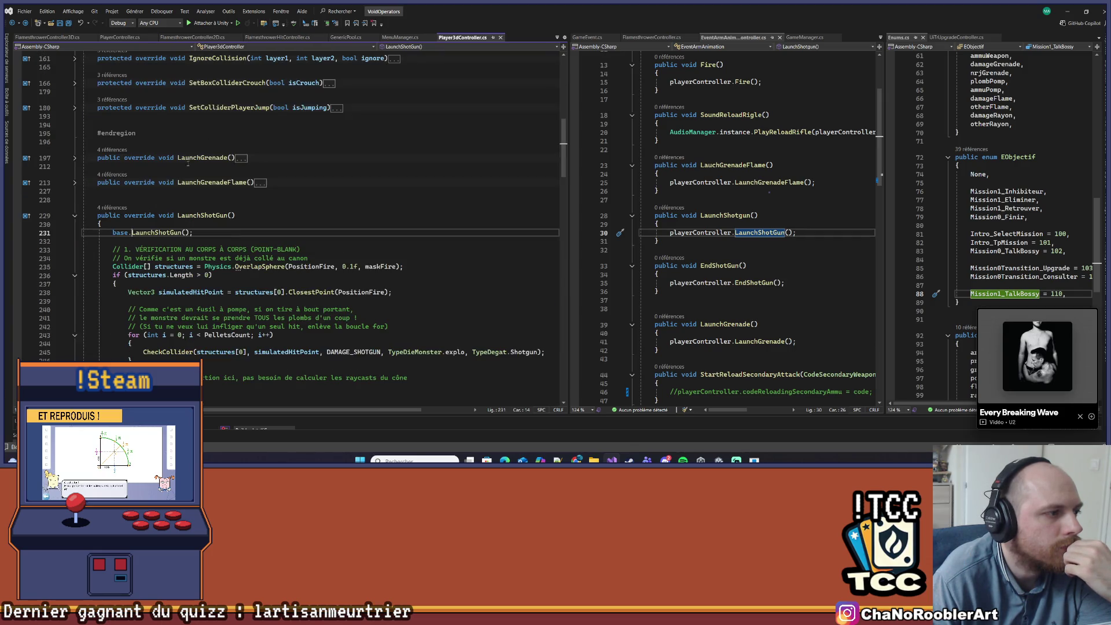
right_click(145, 232)
left_click(175, 262)
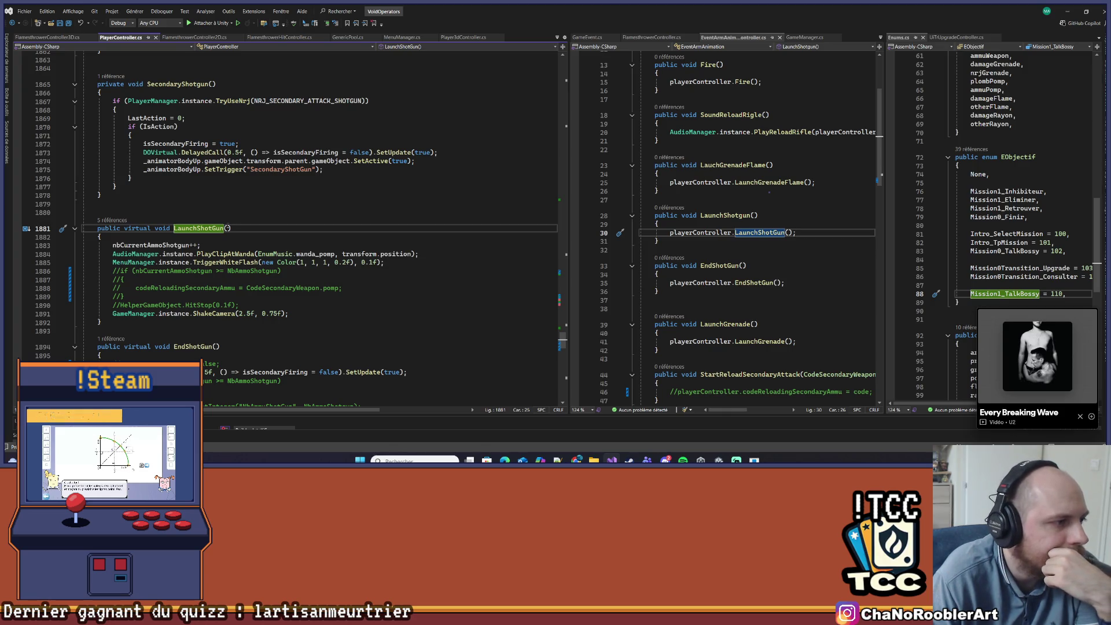
key("ctrl+minus")
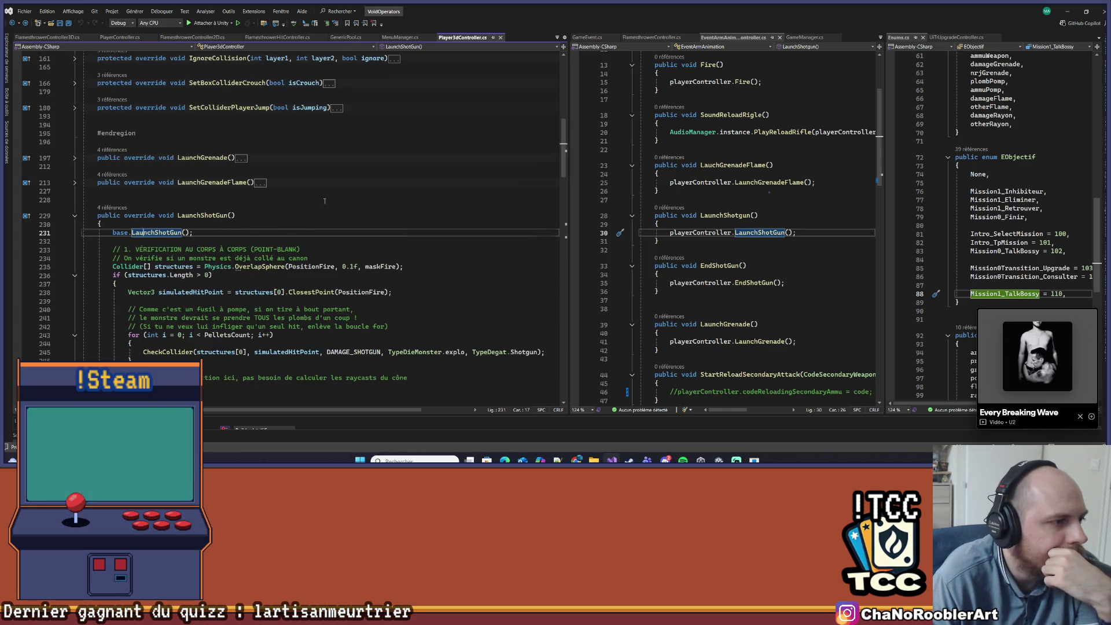
- Inspect LaunchShotGun's 4 references, expanding the PlayerController.cs entries
scroll(327, 202, "down", 7)
scroll(327, 202, "down", 4)
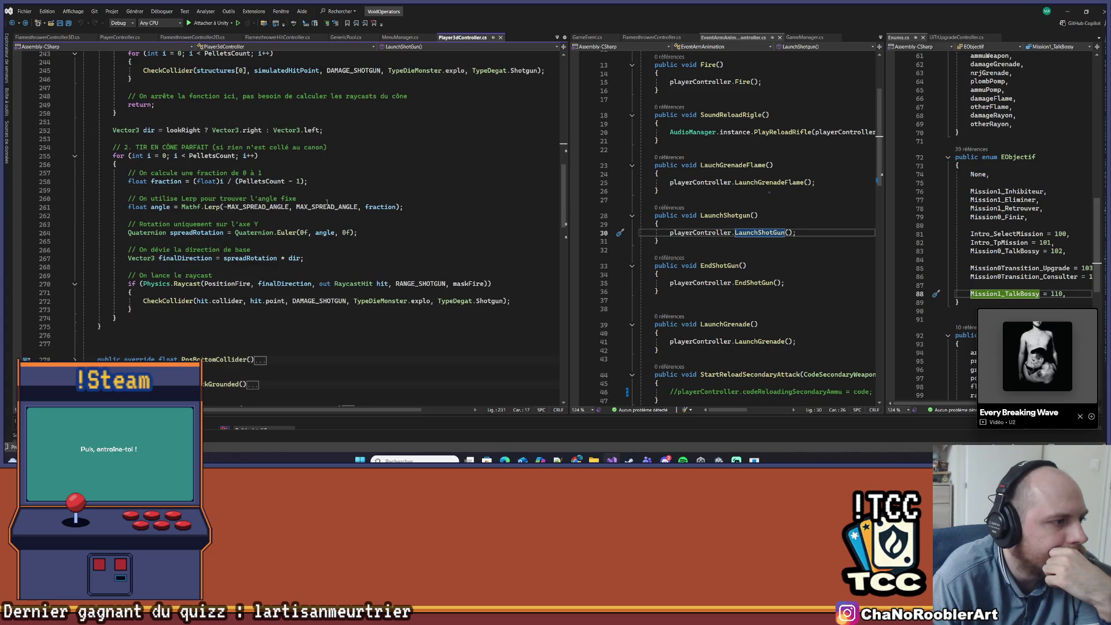
scroll(327, 202, "up", 14)
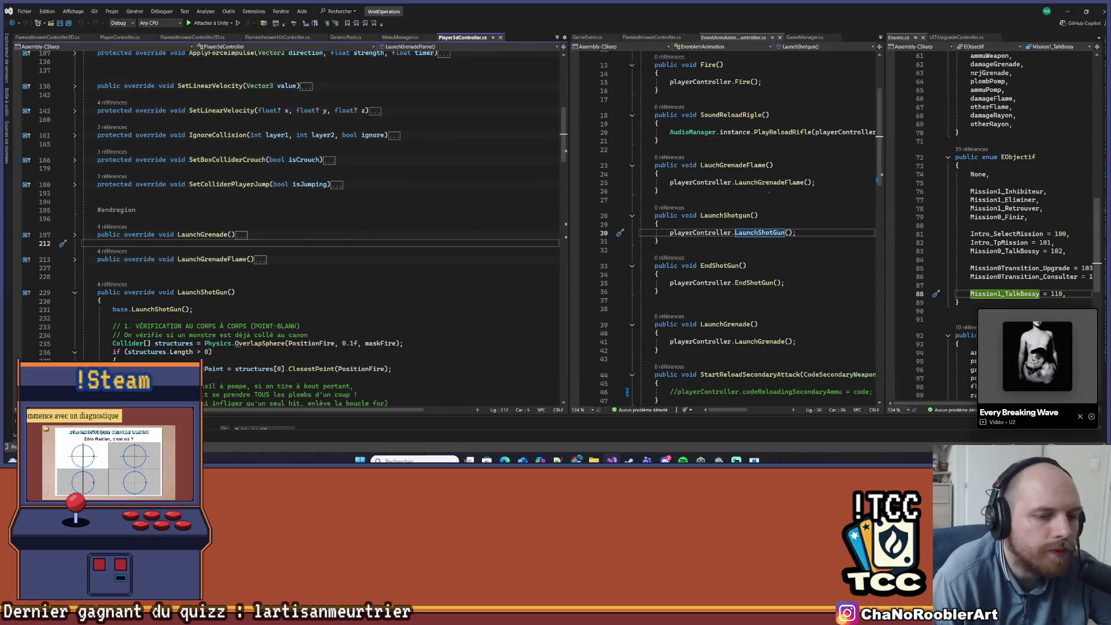
left_click(112, 184)
scroll(232, 227, "up", 10)
scroll(194, 147, "down", 10)
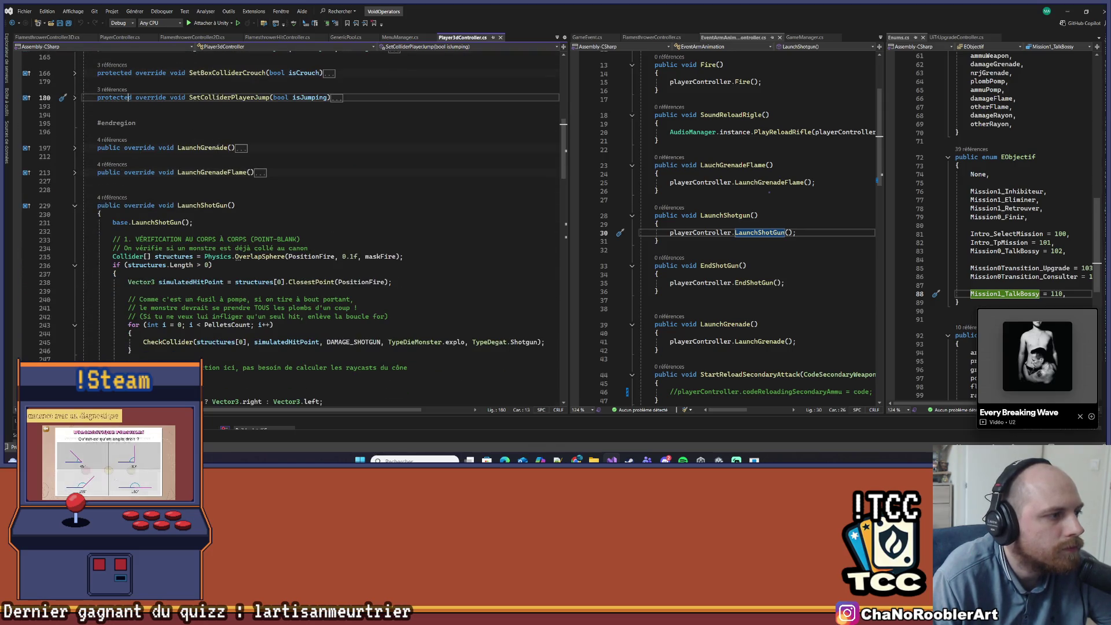
scroll(195, 135, "down", 3)
left_click(114, 122)
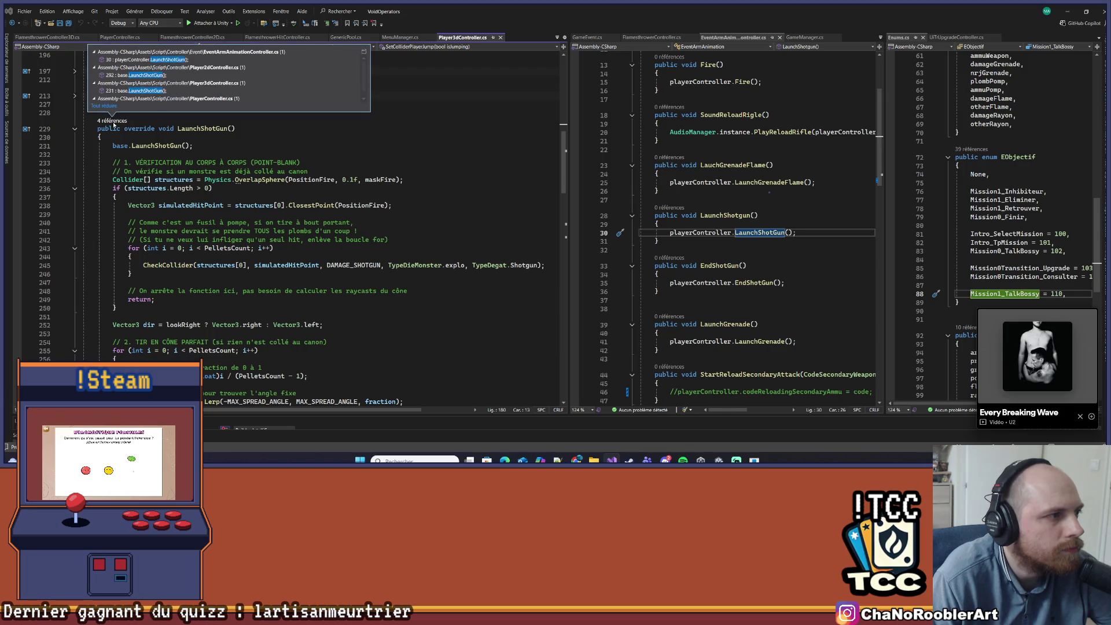
left_click(223, 98)
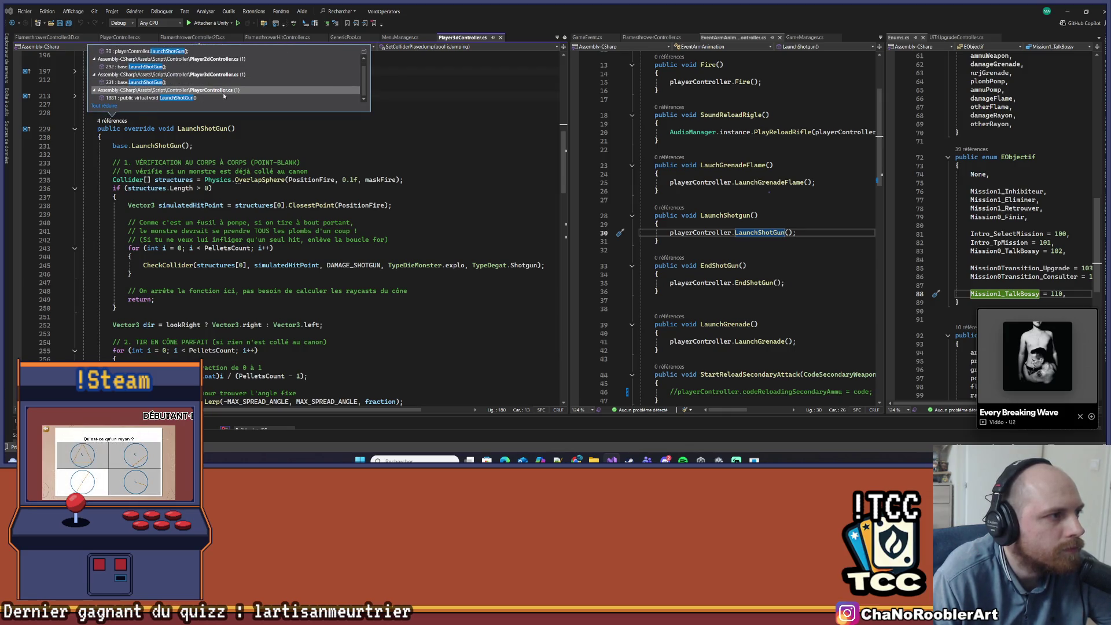
key("Escape")
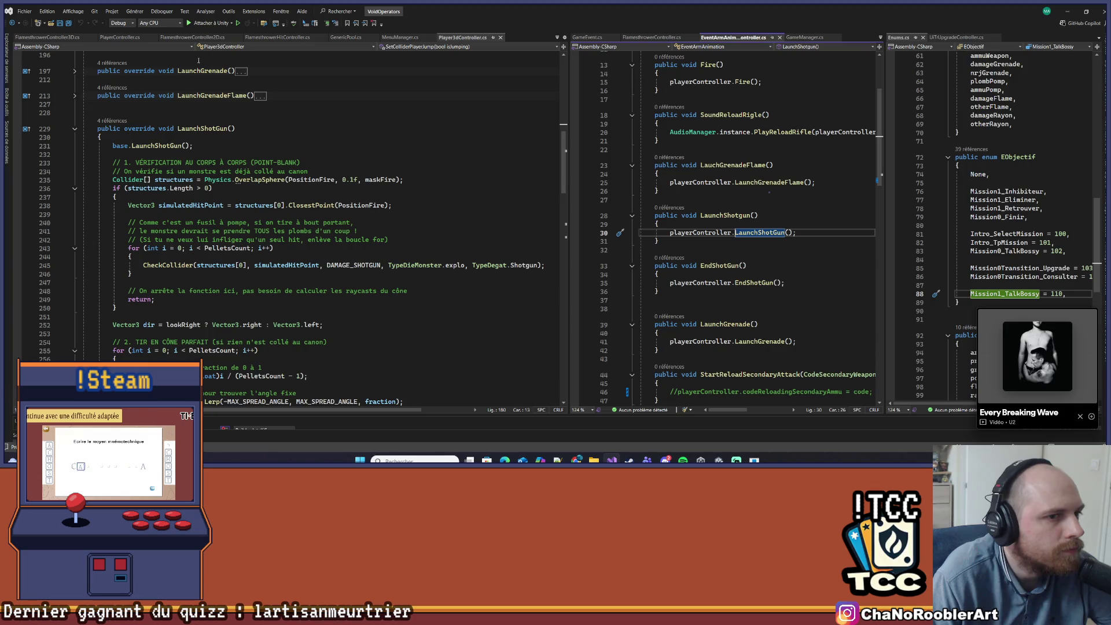
- Collapse the file to definitions with Ctrl+M, O and jump to PlayerController's LaunchShotGun
left_click(274, 196)
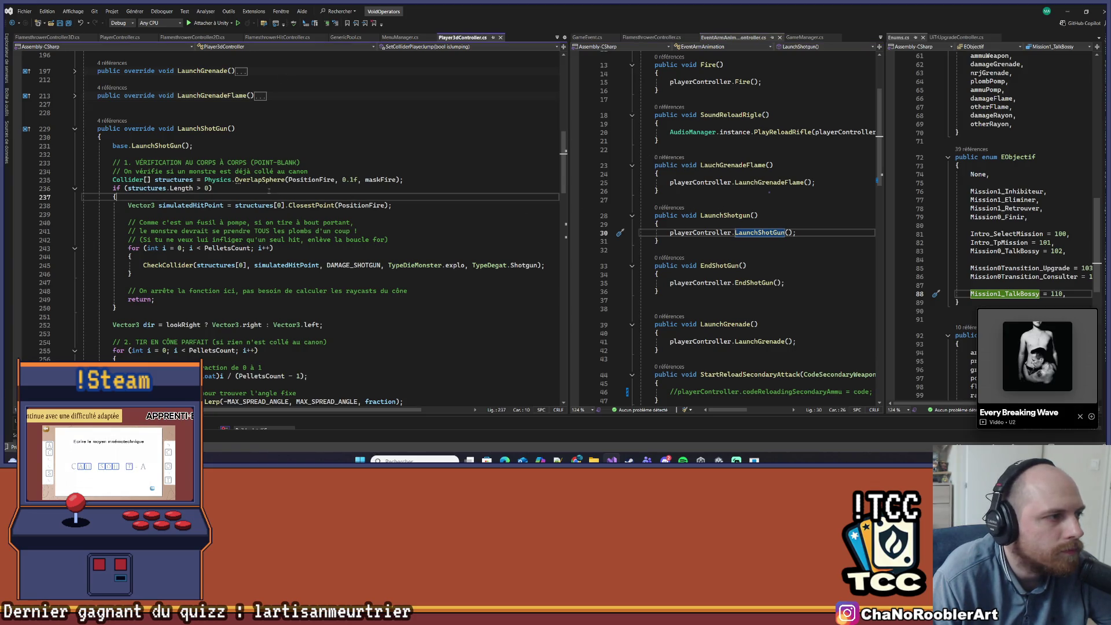
left_click(114, 121)
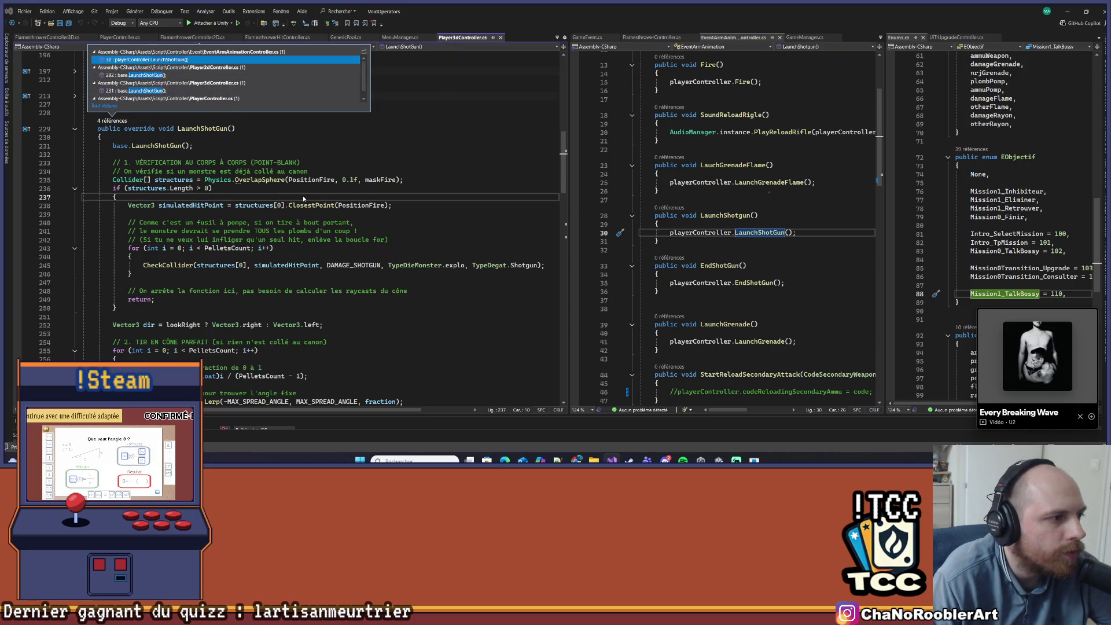
left_click(303, 188)
key("ctrl+m")
key("ctrl+o")
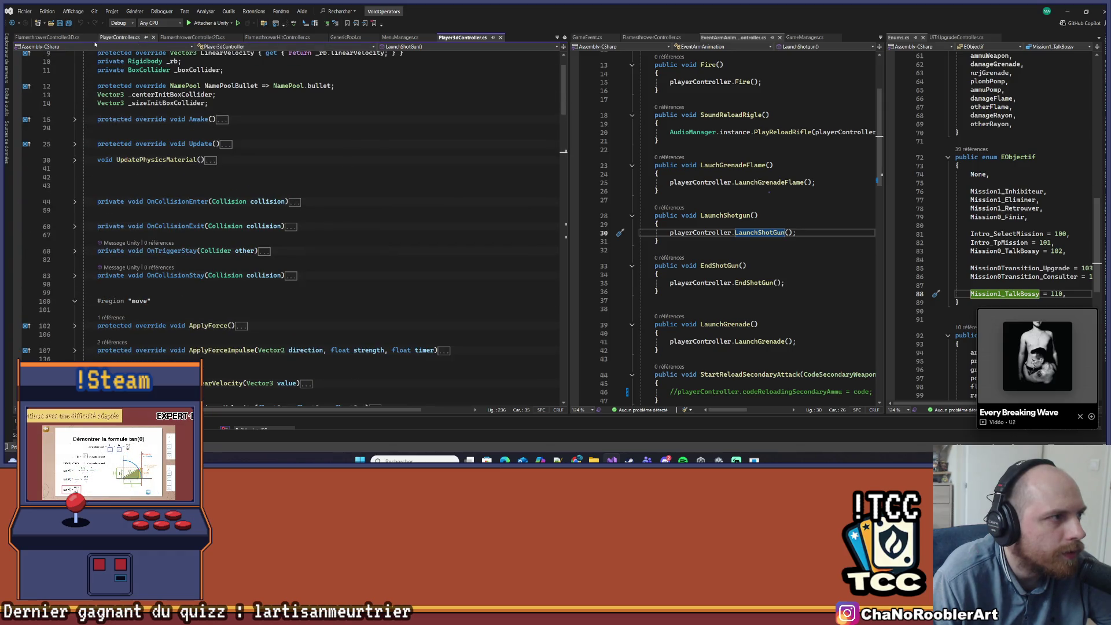
left_click(119, 37)
scroll(247, 239, "up", 9)
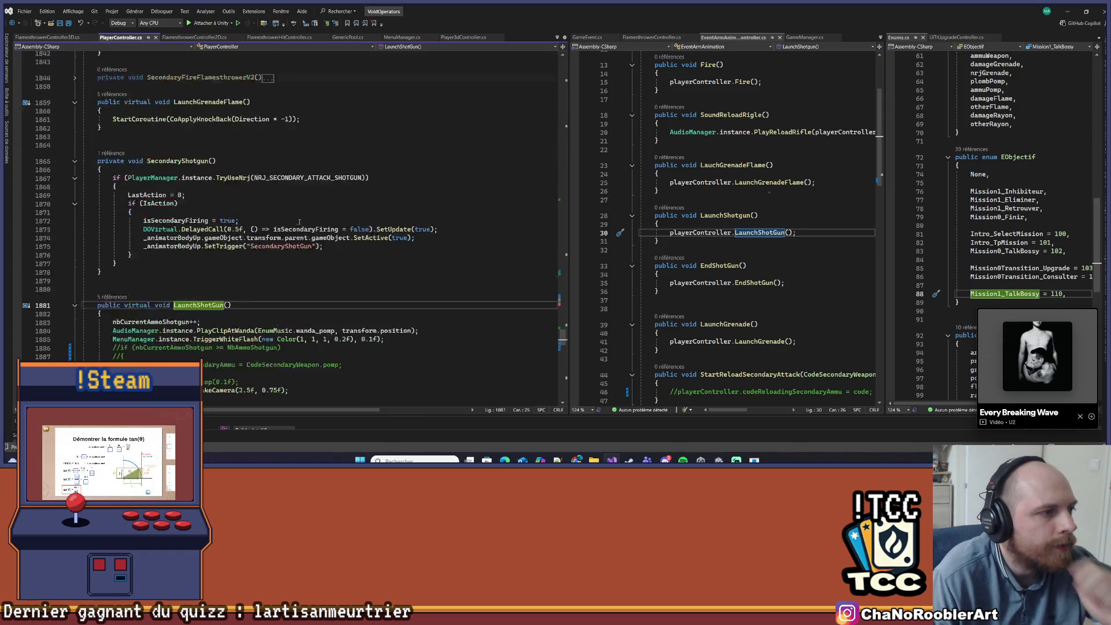
- Scroll up through PlayerController.cs to review its reload code
scroll(248, 240, "up", 7)
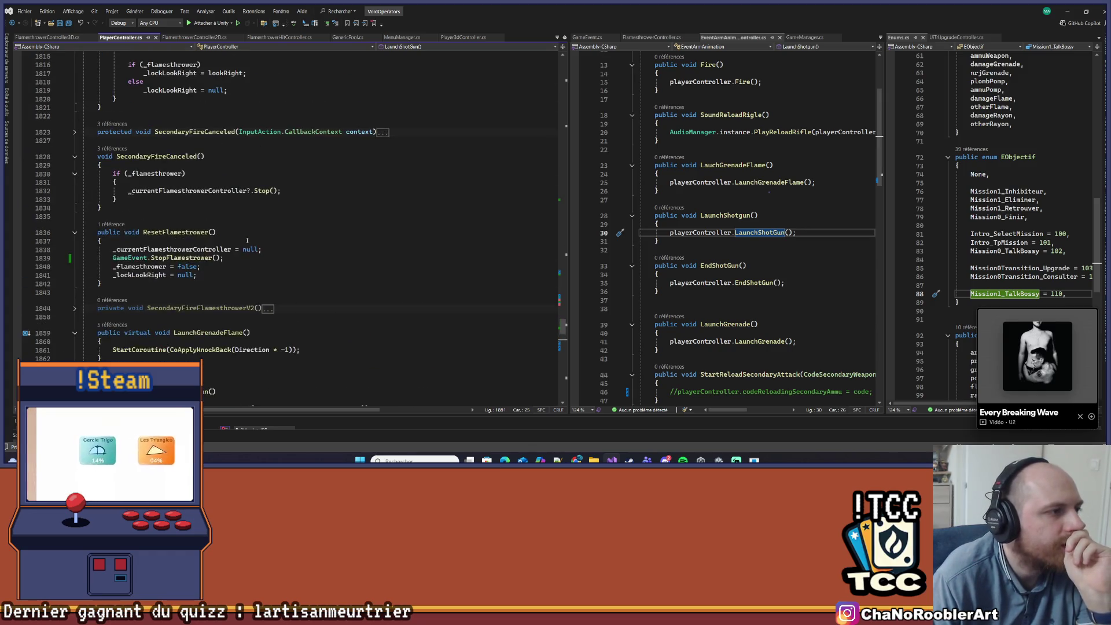
scroll(247, 240, "up", 10)
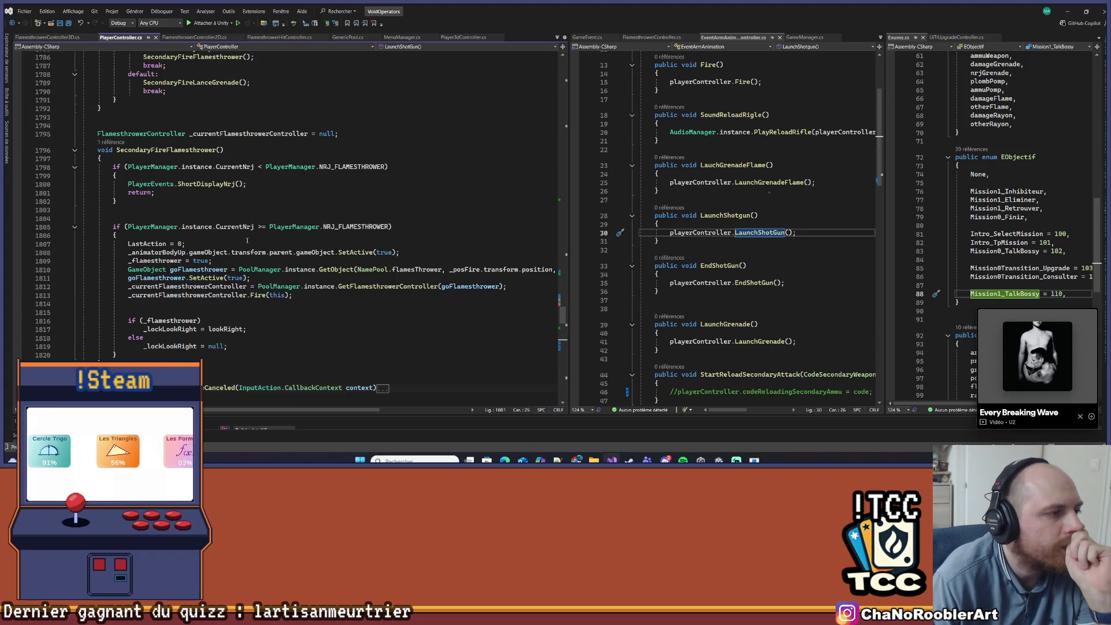
scroll(248, 241, "up", 3)
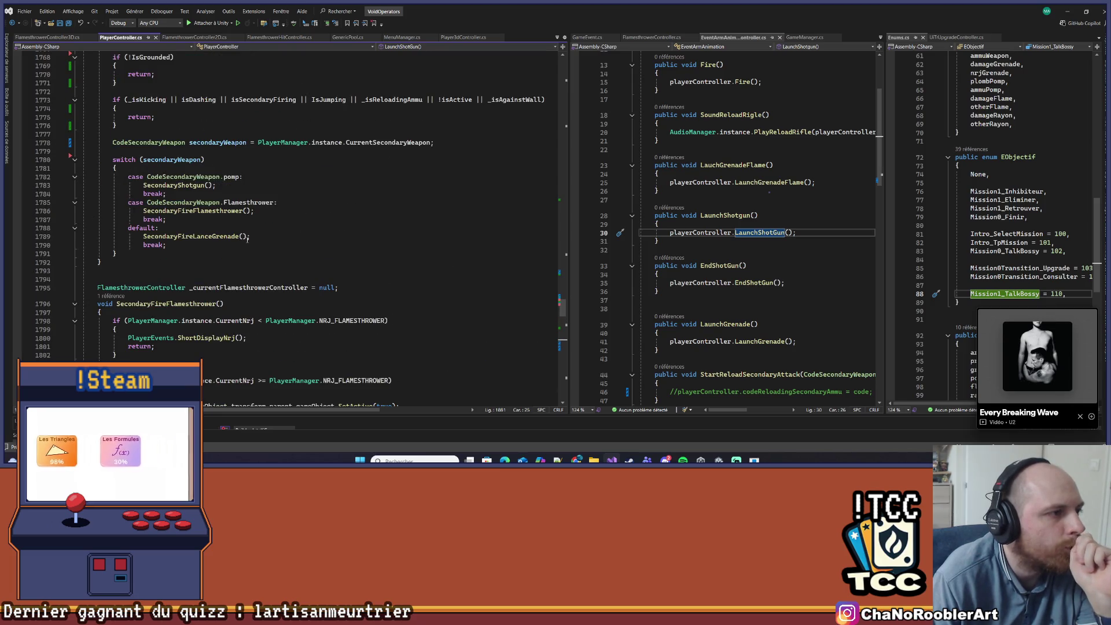
scroll(247, 239, "up", 10)
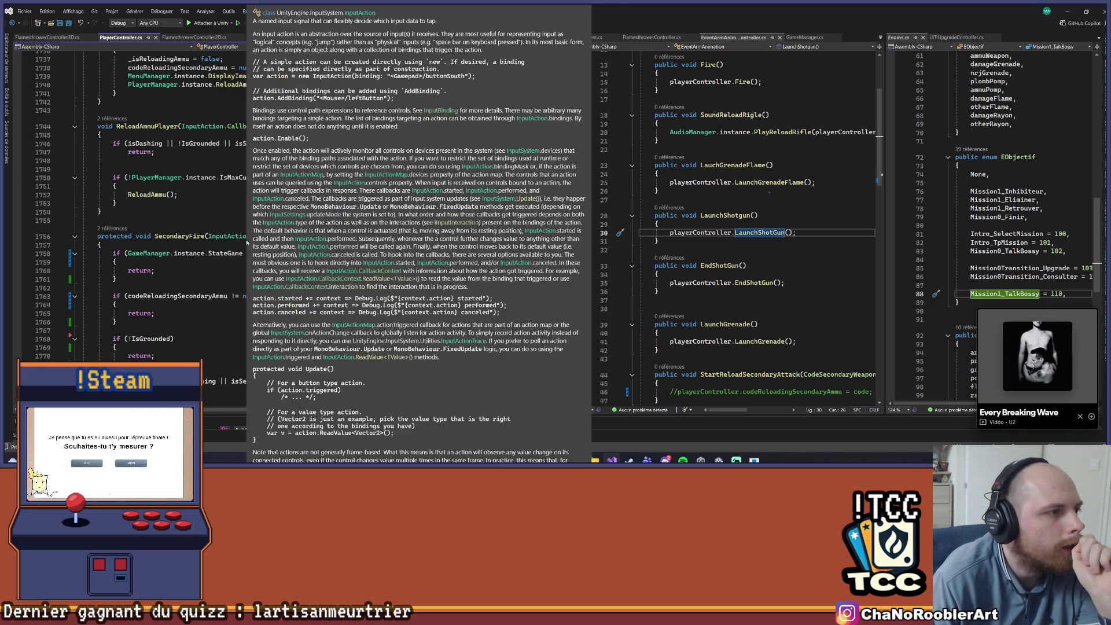
left_click(198, 204)
scroll(243, 200, "up", 10)
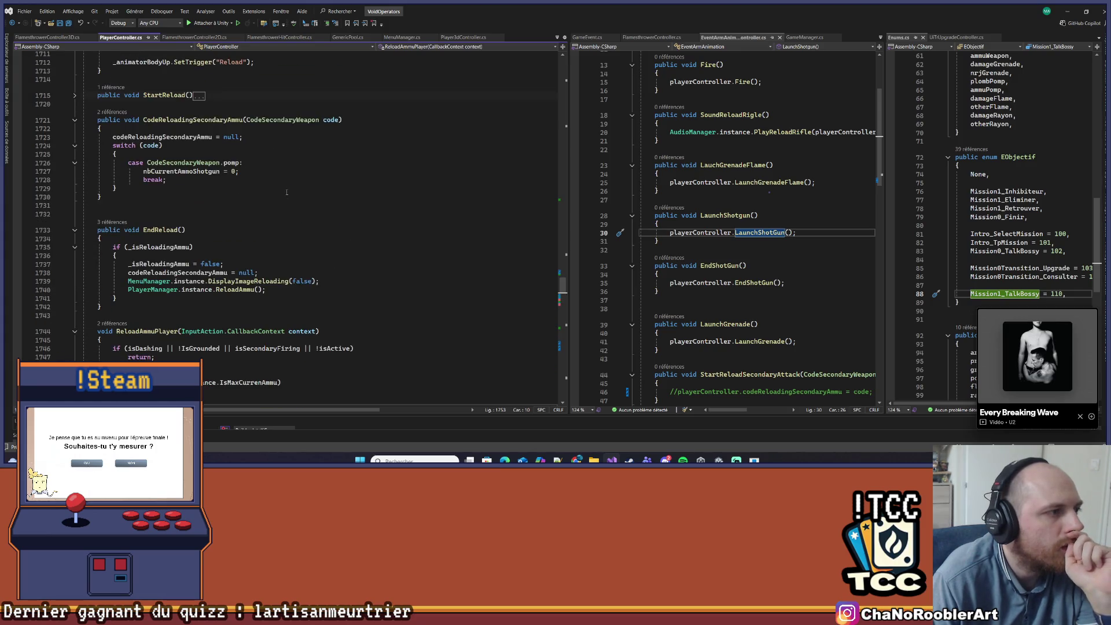
scroll(286, 191, "up", 6)
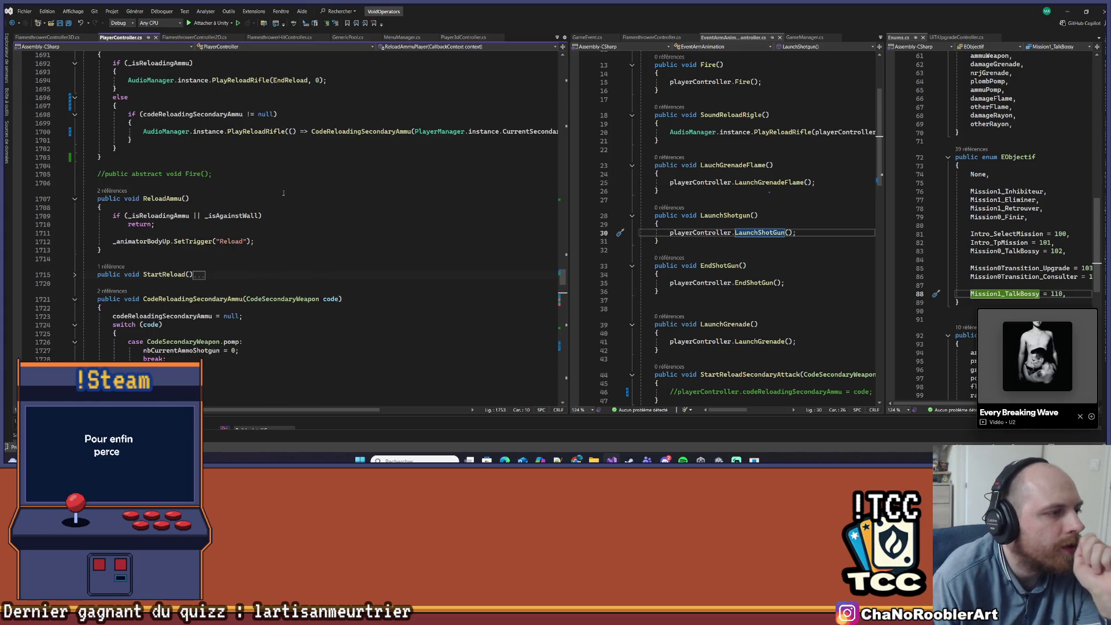
scroll(284, 193, "up", 3)
scroll(284, 193, "up", 15)
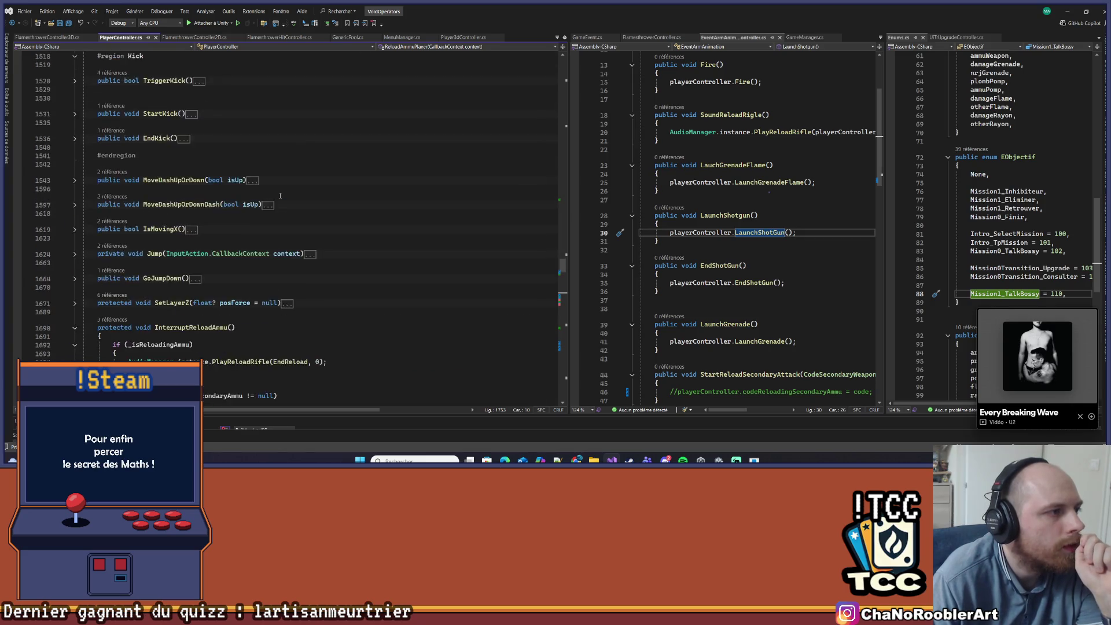
scroll(280, 196, "up", 20)
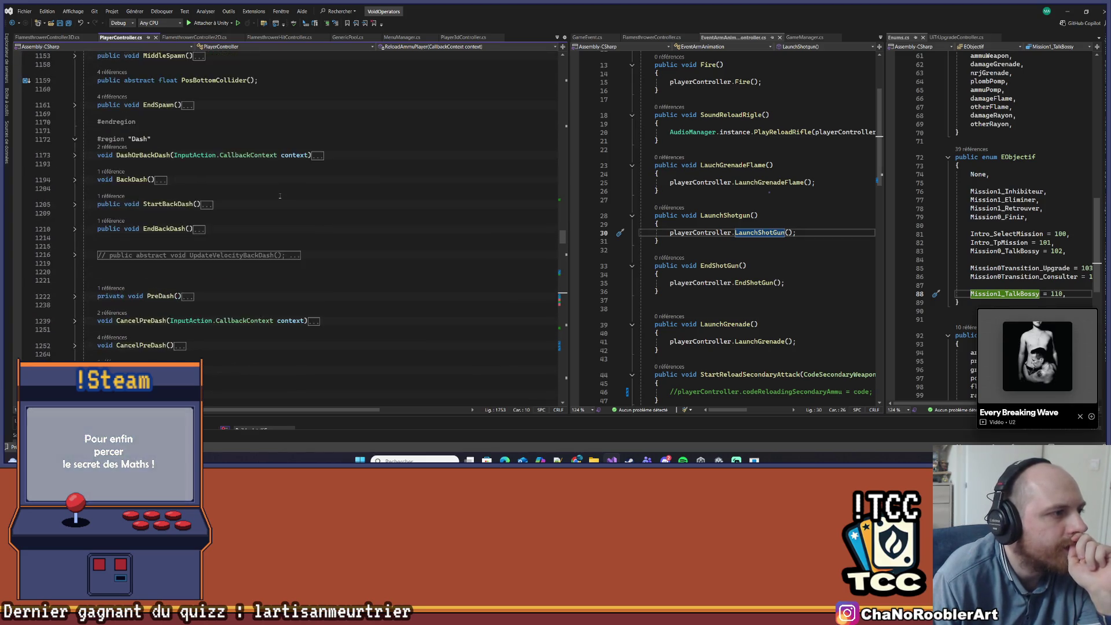
scroll(281, 196, "up", 15)
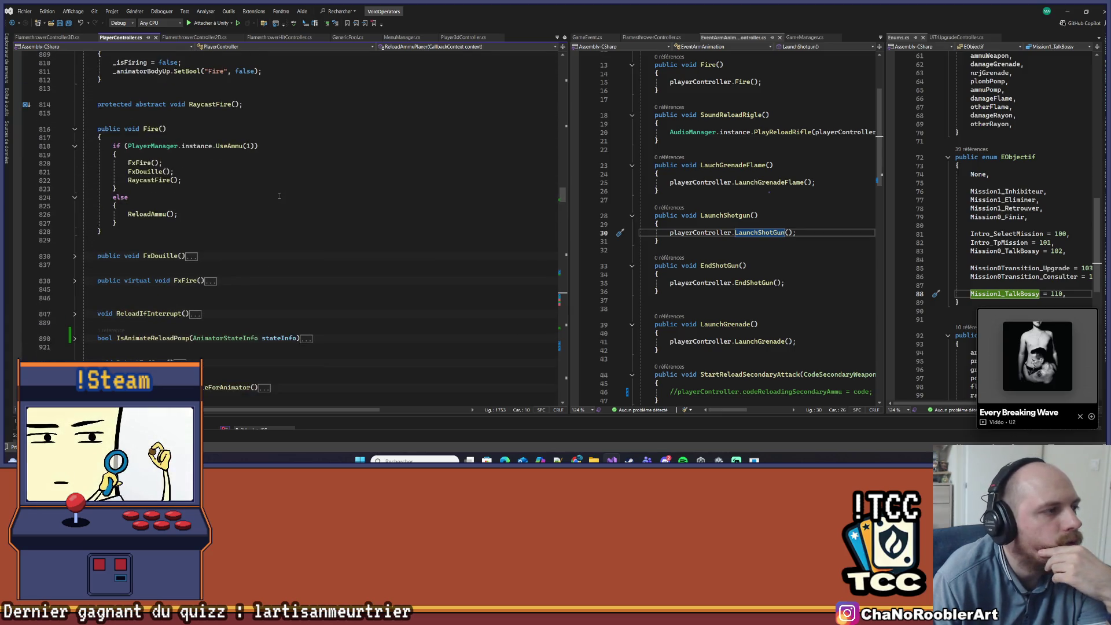
scroll(278, 196, "down", 3)
scroll(272, 198, "up", 4)
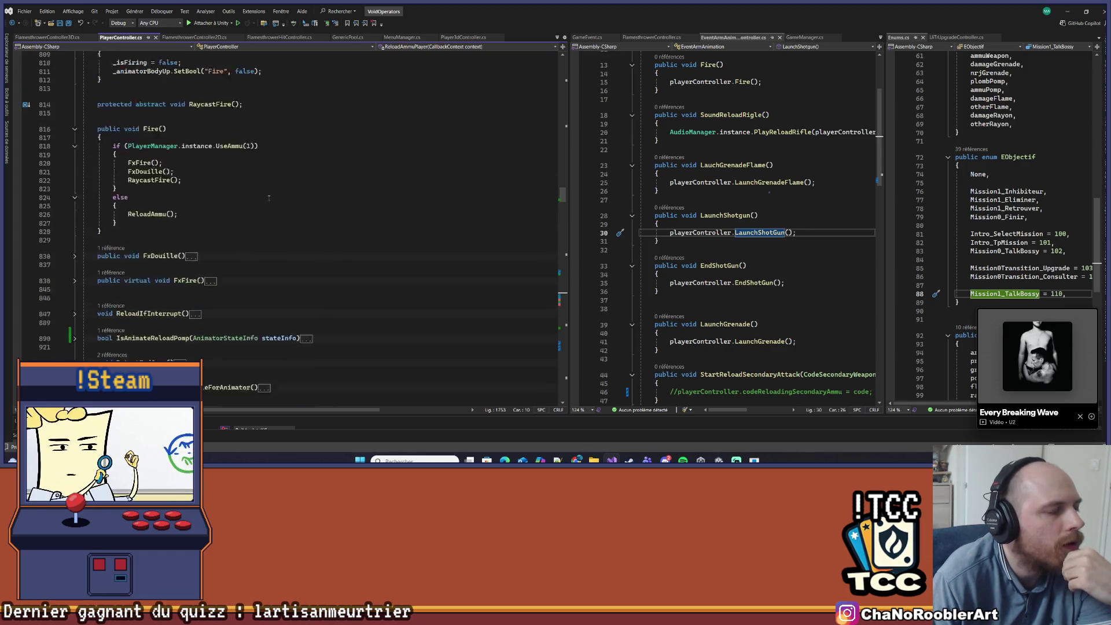
scroll(268, 198, "up", 5)
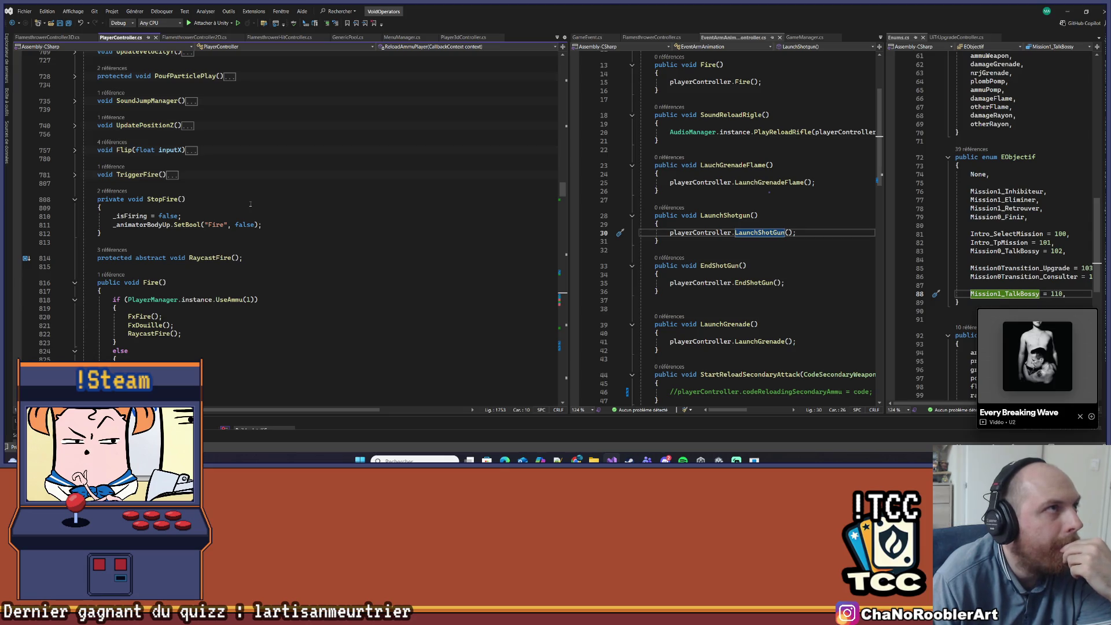
scroll(250, 204, "up", 20)
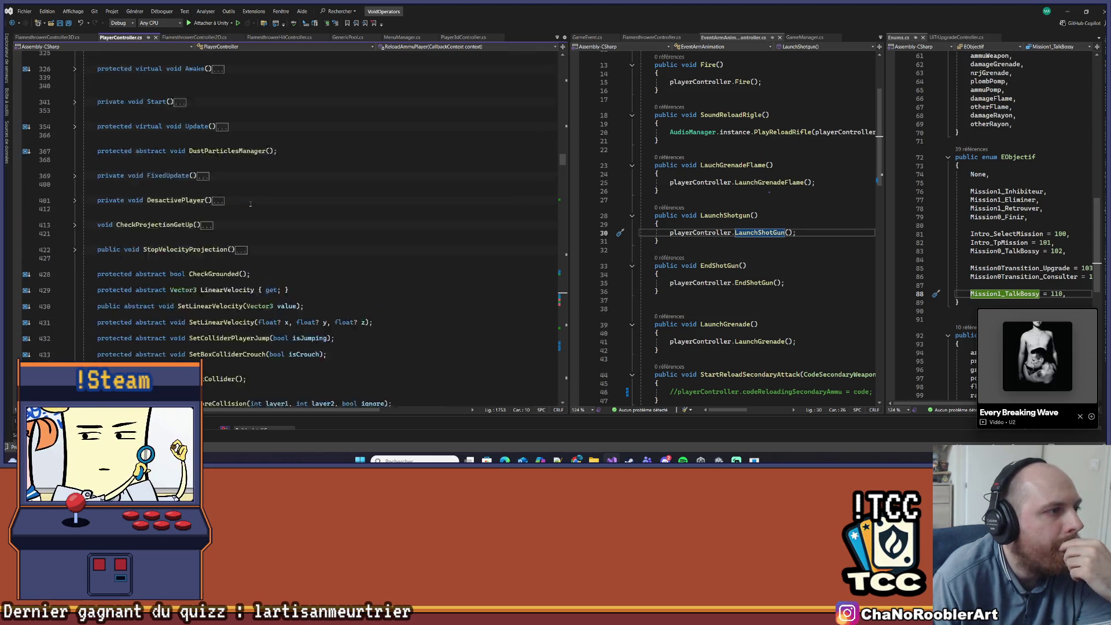
scroll(251, 204, "up", 2)
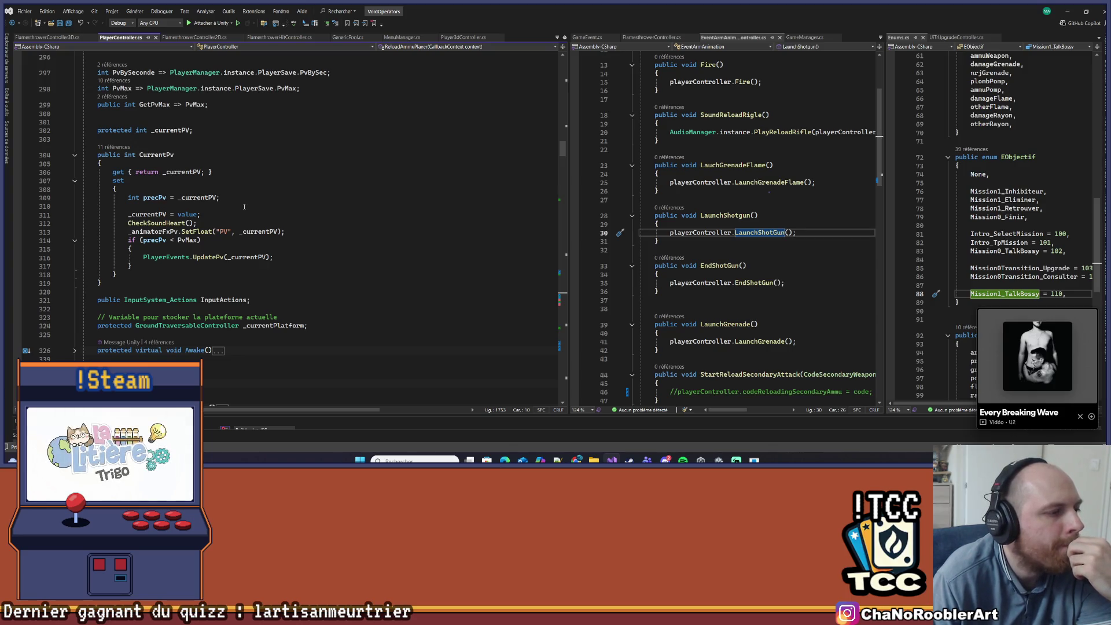
scroll(230, 210, "up", 5)
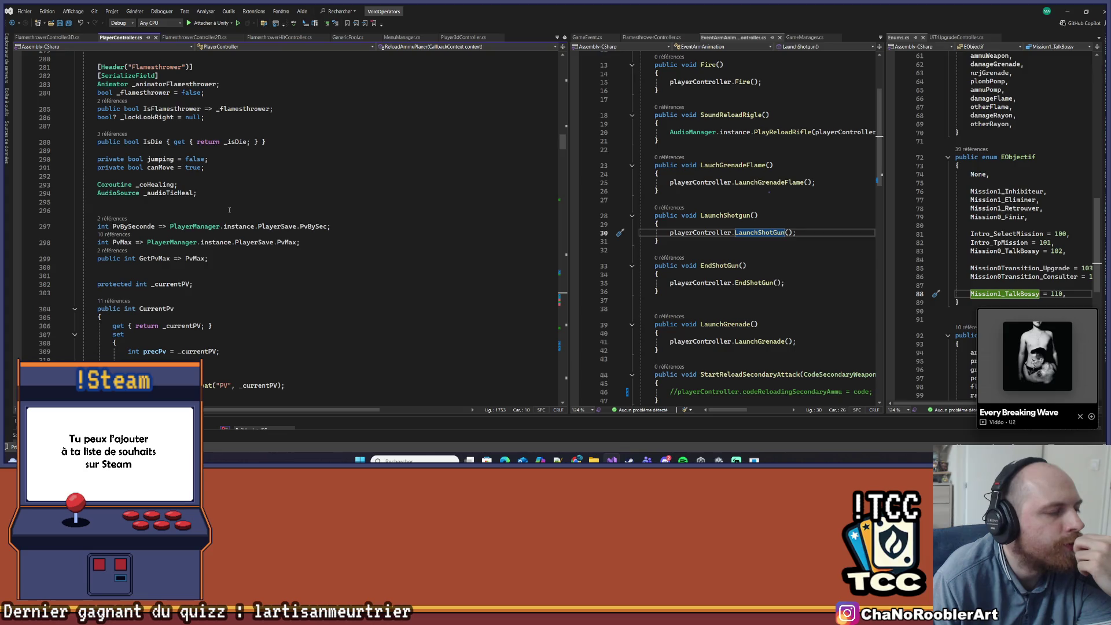
scroll(229, 210, "down", 3)
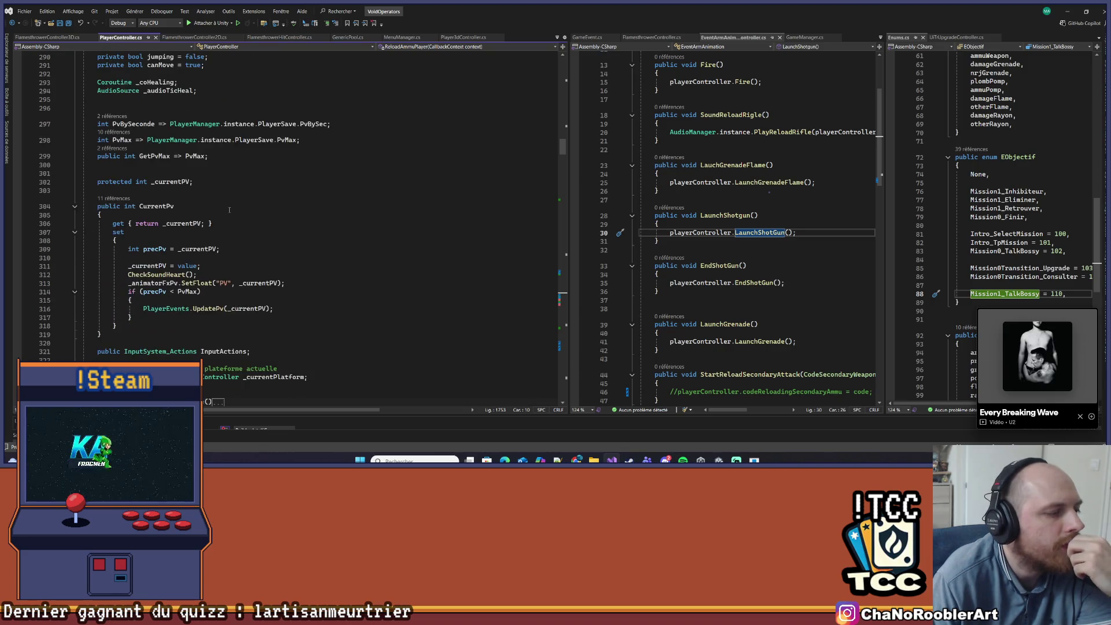
scroll(227, 210, "down", 6)
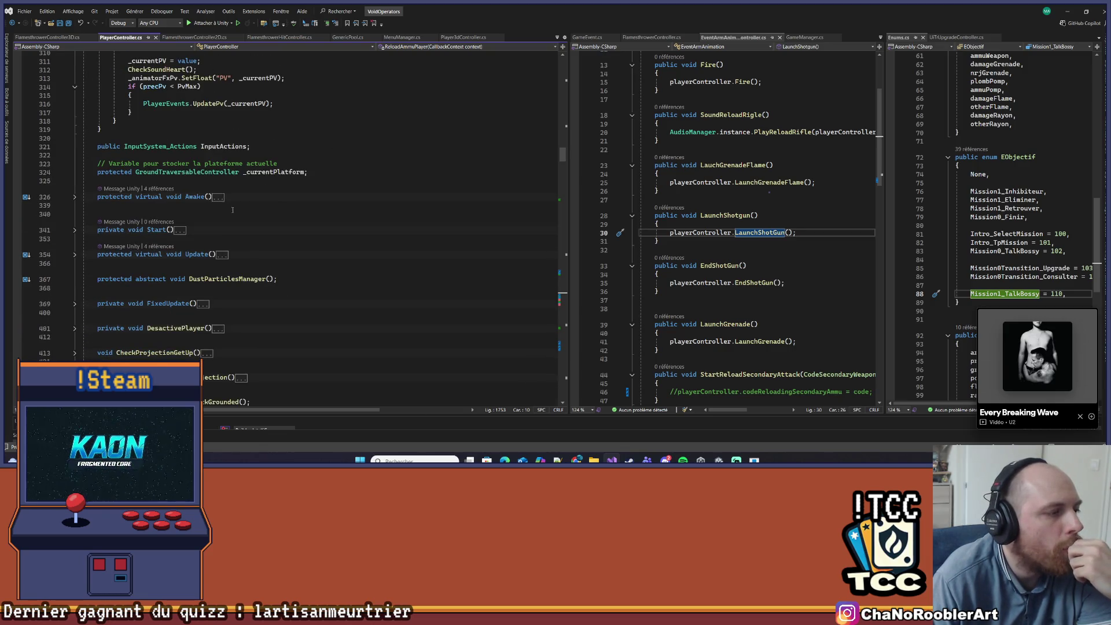
- Expand the collapsed Start method and read down to the Fire() method
left_click(74, 230)
left_click(280, 247)
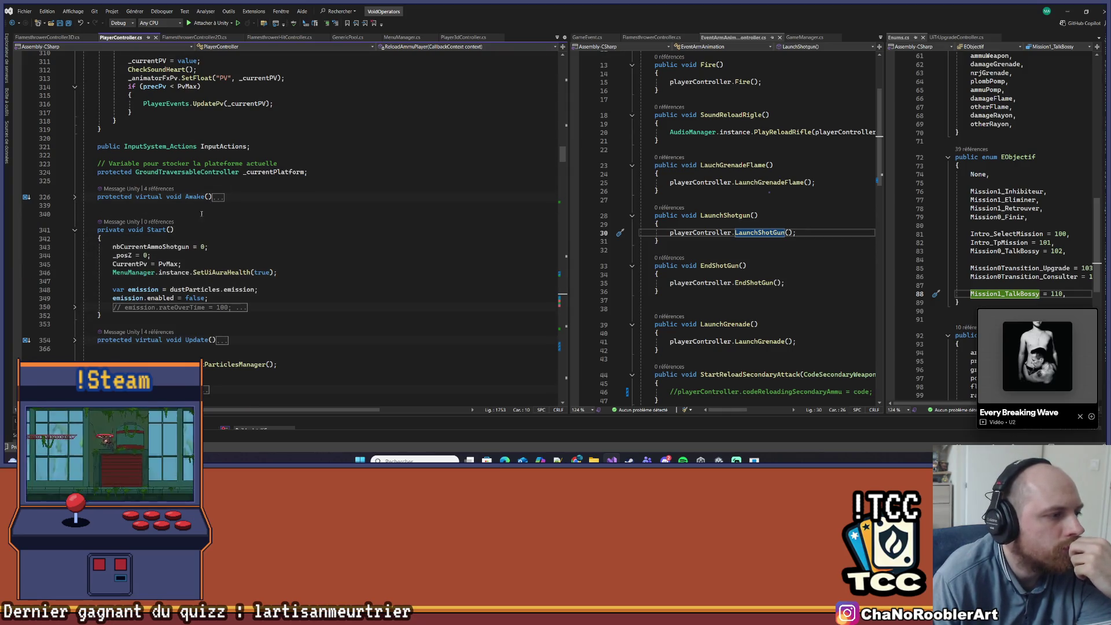
scroll(279, 249, "down", 6)
scroll(277, 250, "down", 15)
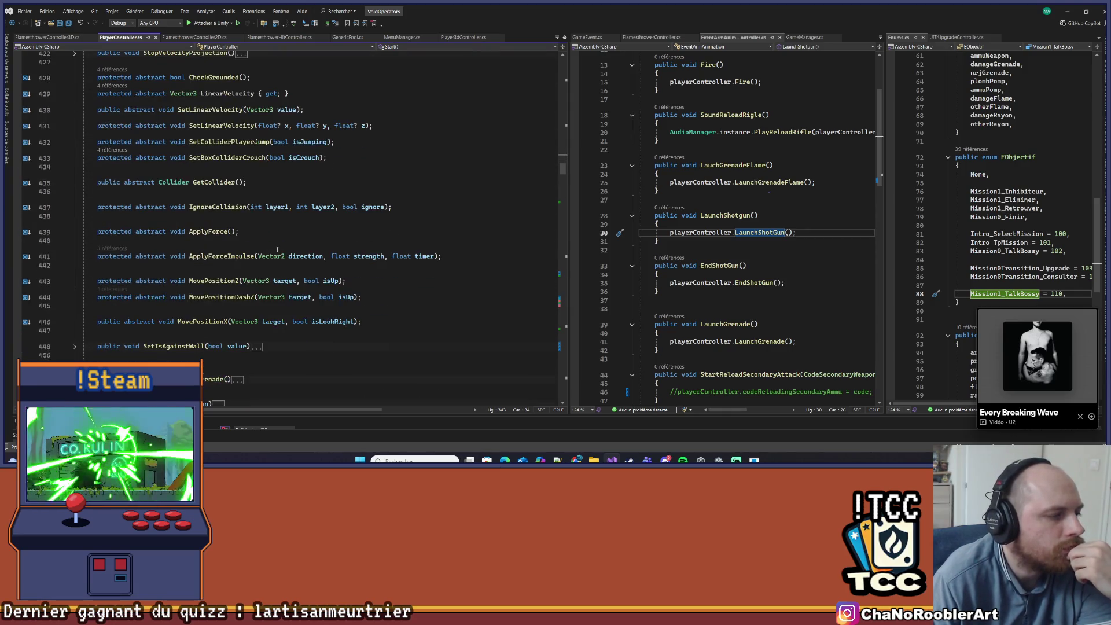
scroll(277, 249, "down", 10)
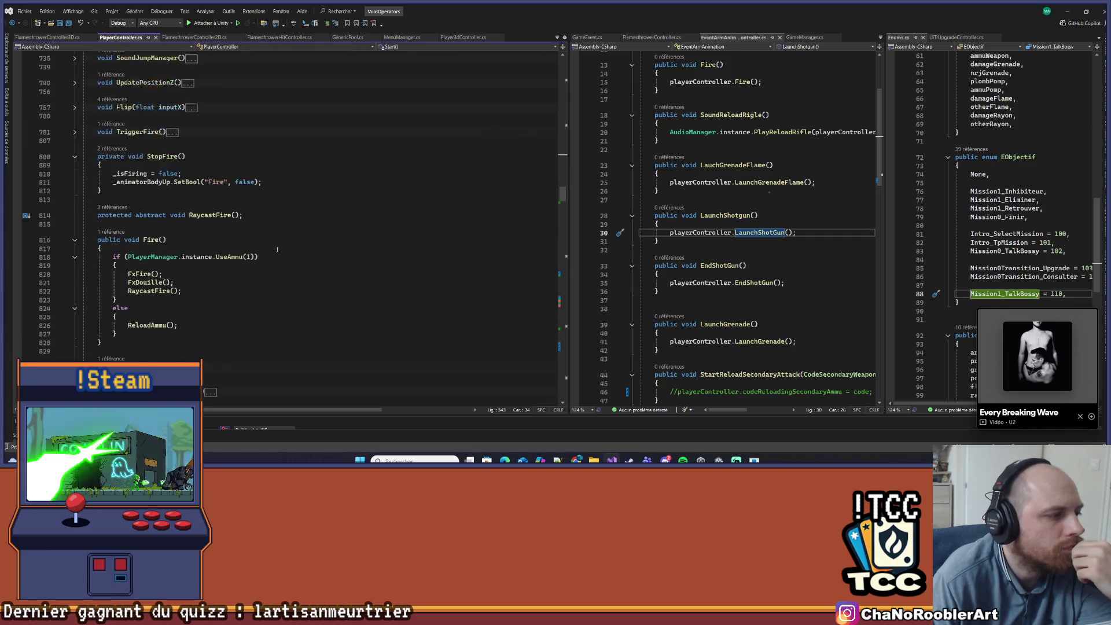
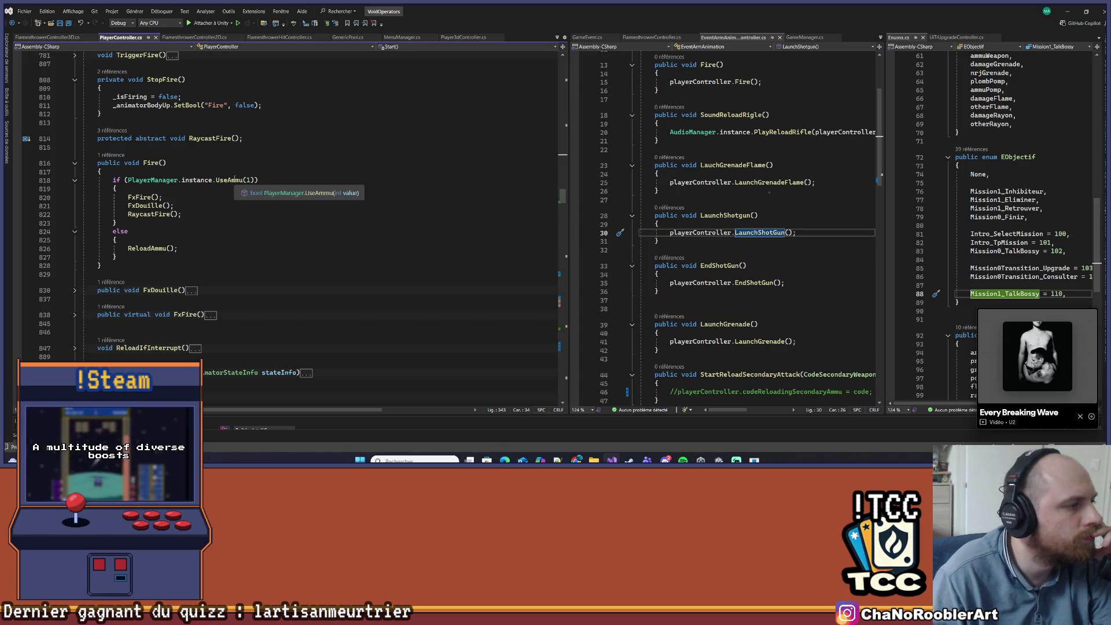
- Scroll PlayerController.cs from Fire() down to the SecondaryFire(InputAction.CallbackContext) method near line 1756
scroll(270, 206, "down", 3)
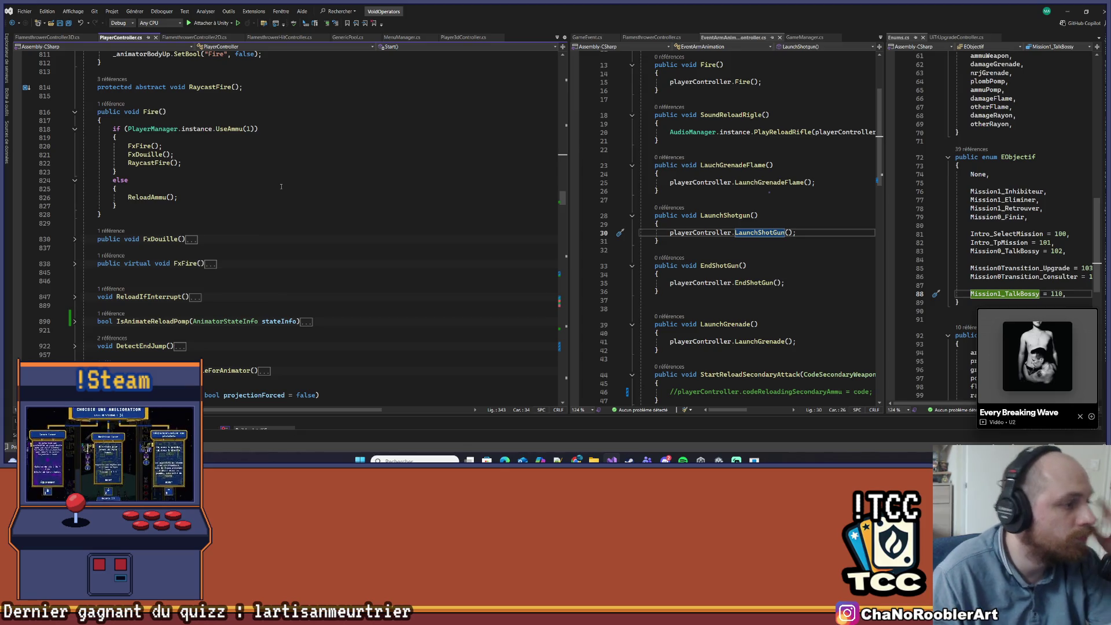
scroll(277, 214, "down", 3)
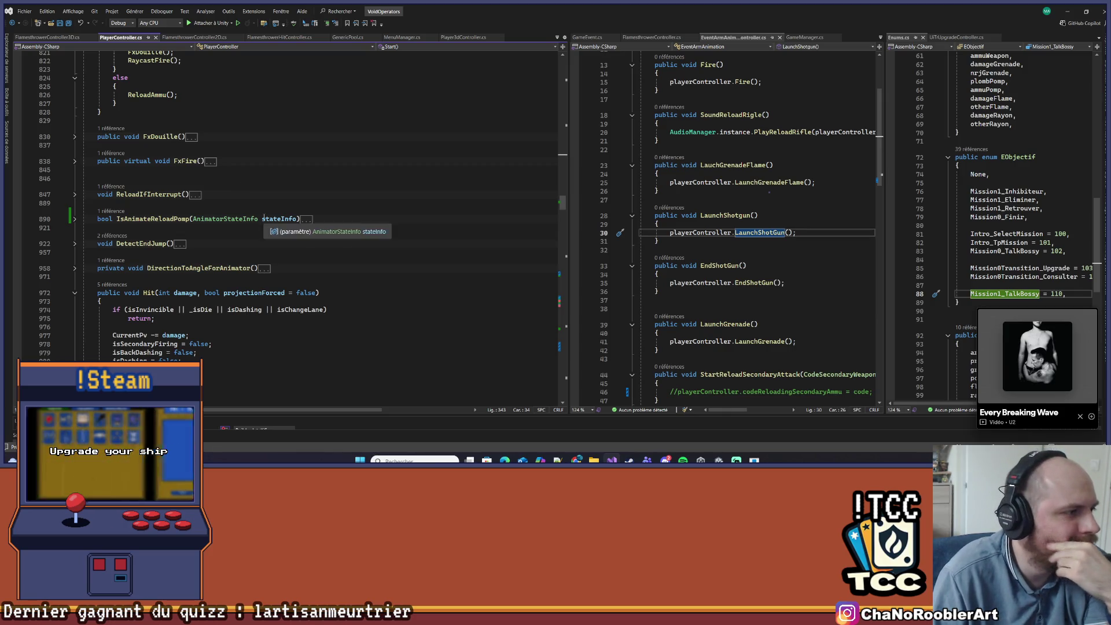
scroll(225, 226, "up", 2)
scroll(224, 226, "up", 5)
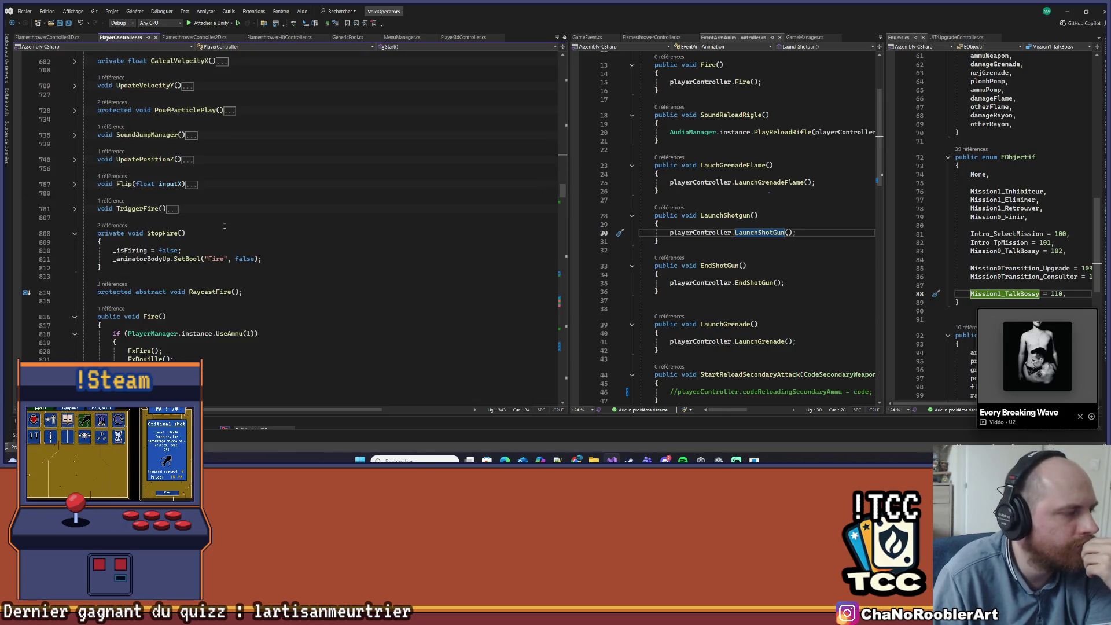
scroll(224, 222, "down", 5)
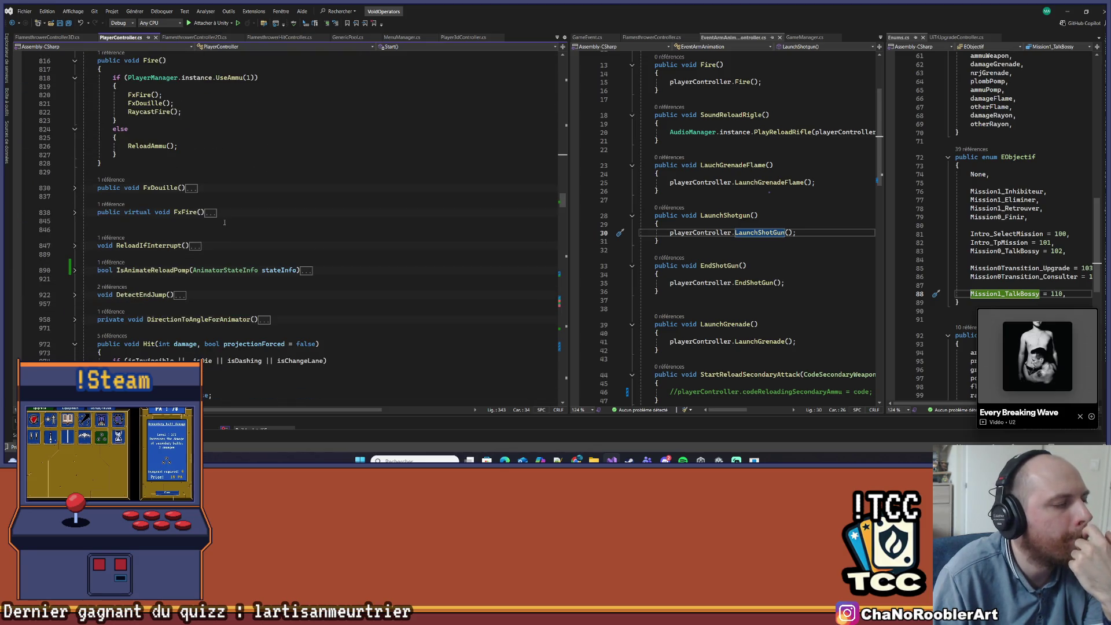
scroll(224, 223, "down", 7)
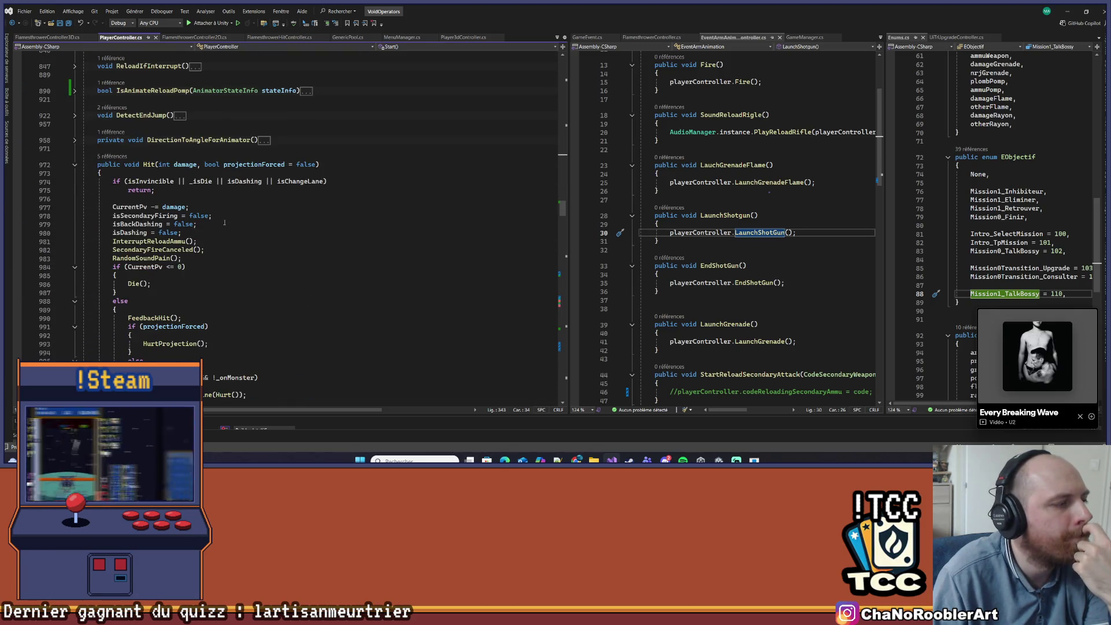
scroll(224, 222, "up", 15)
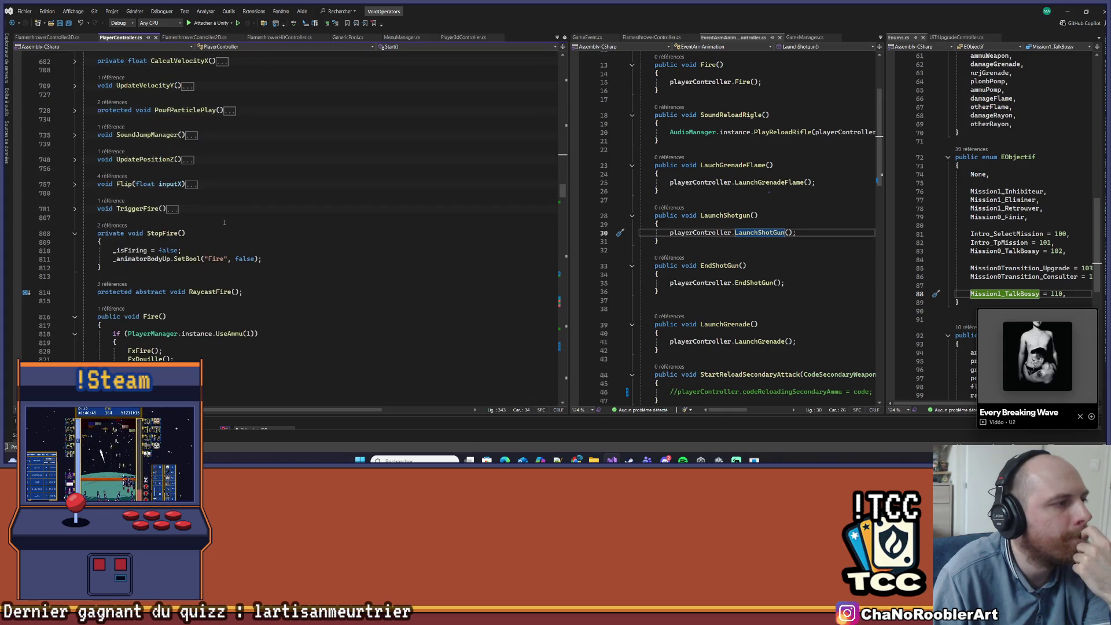
scroll(255, 209, "down", 15)
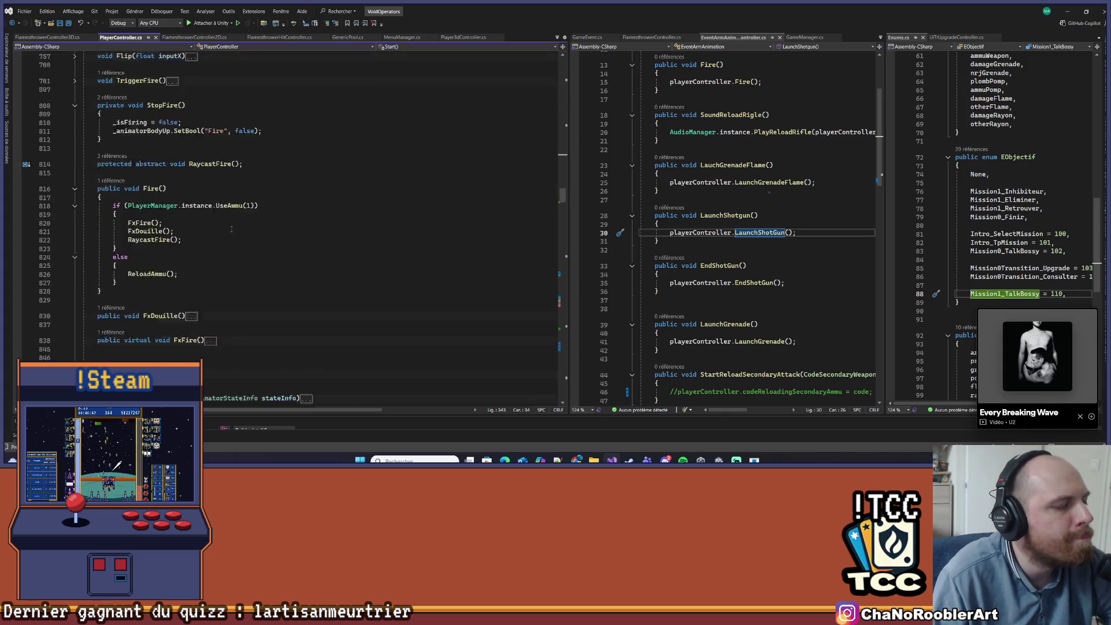
scroll(231, 258, "down", 15)
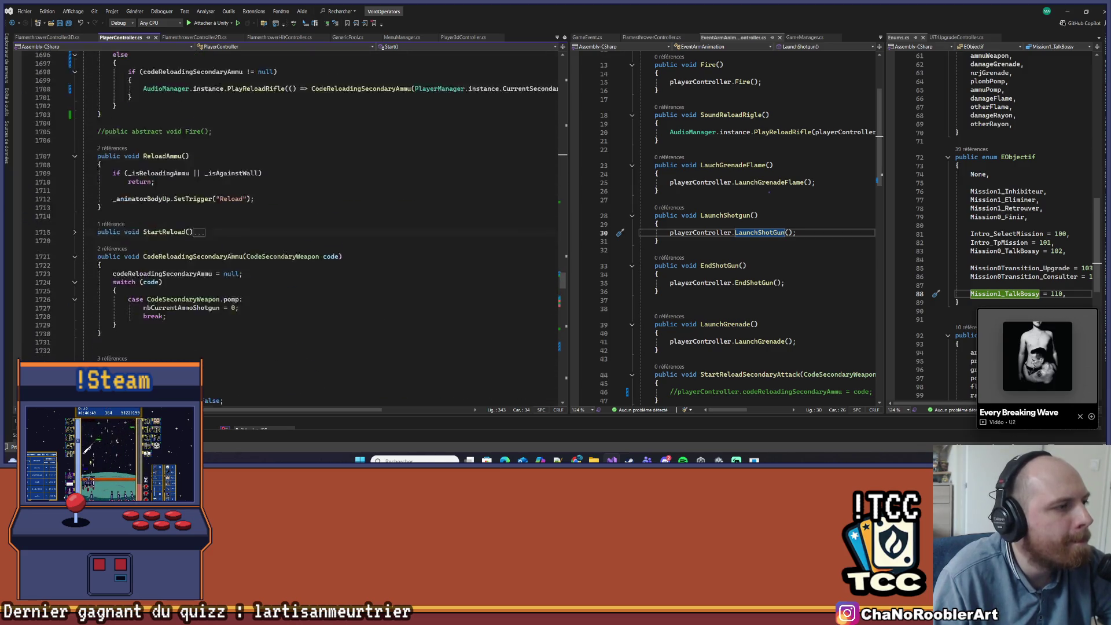
scroll(232, 256, "down", 10)
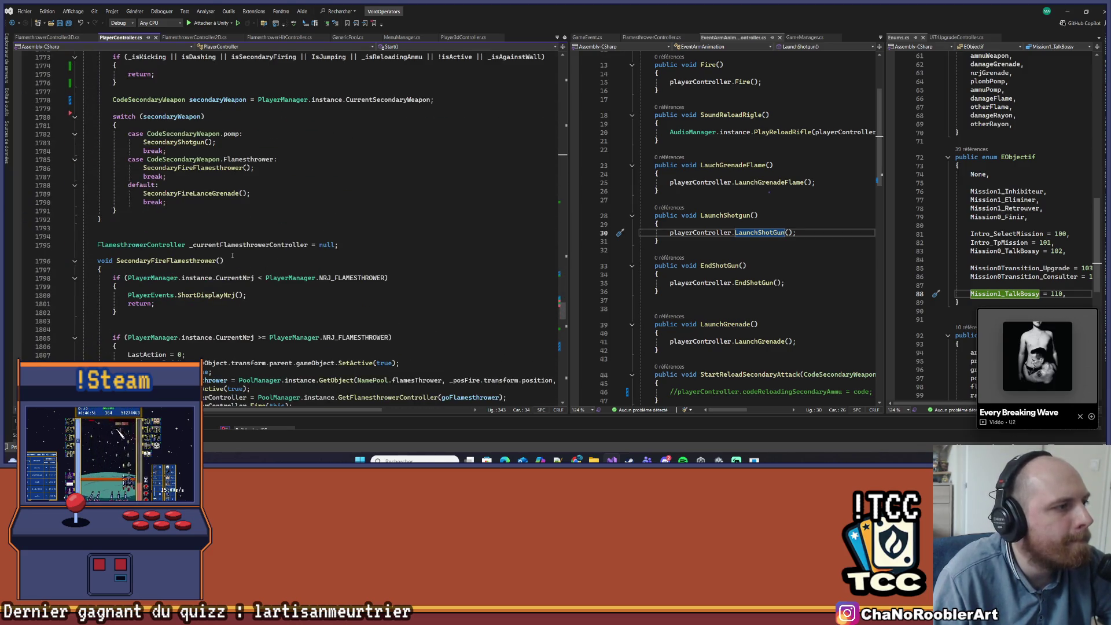
scroll(232, 255, "up", 6)
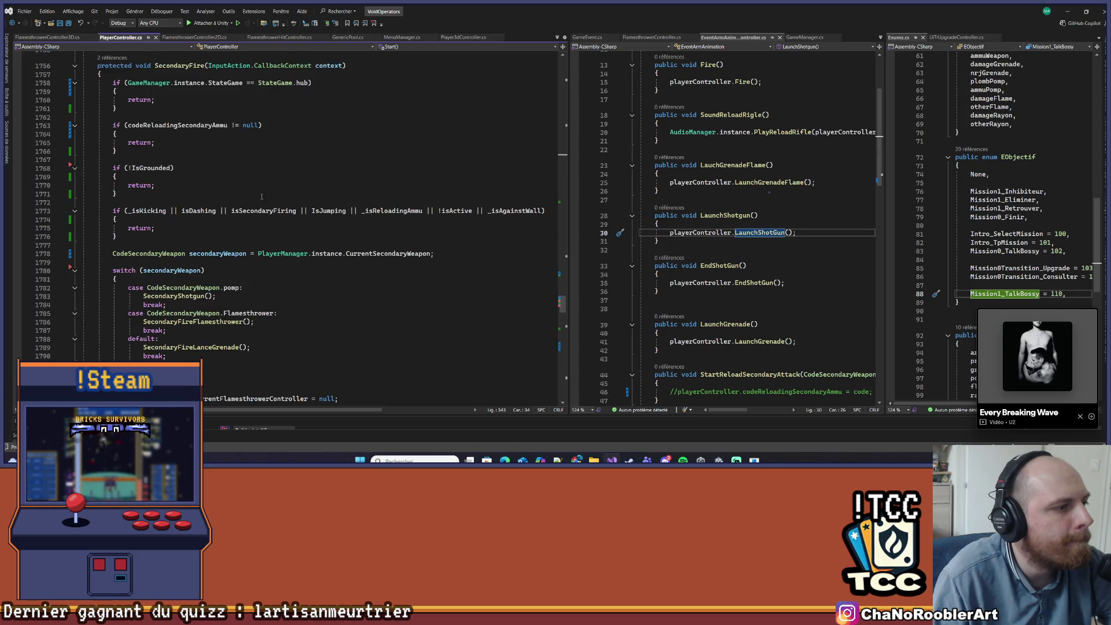
- Follow SecondaryShotgun to NRJ_SECONDARY_ATTACK_SHOTGUN, change 15 to 25, then navigate back
right_click(193, 296)
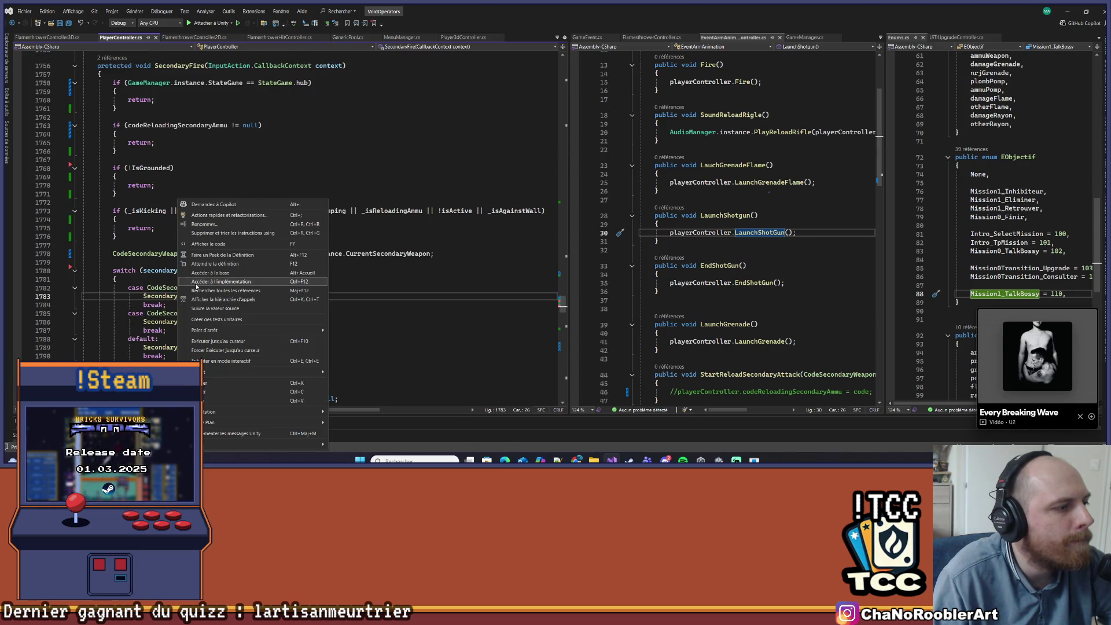
left_click(214, 265)
left_click(305, 245)
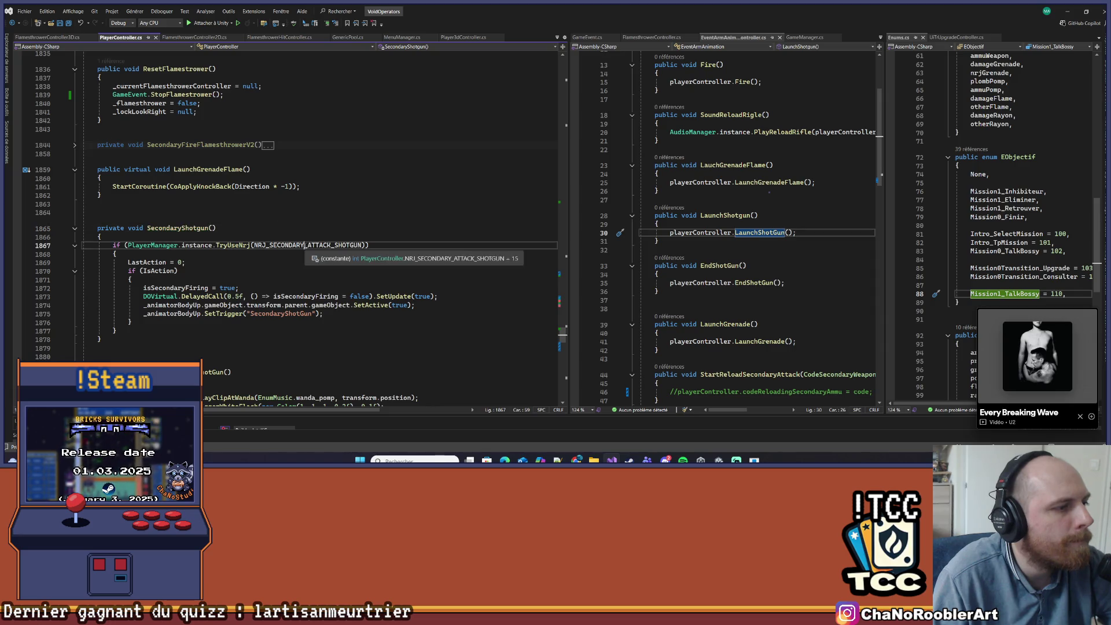
right_click(305, 245)
left_click(334, 263)
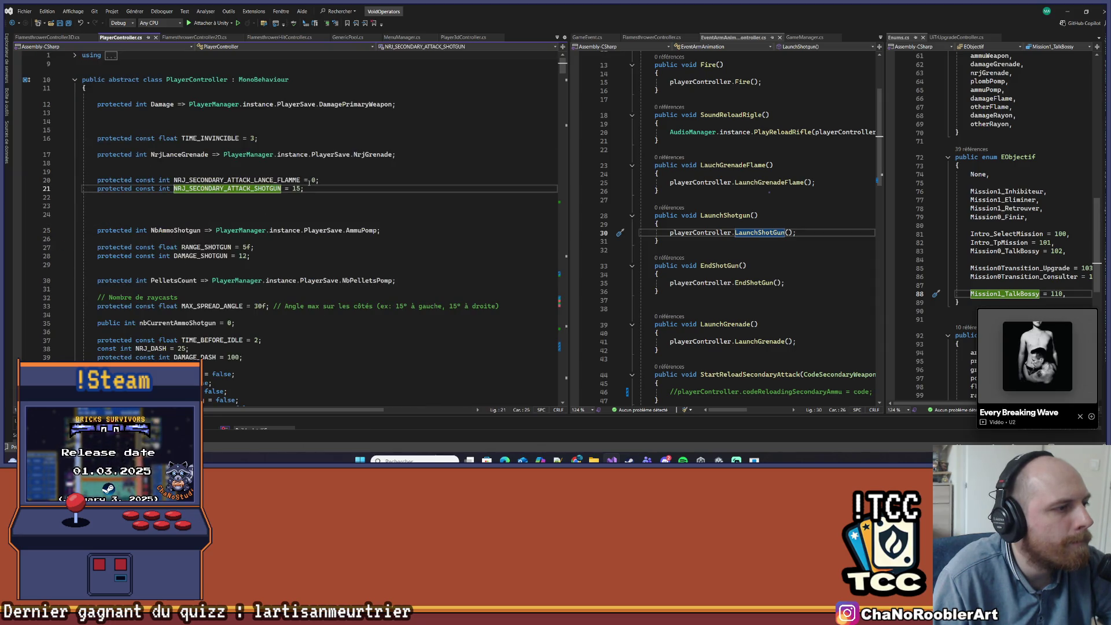
left_click(295, 189)
key("BackSpace")
type("2")
left_click(313, 189)
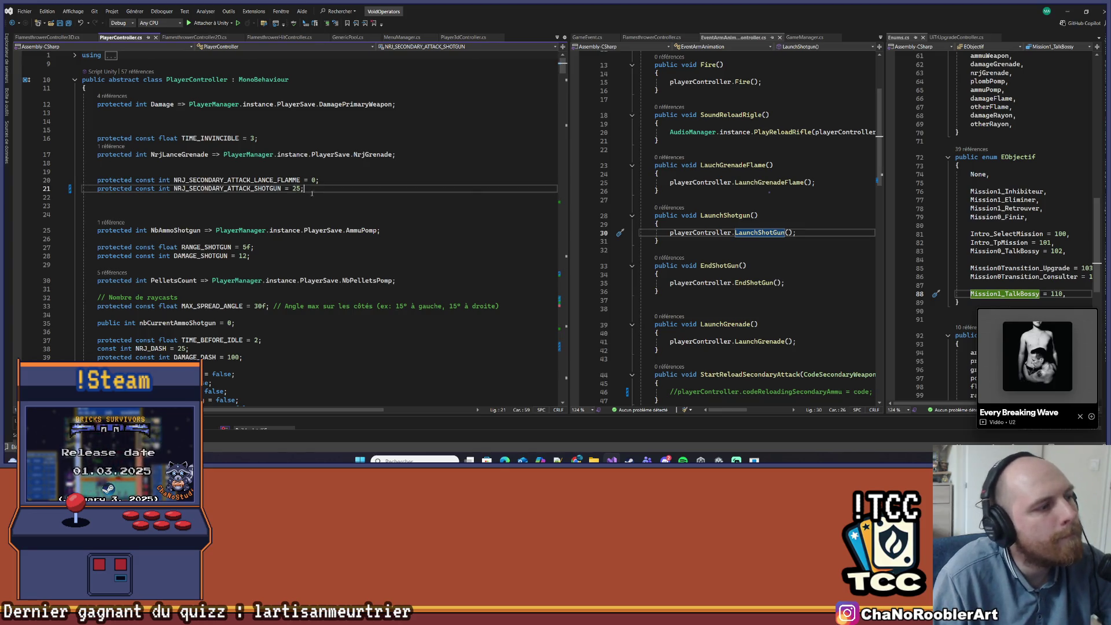
key("ctrl+minus")
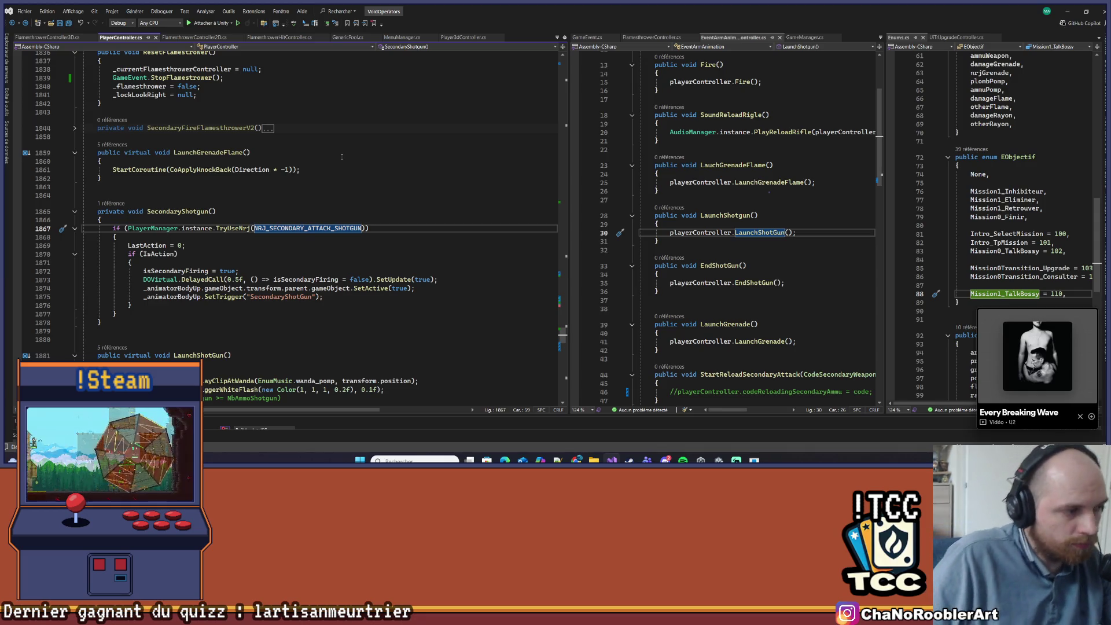
left_click(199, 246)
key("Up")
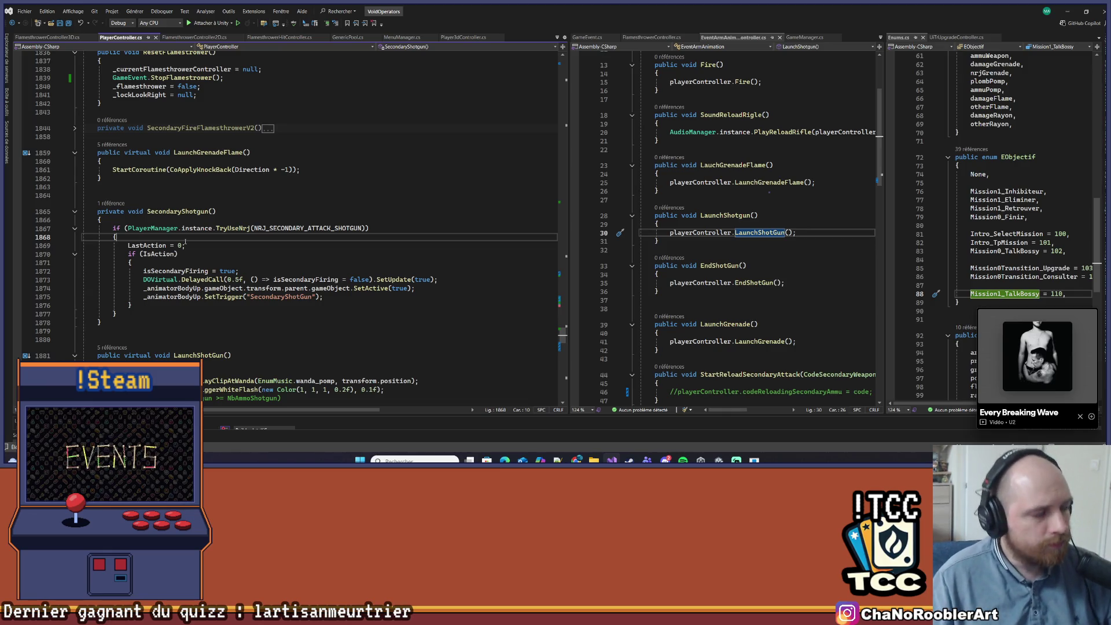
left_click(182, 314)
left_click(182, 305)
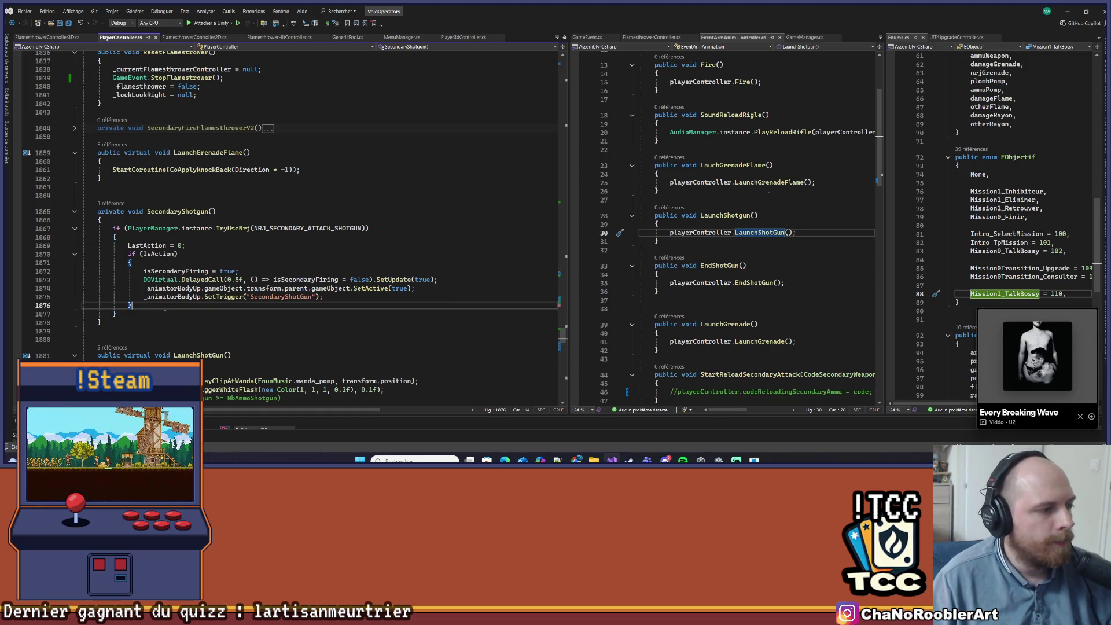
scroll(244, 276, "down", 1)
left_click(247, 248)
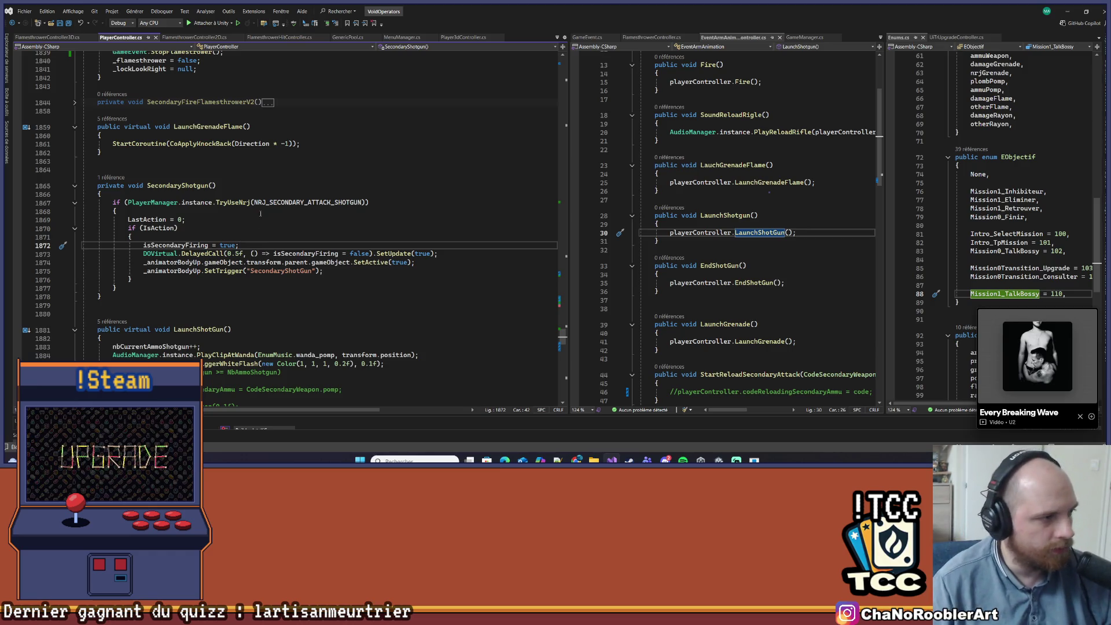
left_click(258, 237)
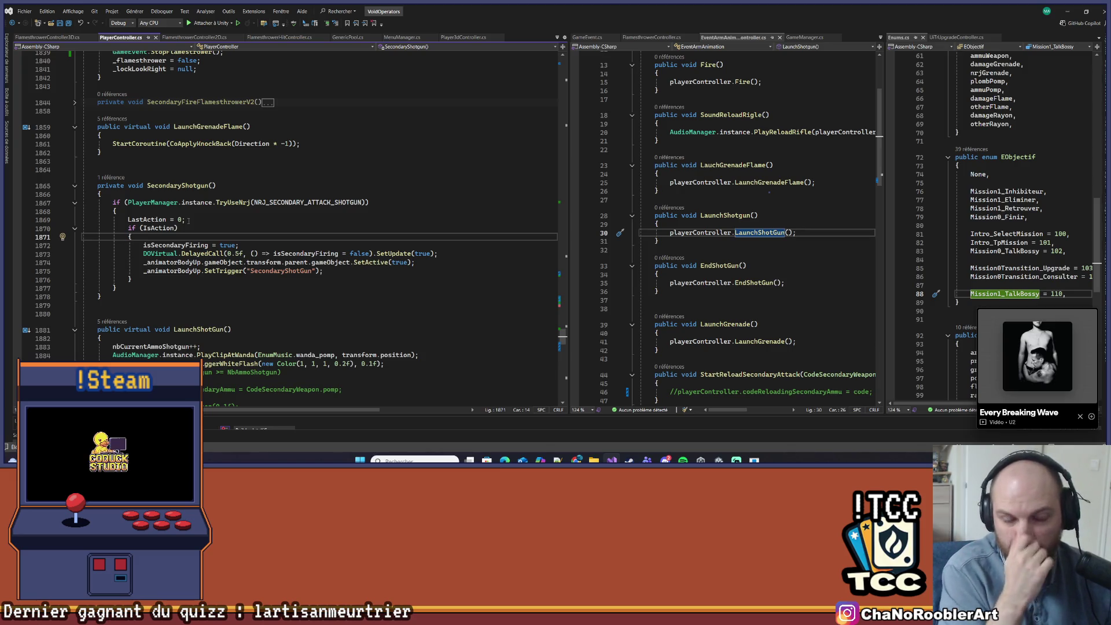
mouse_move(180, 220)
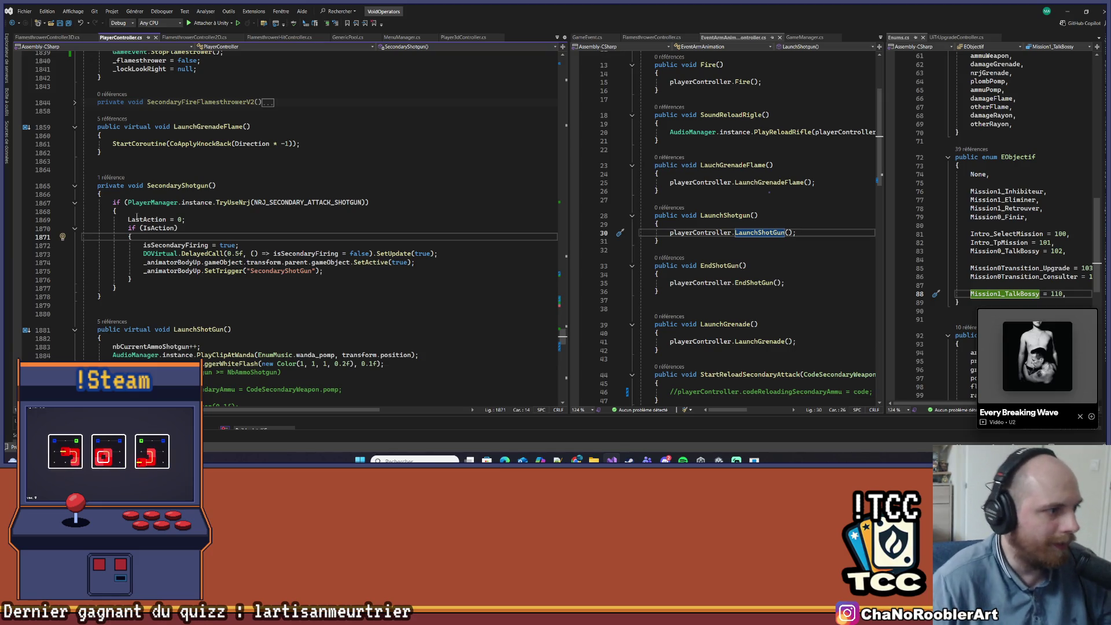
left_click(262, 254)
key("Up")
key("Up")
key("Down")
key("Down")
key("Down")
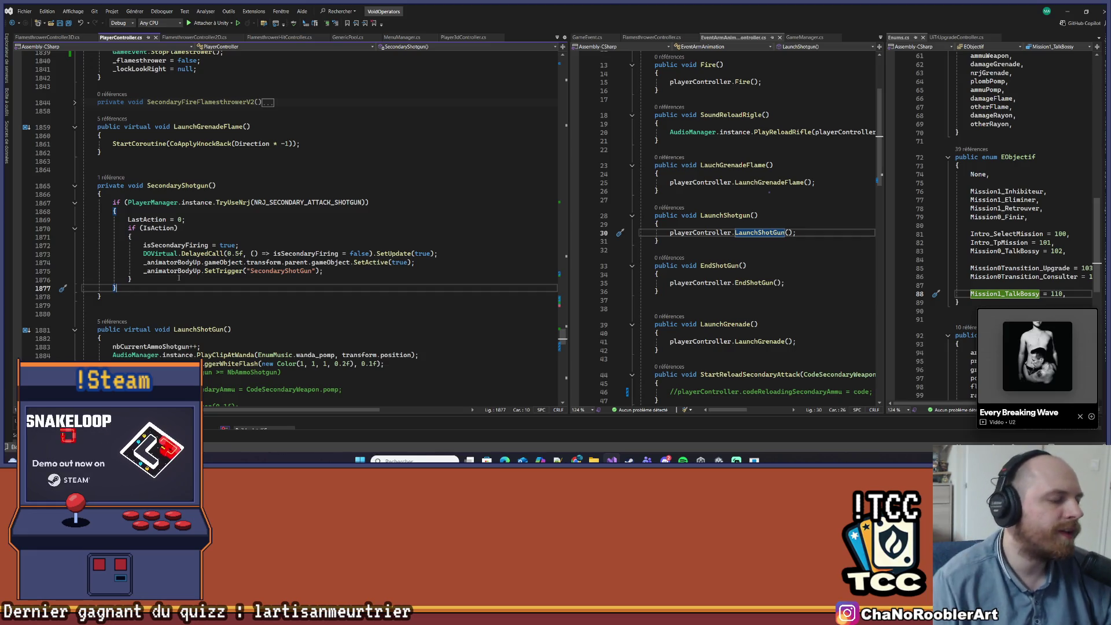
left_click(179, 279)
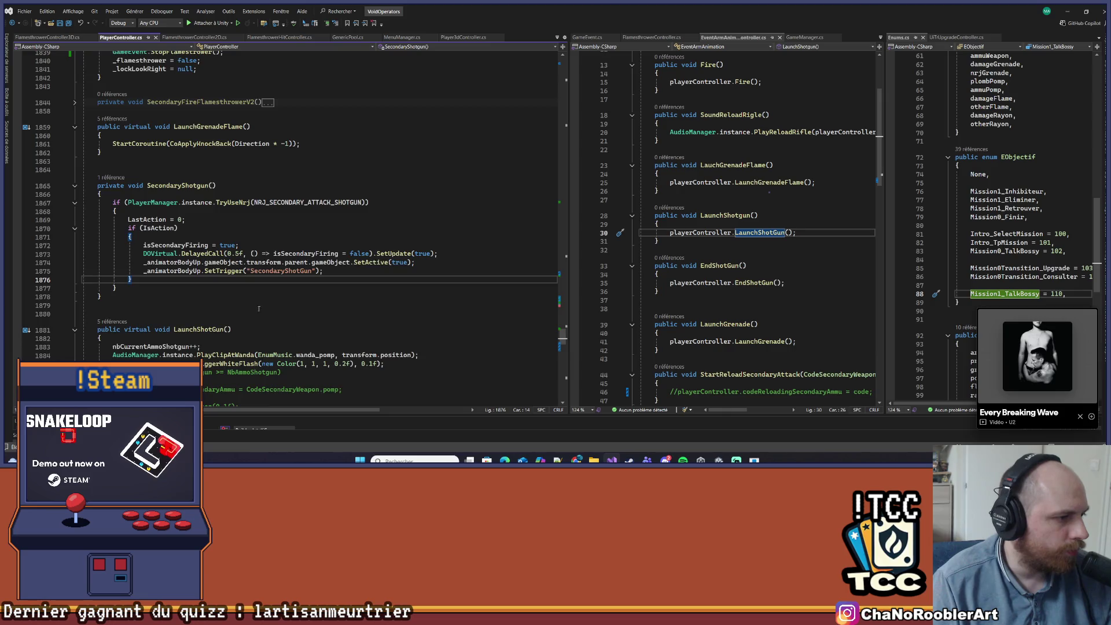
scroll(259, 310, "down", 4)
scroll(279, 270, "up", 1)
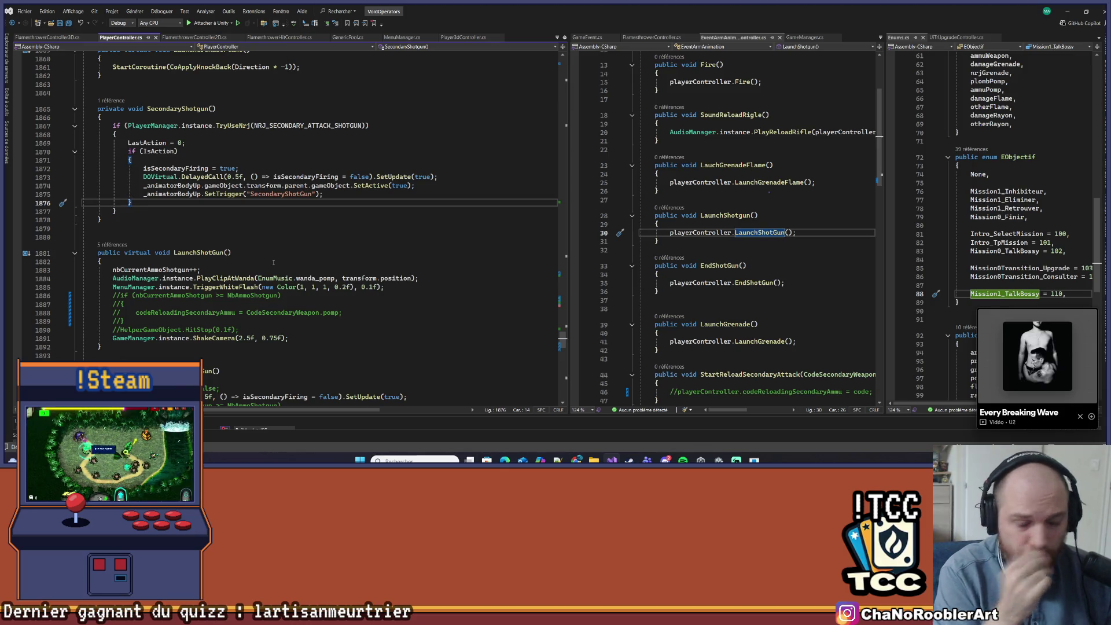
left_click(132, 214)
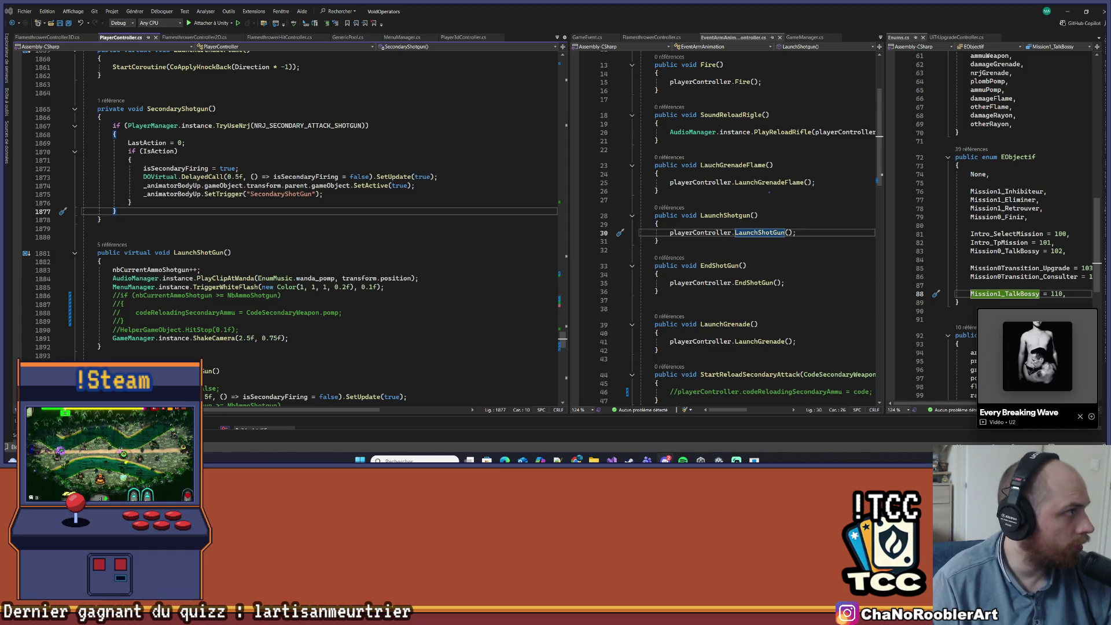
left_click(447, 279)
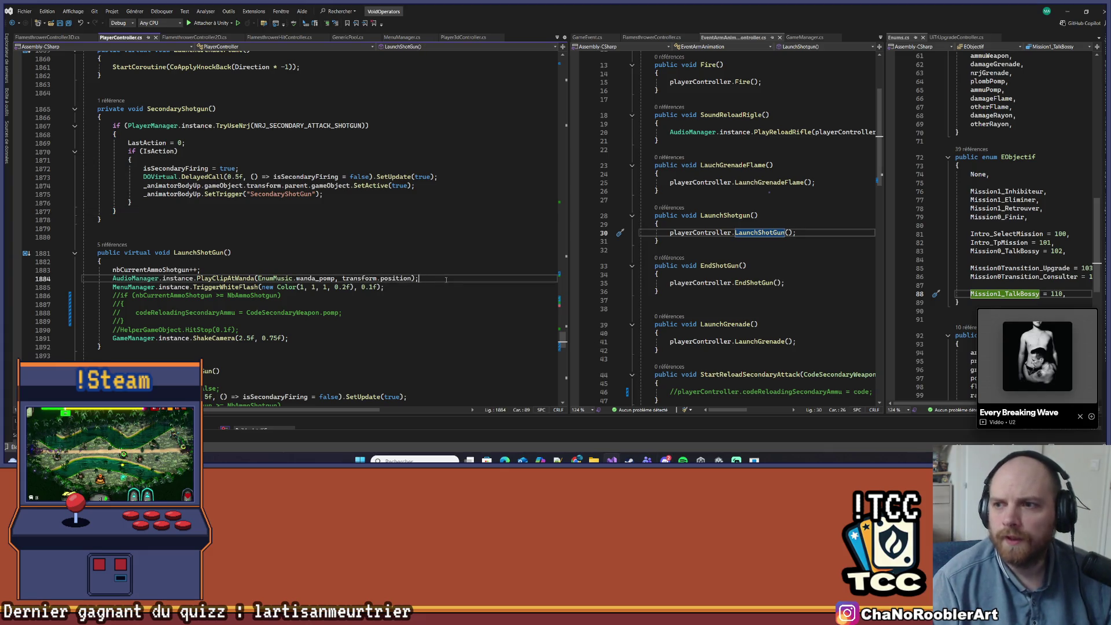
left_click(300, 212)
left_click(287, 253)
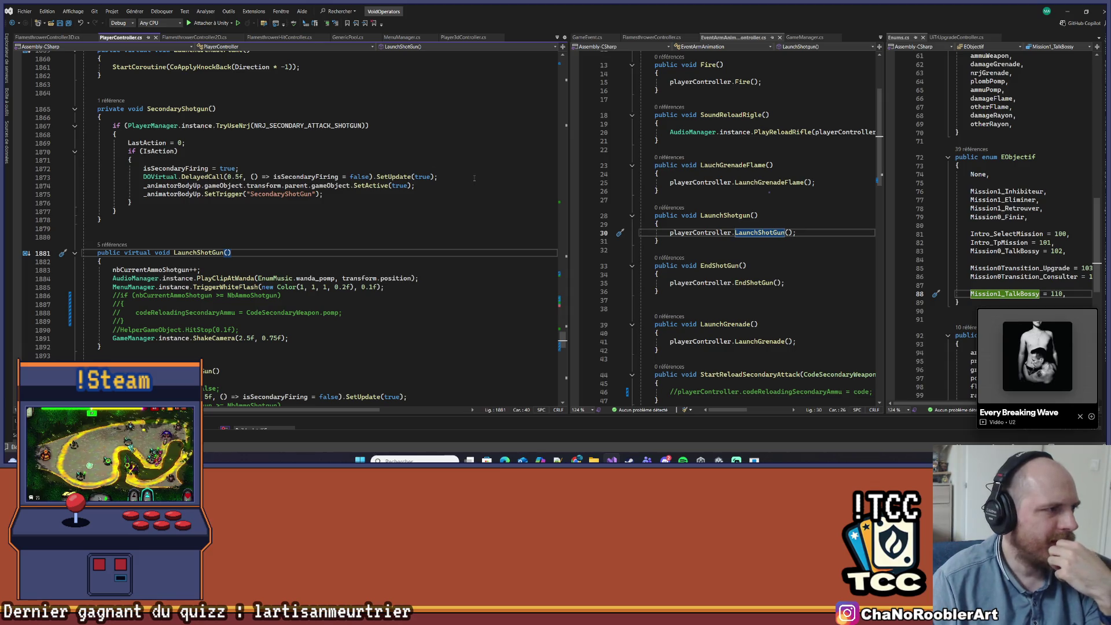
- Recheck the NRJ_SECONDARY_ATTACK_SHOTGUN definition, then navigate back to the SecondaryShotgun usage at line 1867
left_click(317, 125)
right_click(317, 125)
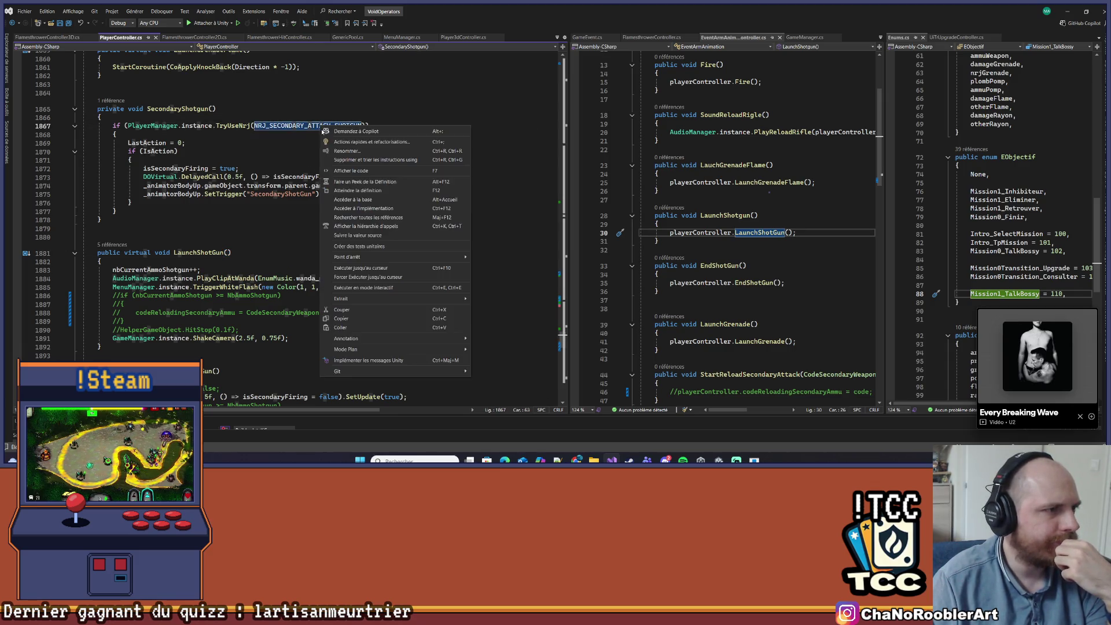
left_click(347, 195)
left_click(303, 180)
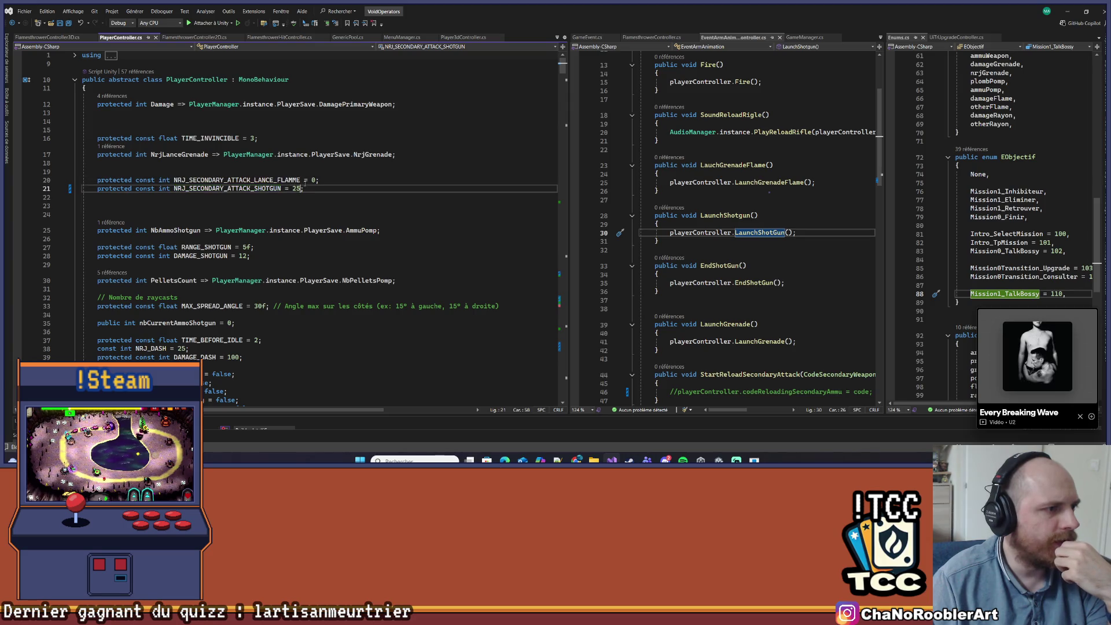
key("ctrl+minus")
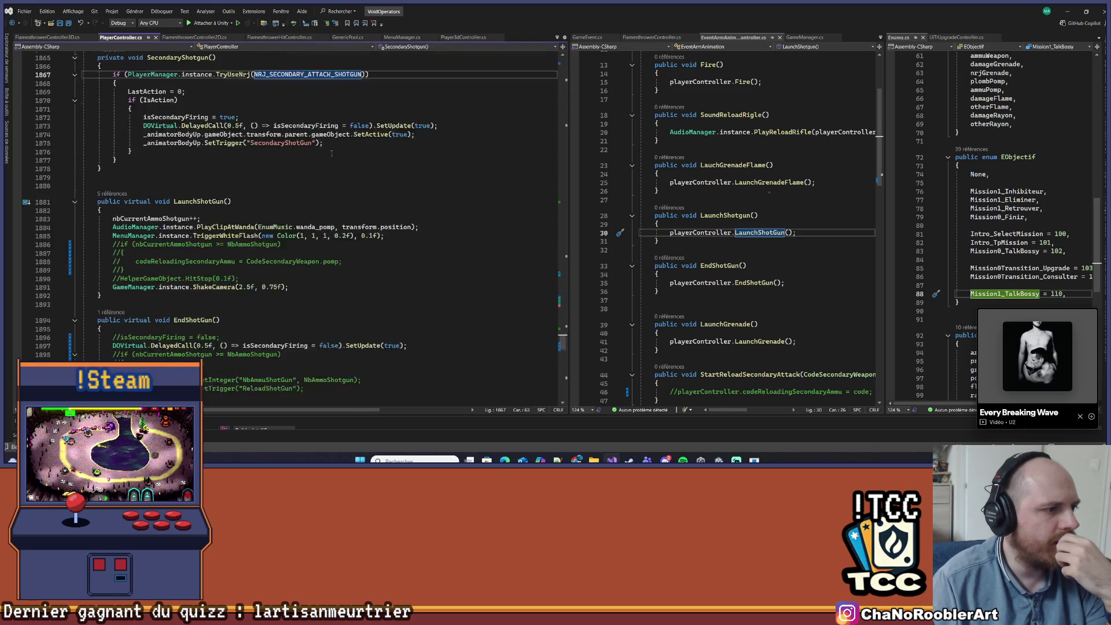
- Show the tab-bar dropdown listing the open script files
scroll(135, 147, "down", 3)
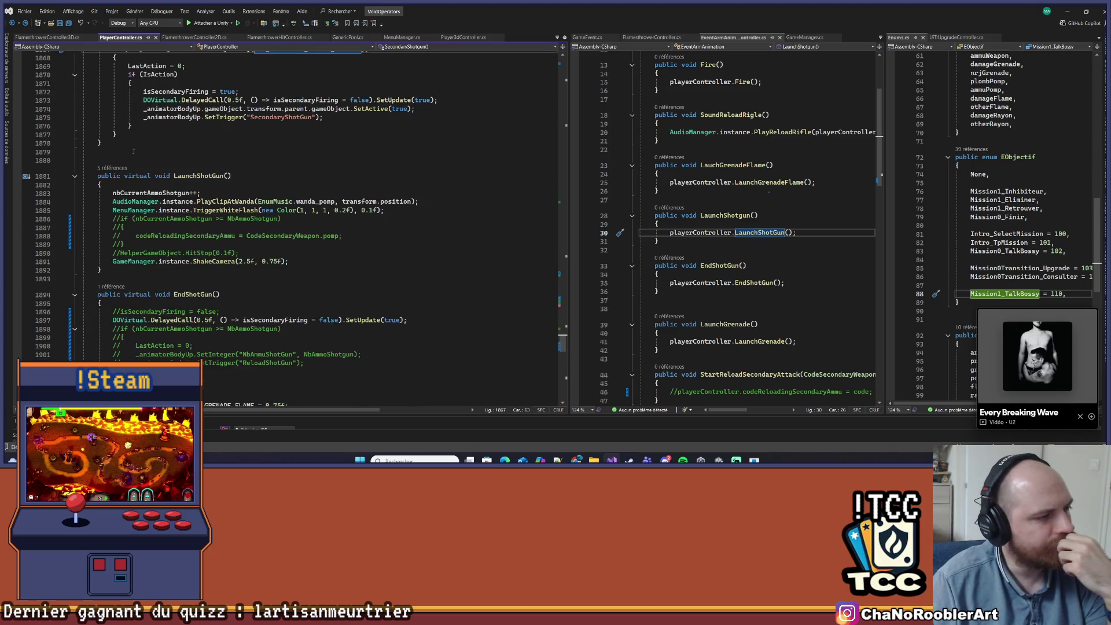
scroll(132, 156, "down", 12)
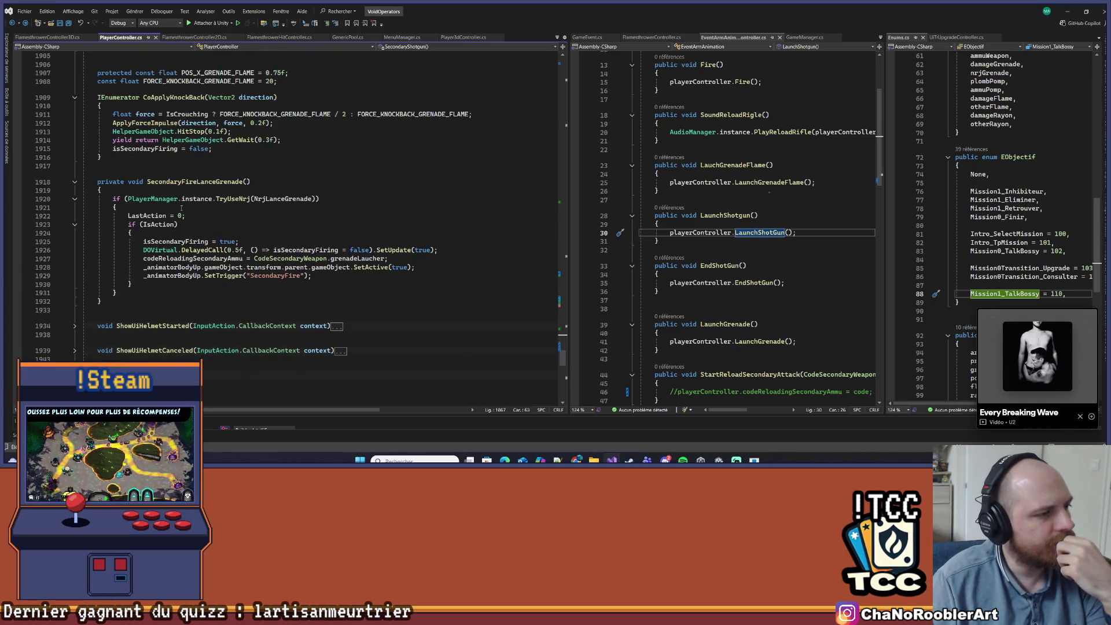
scroll(181, 208, "down", 5)
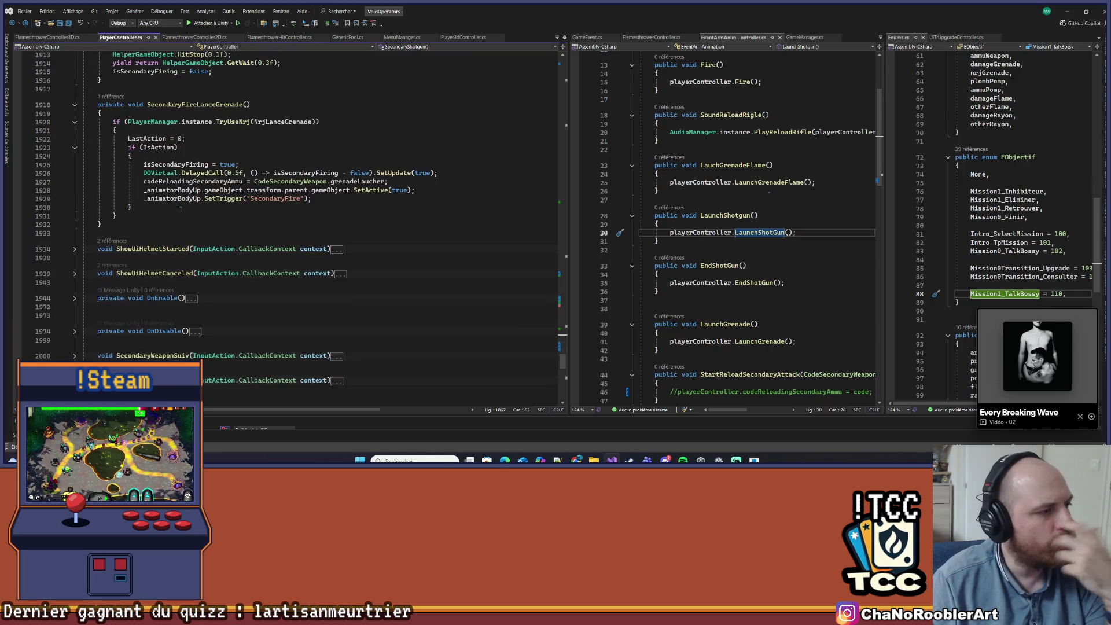
scroll(191, 174, "up", 4)
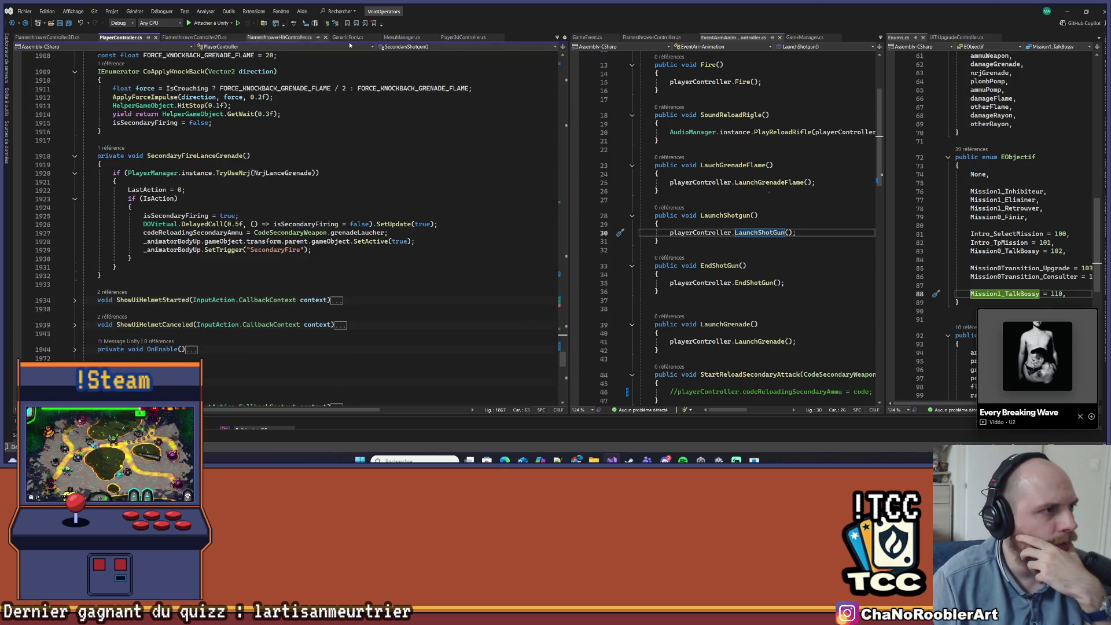
left_click(557, 40)
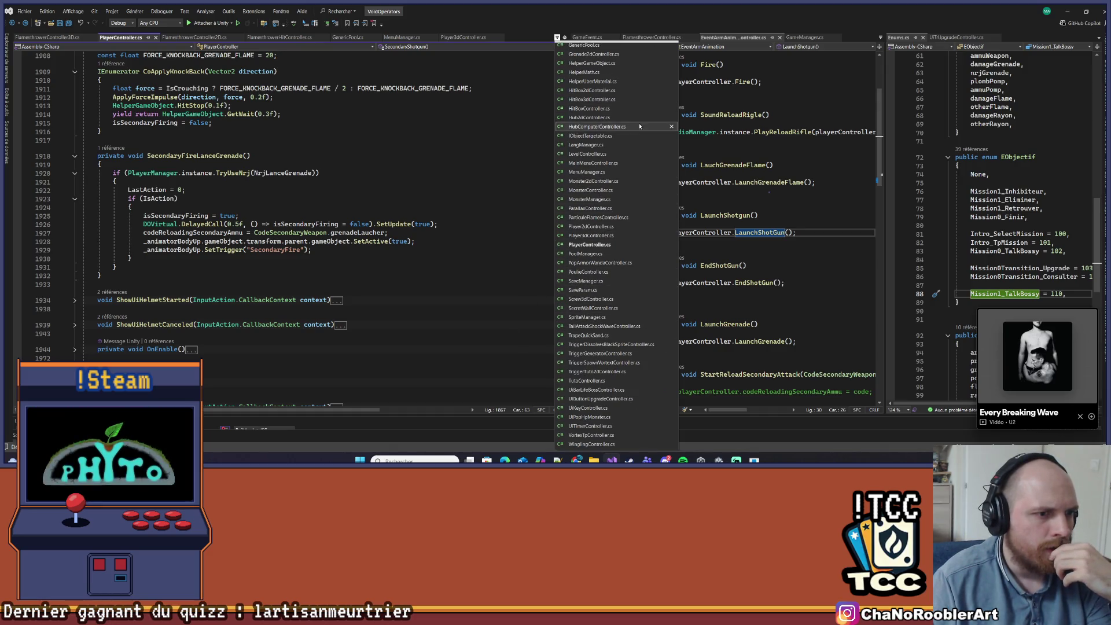
- Open MonsterController.cs and move into the body of its Hit method
left_click(590, 190)
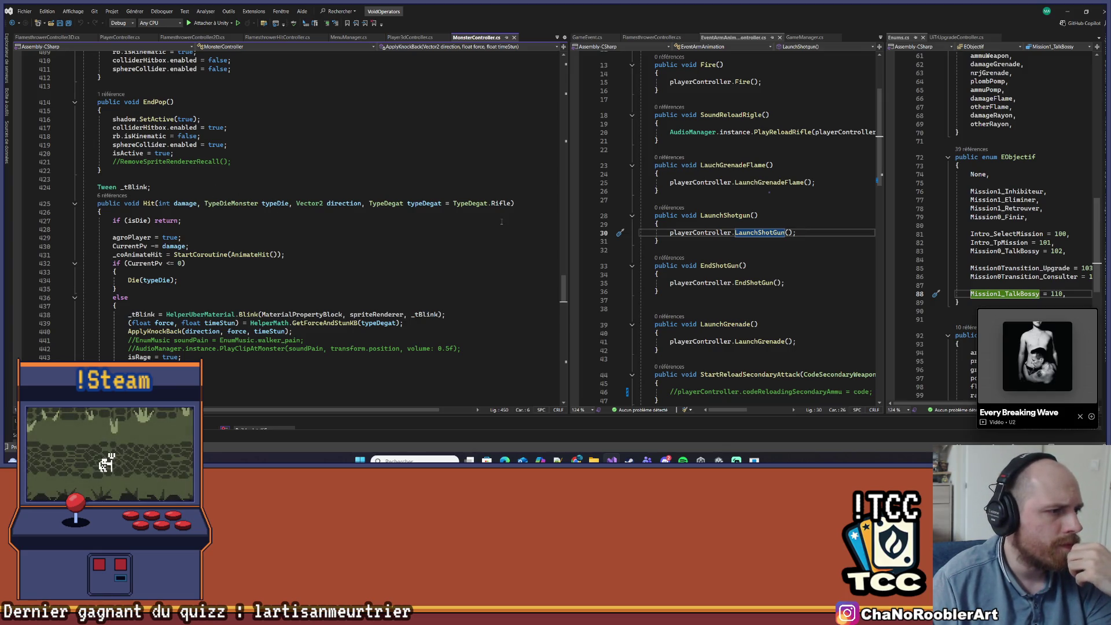
left_click(509, 203)
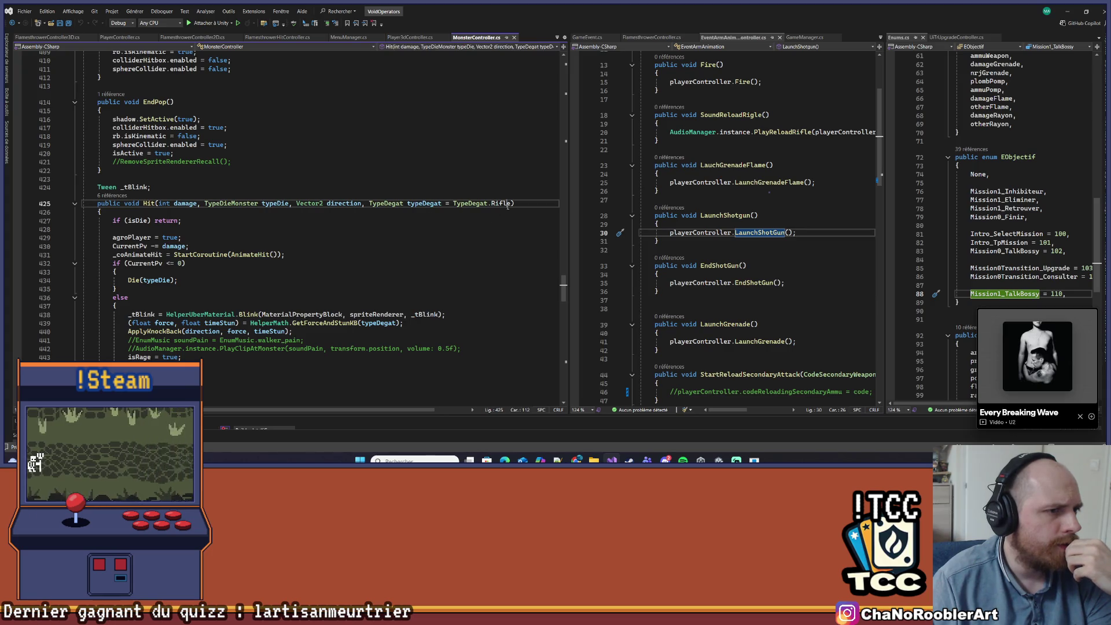
left_click(408, 212)
scroll(408, 212, "down", 2)
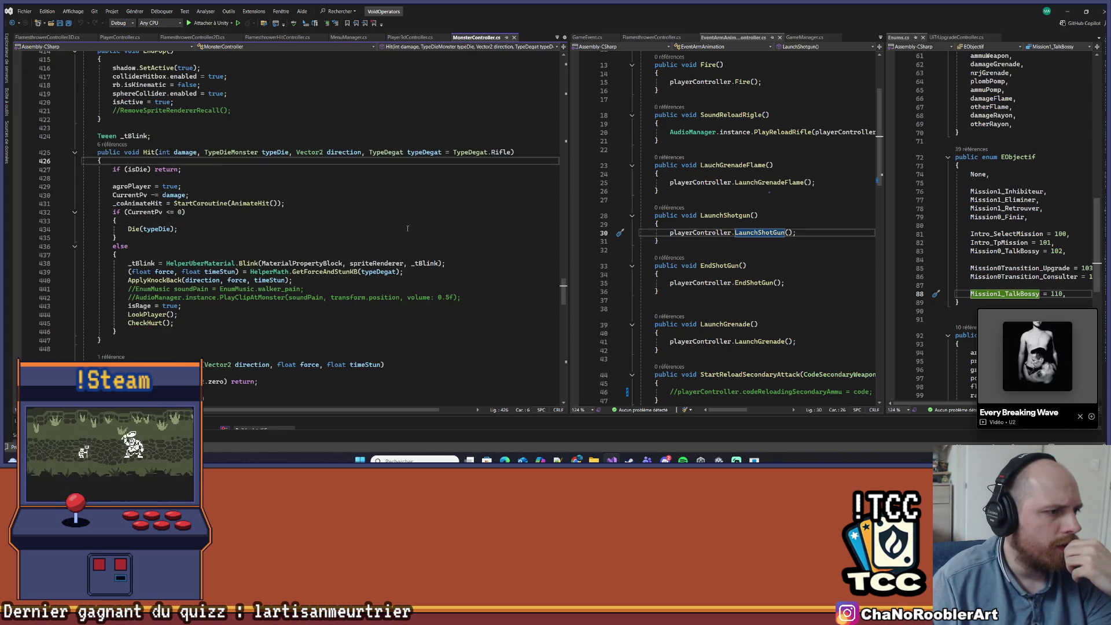
- Go to GetForceAndStunKB's definition in HelperMath.cs from the knockback line in Hit
left_click(339, 277)
right_click(339, 277)
key("Escape")
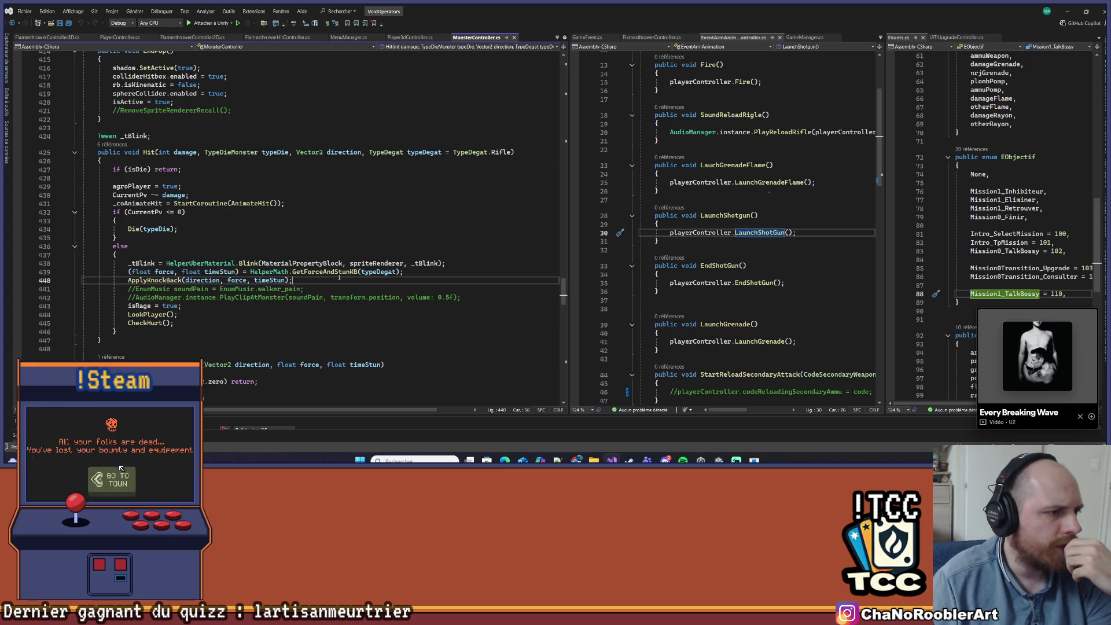
right_click(339, 272)
left_click(376, 266)
left_click(159, 260)
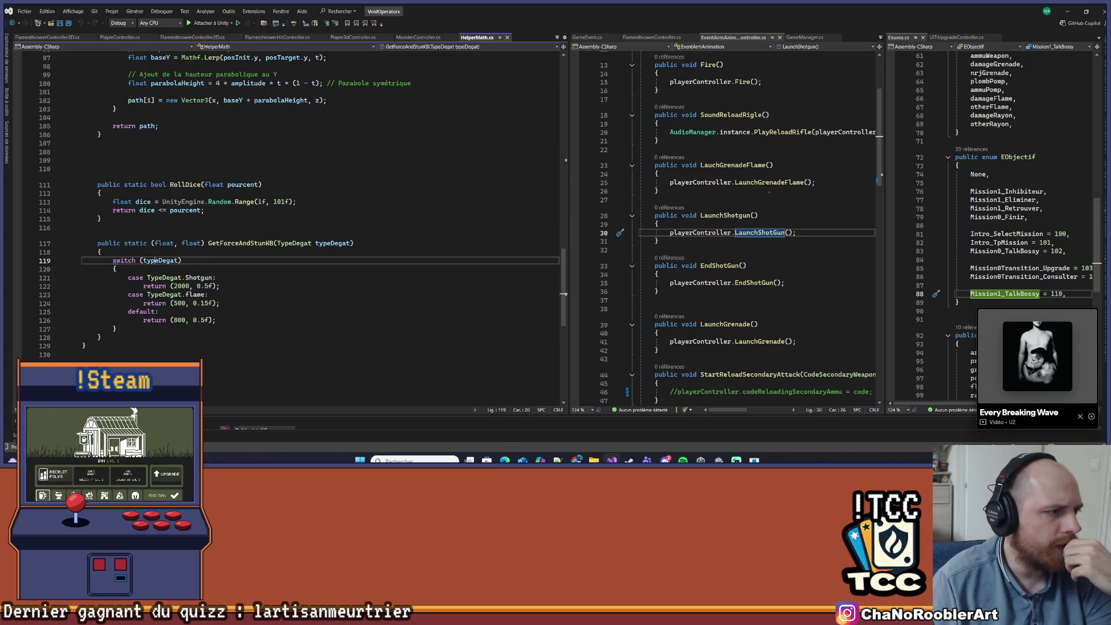
- Replace the Shotgun knockback value 2000 with 1000 in GetForceAndStunKB
double_click(182, 286)
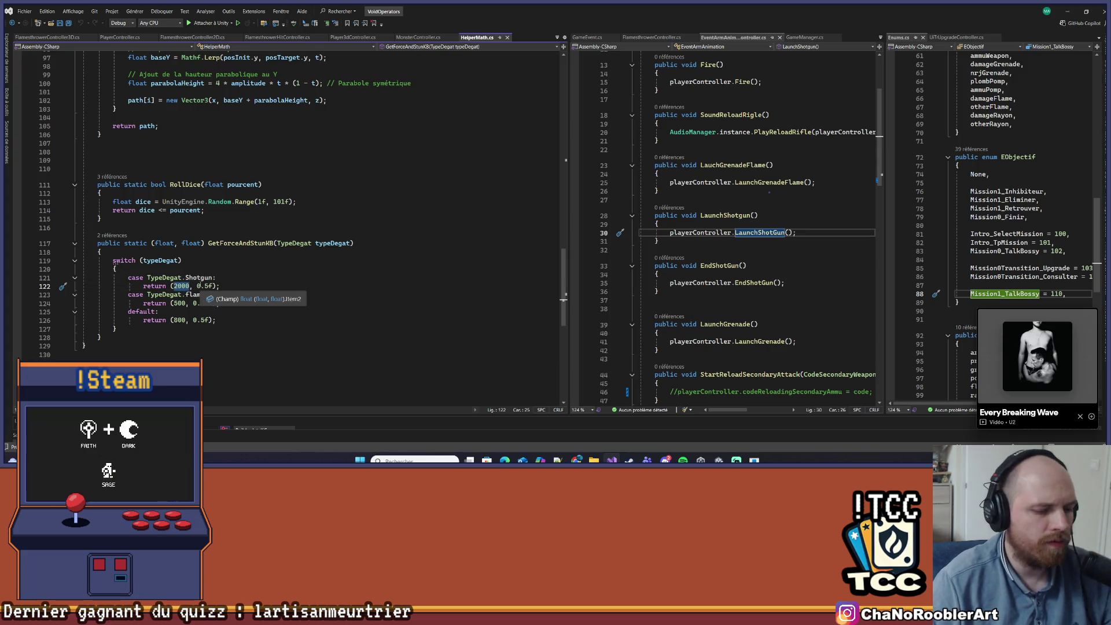
type("1000")
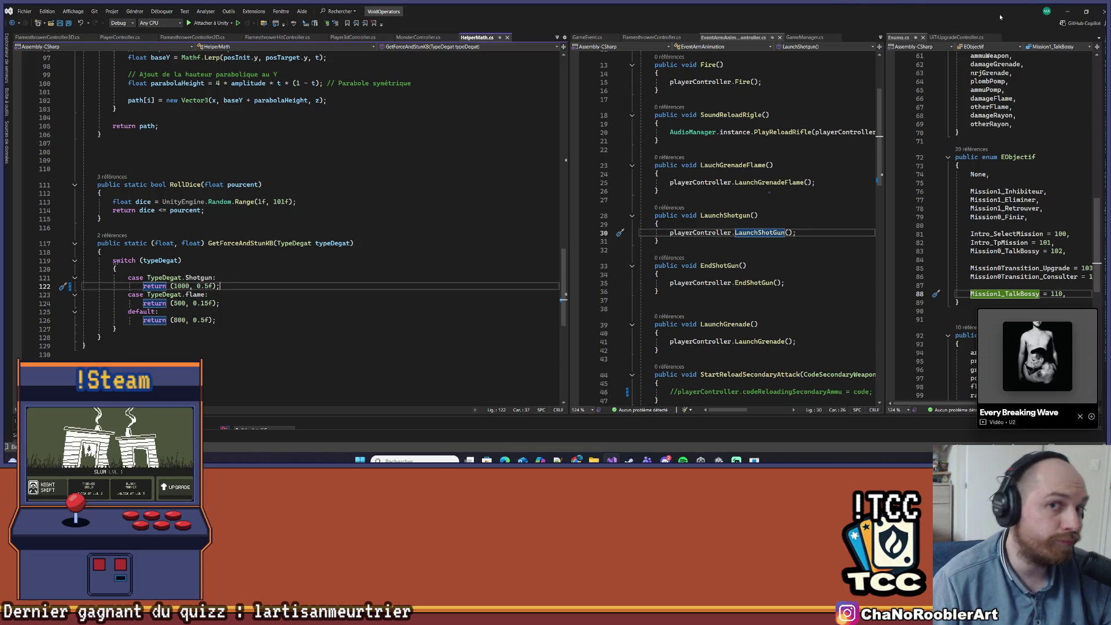
left_click(1067, 11)
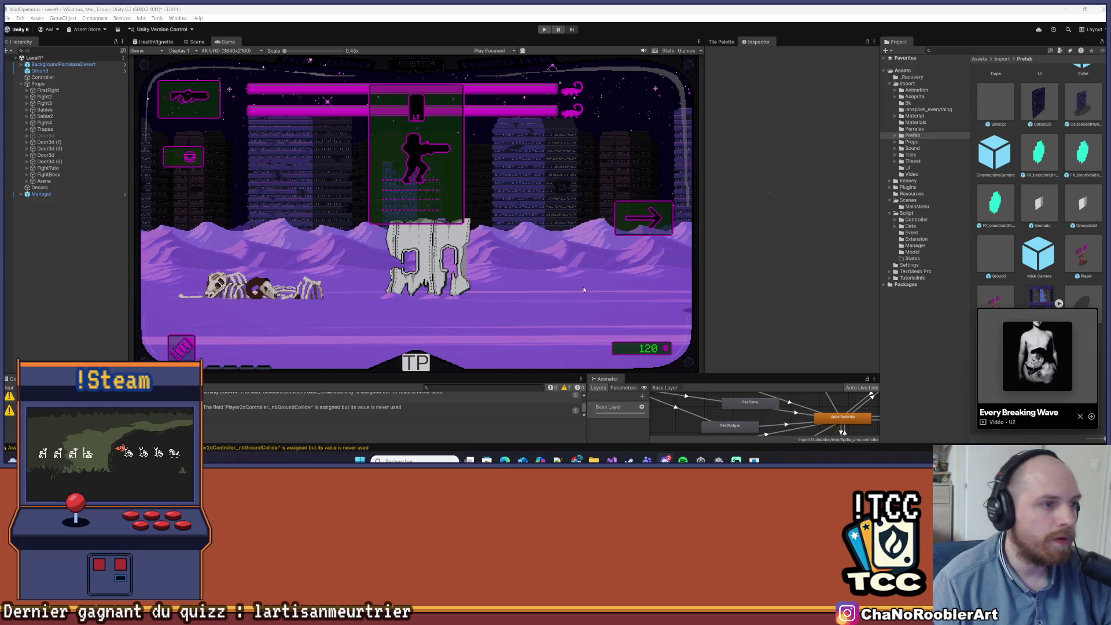
- Start Play mode in Unity and close the mission objectives panel
left_click(544, 30)
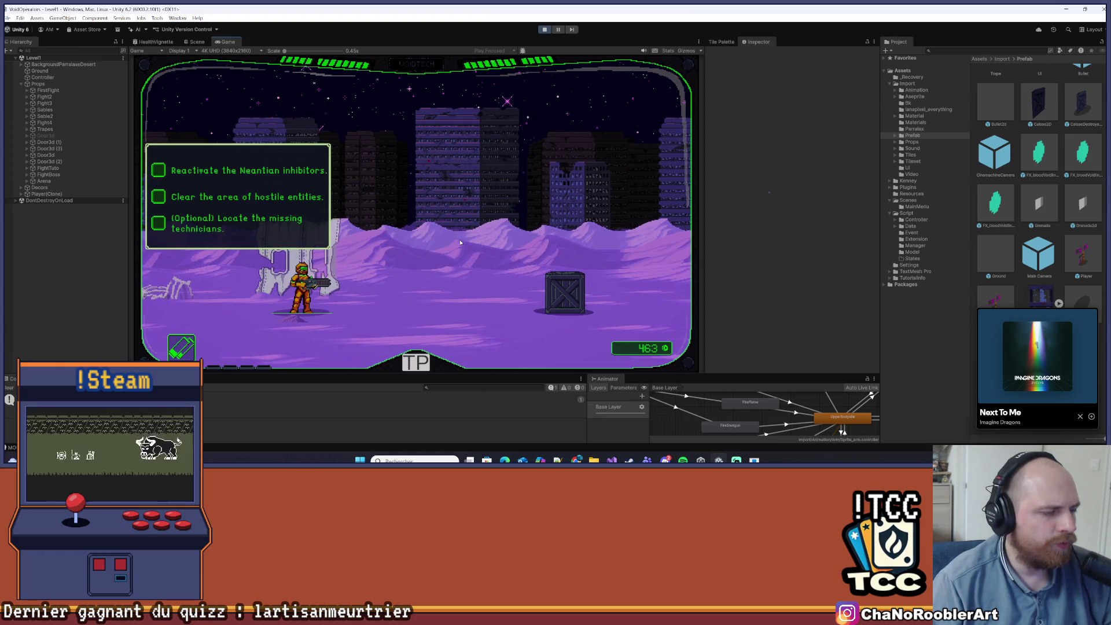
left_click(485, 224)
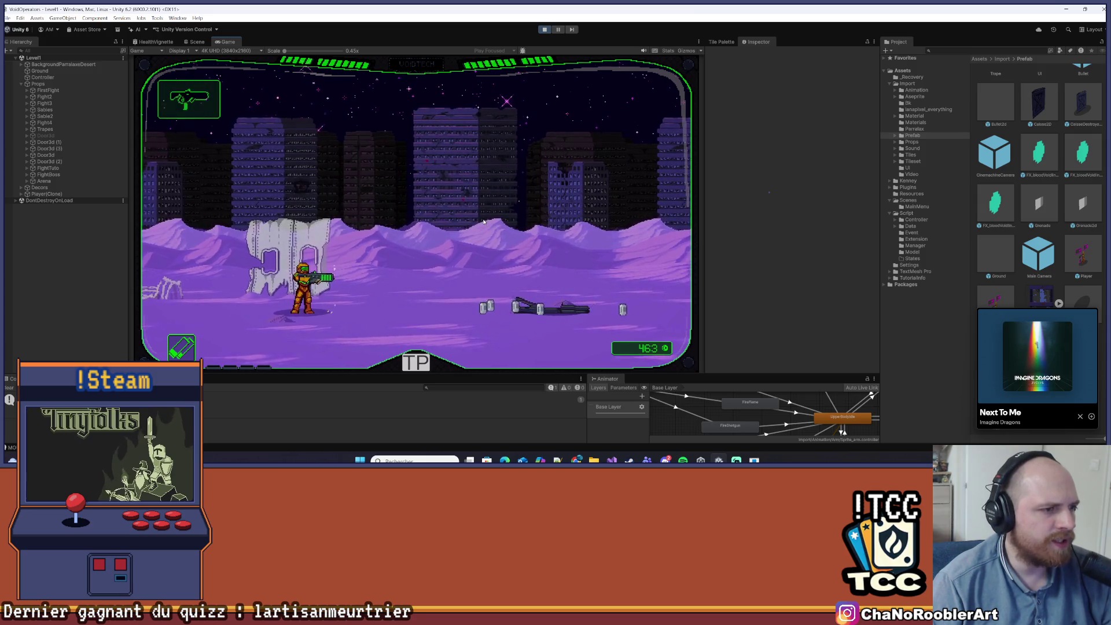
- Walk right through the desert level and shoot down the first red beasts
key("d")
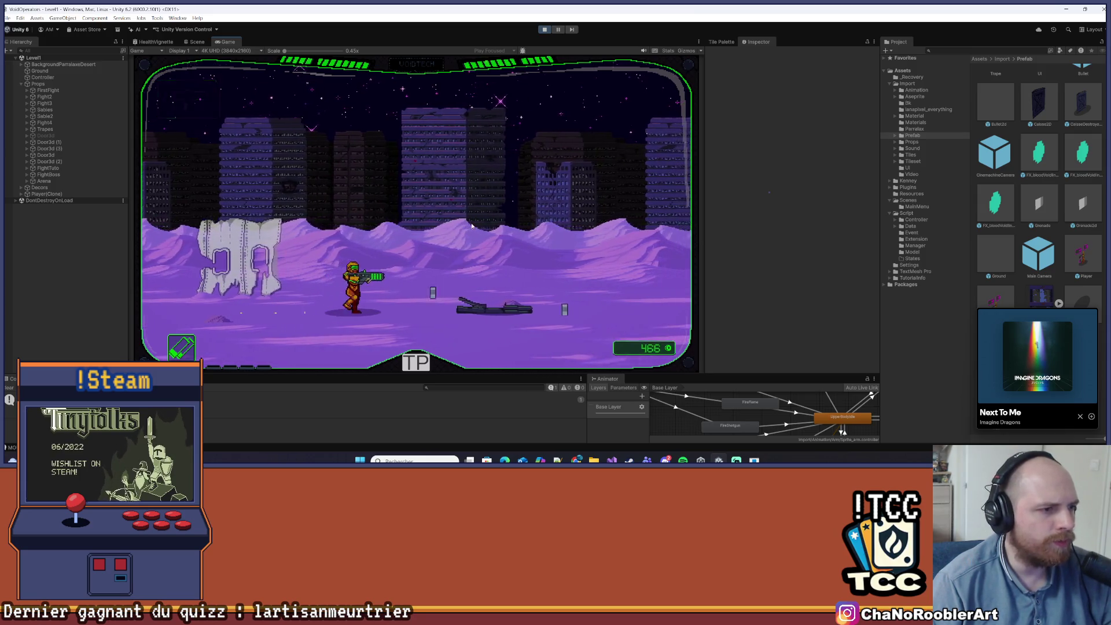
key("d")
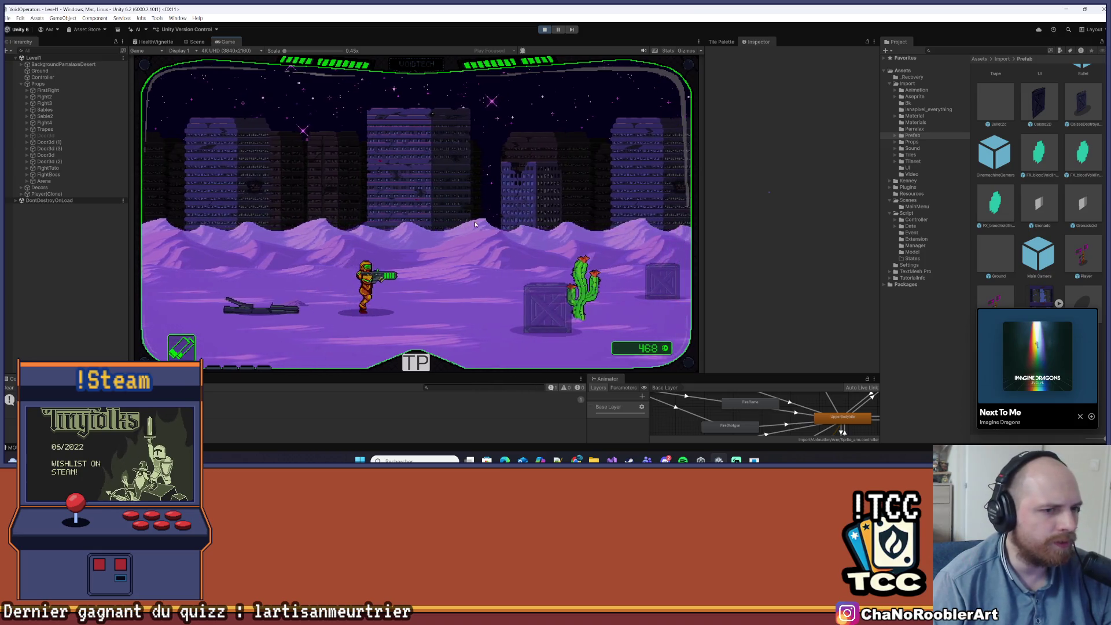
key("d")
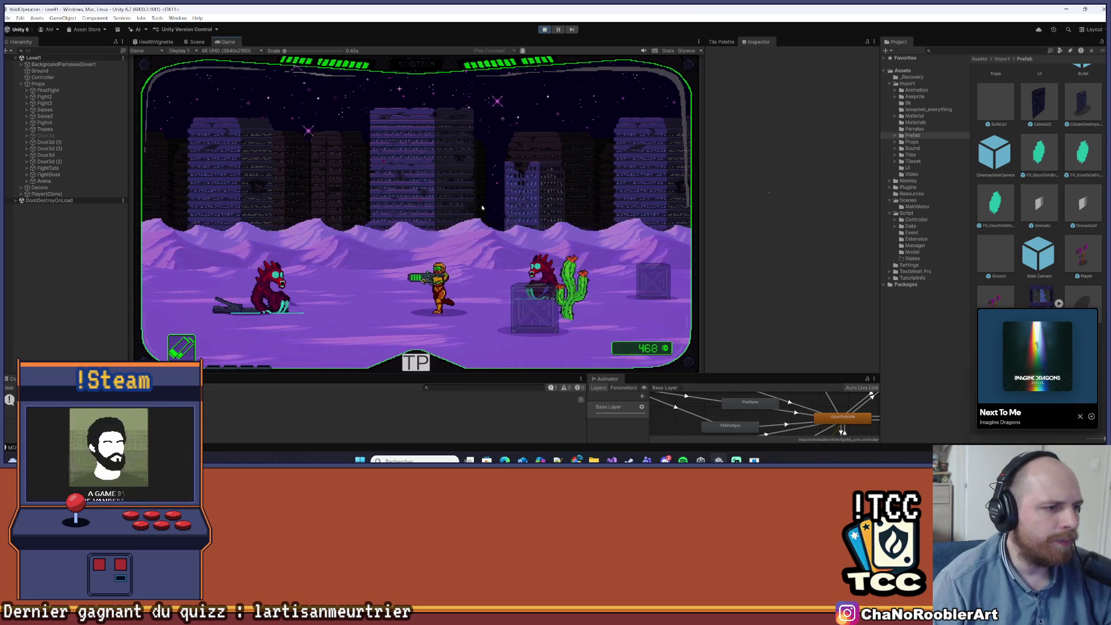
left_click(477, 202)
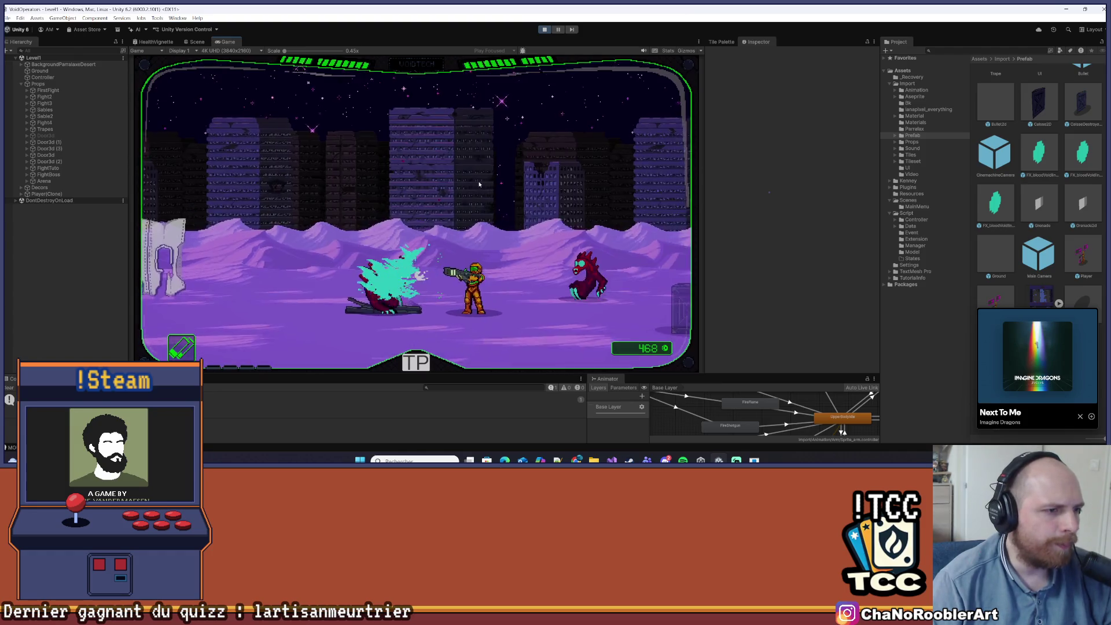
key("d")
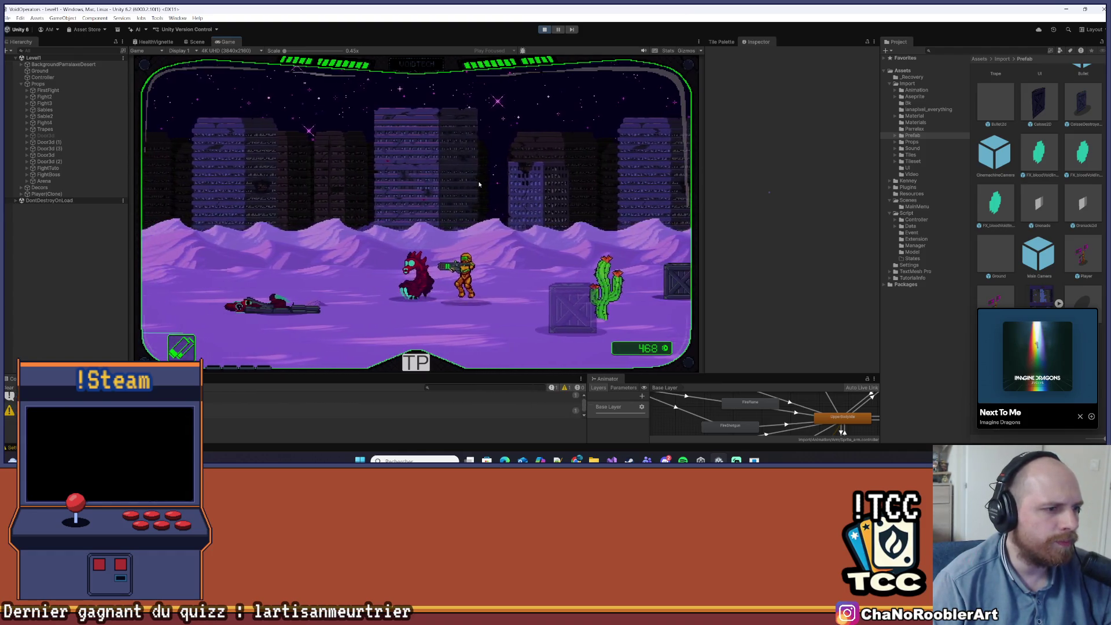
left_click(479, 184)
key("a")
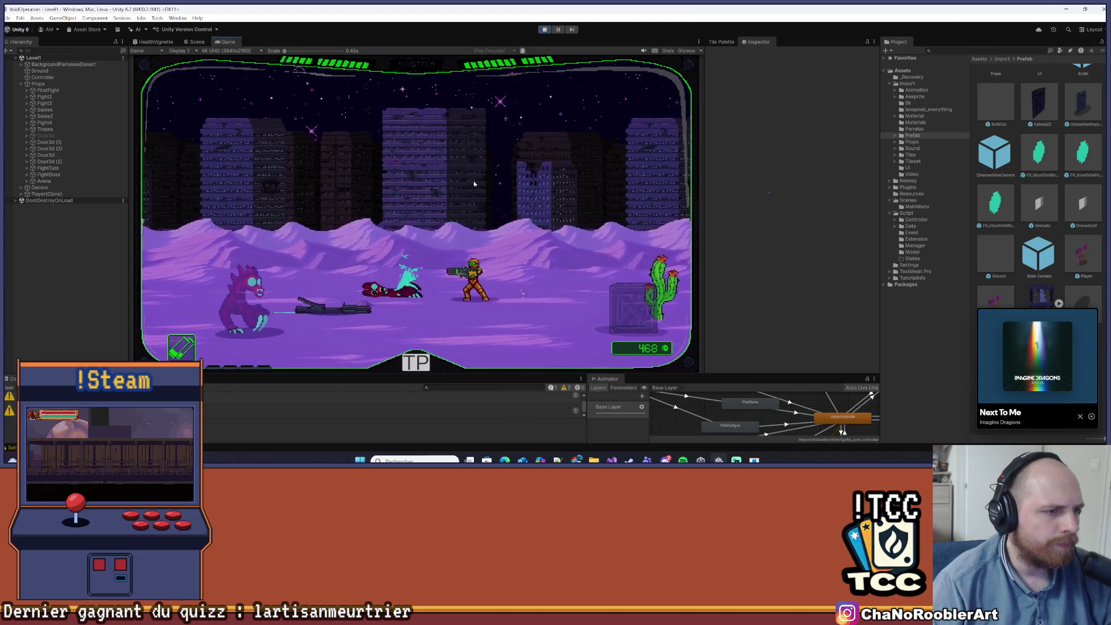
left_click(472, 180)
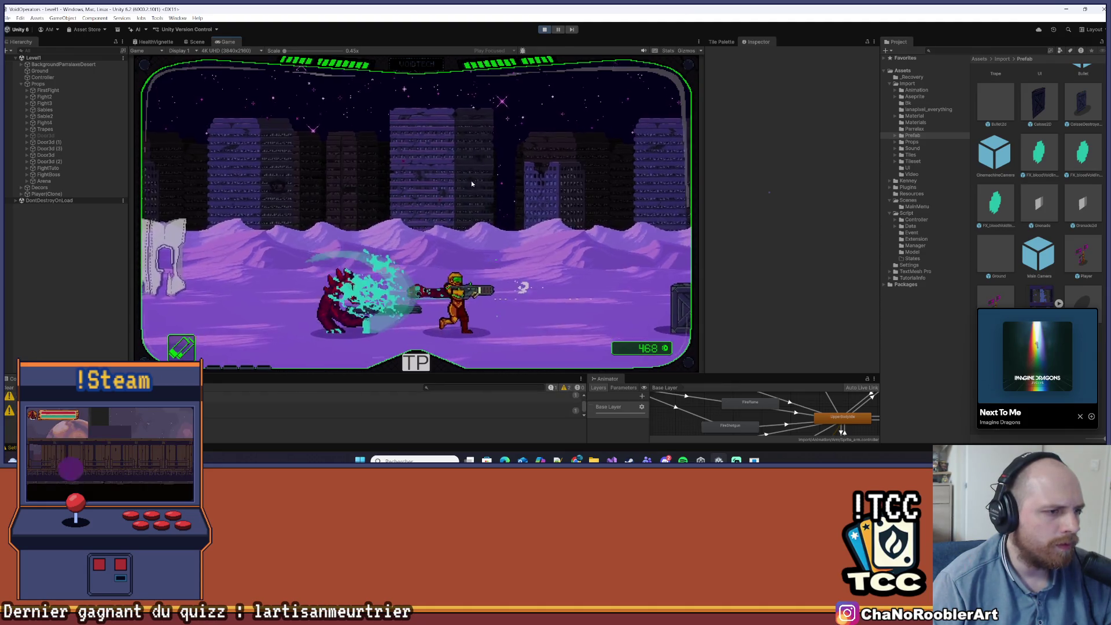
key("d")
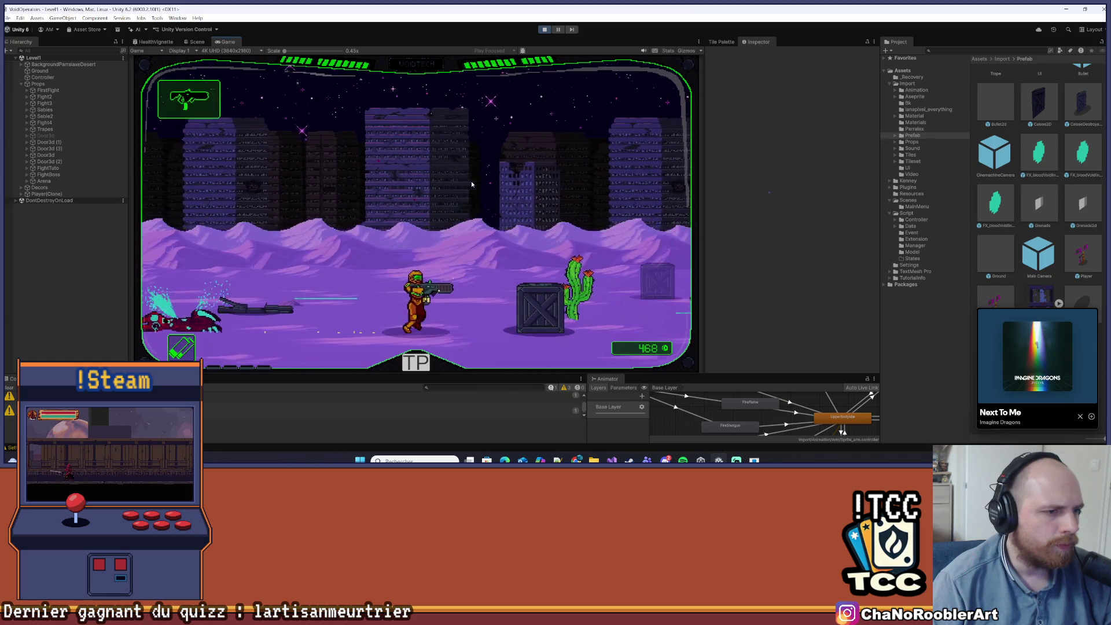
left_click(471, 184)
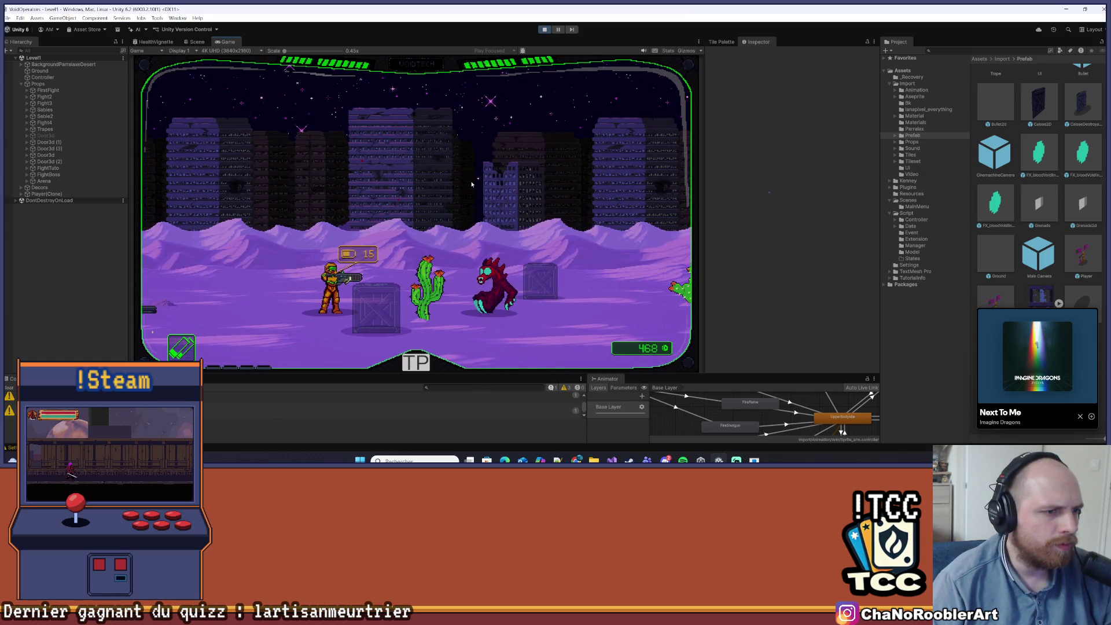
key("a")
left_click(445, 175)
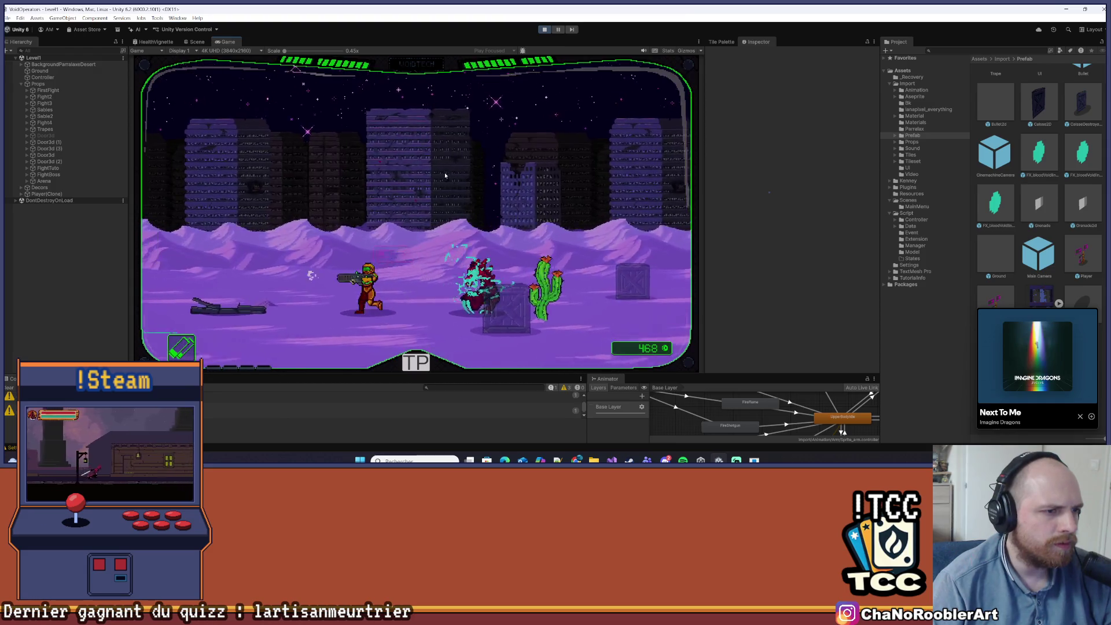
key("a")
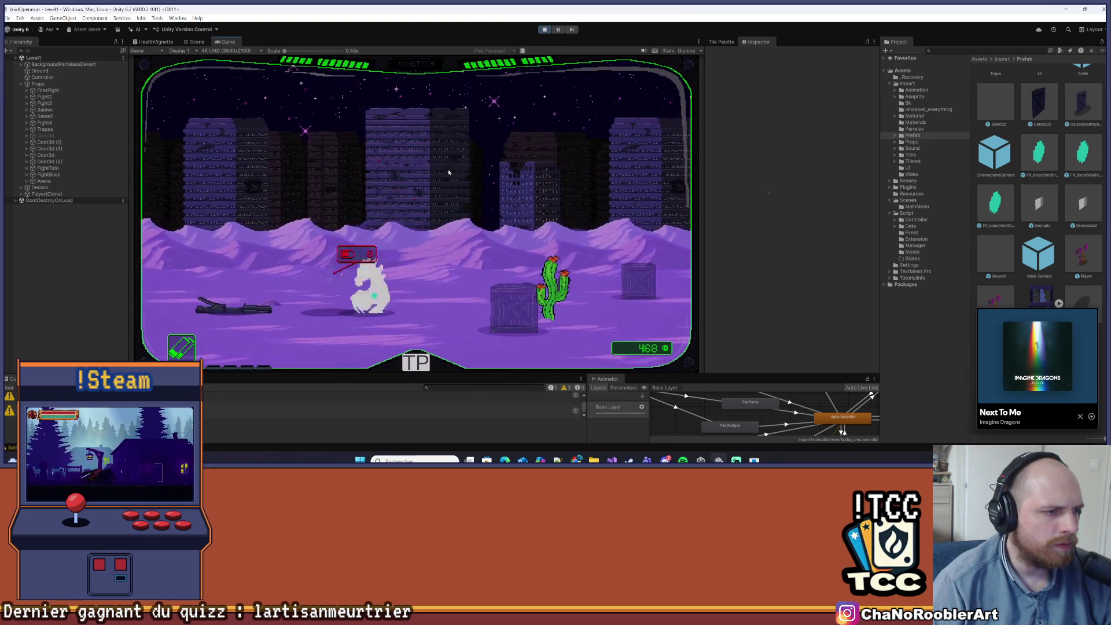
left_click(448, 172)
key("d")
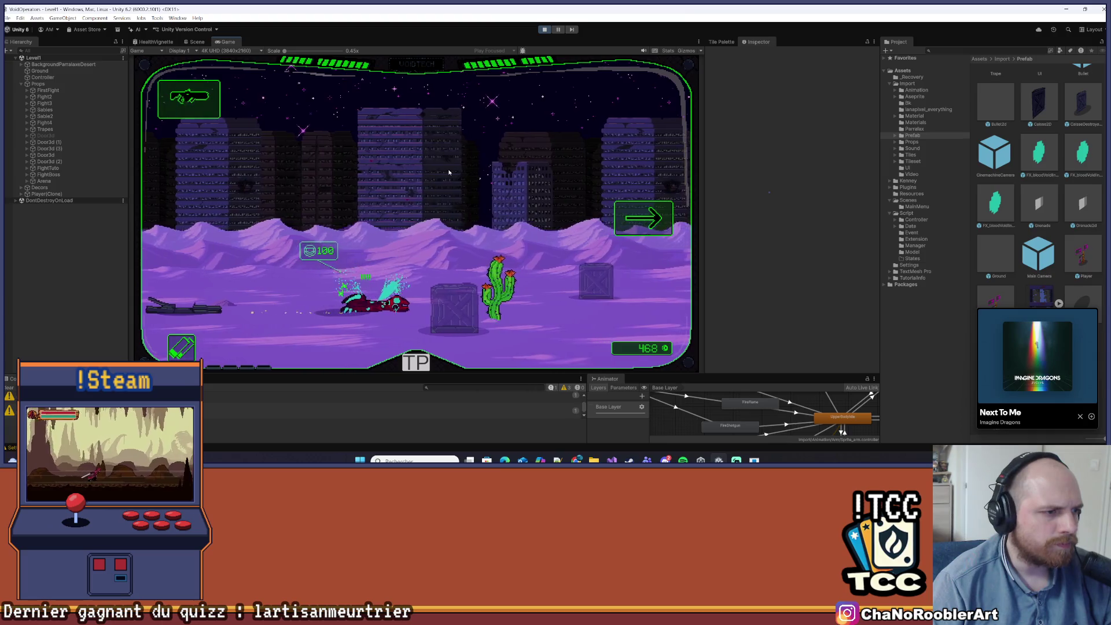
- Run and jump past the rock slab and crate, shoot the next beast, then show the Mission 1 list
key("d")
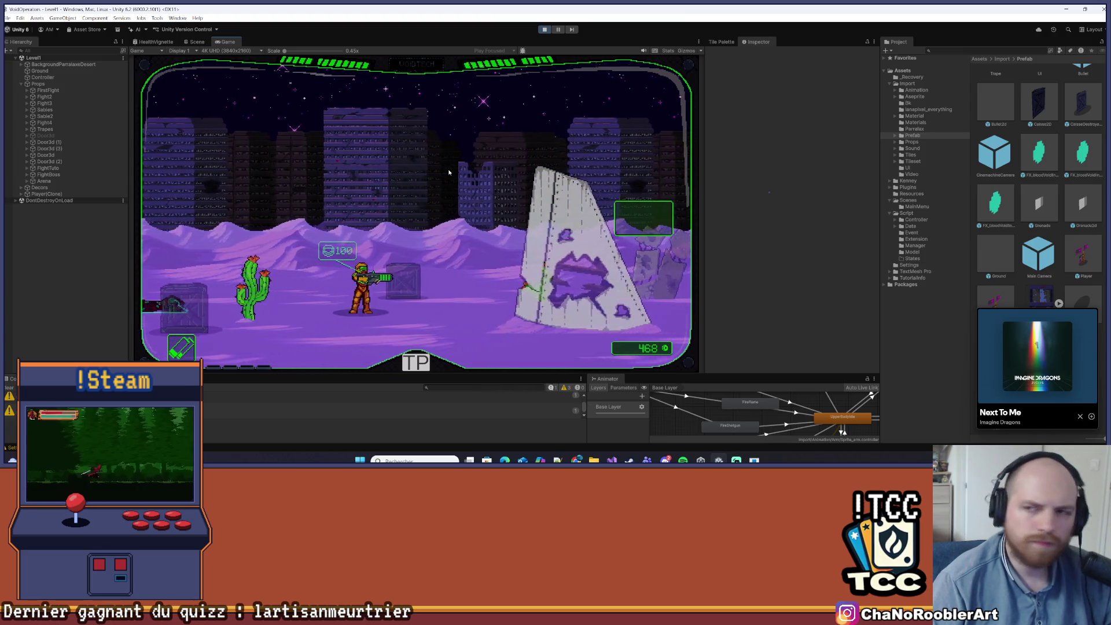
key("d")
key("space")
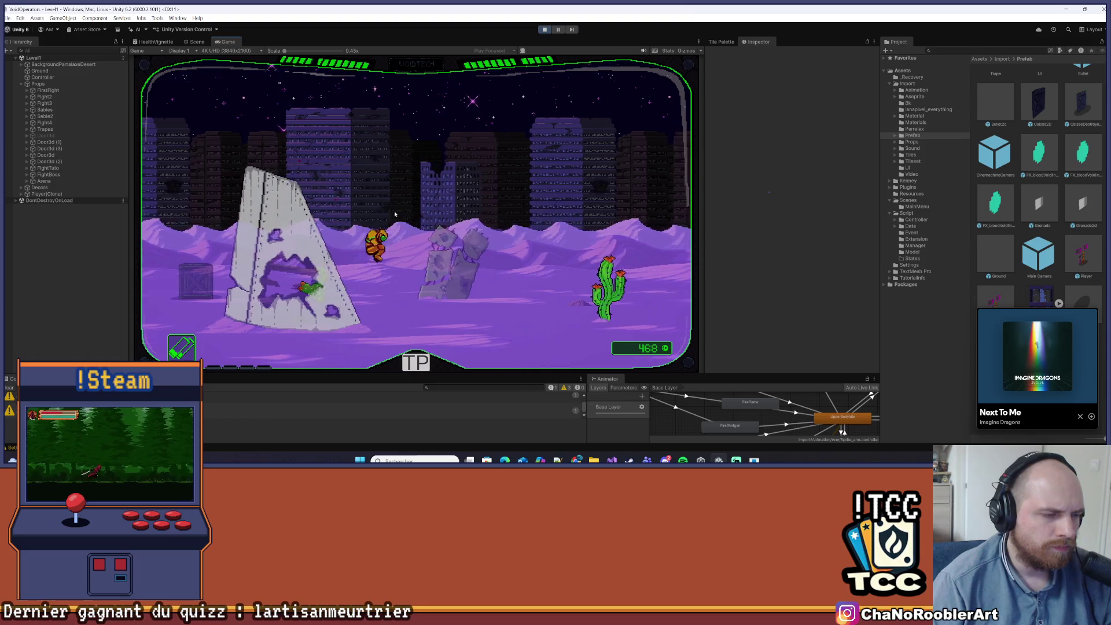
key("d")
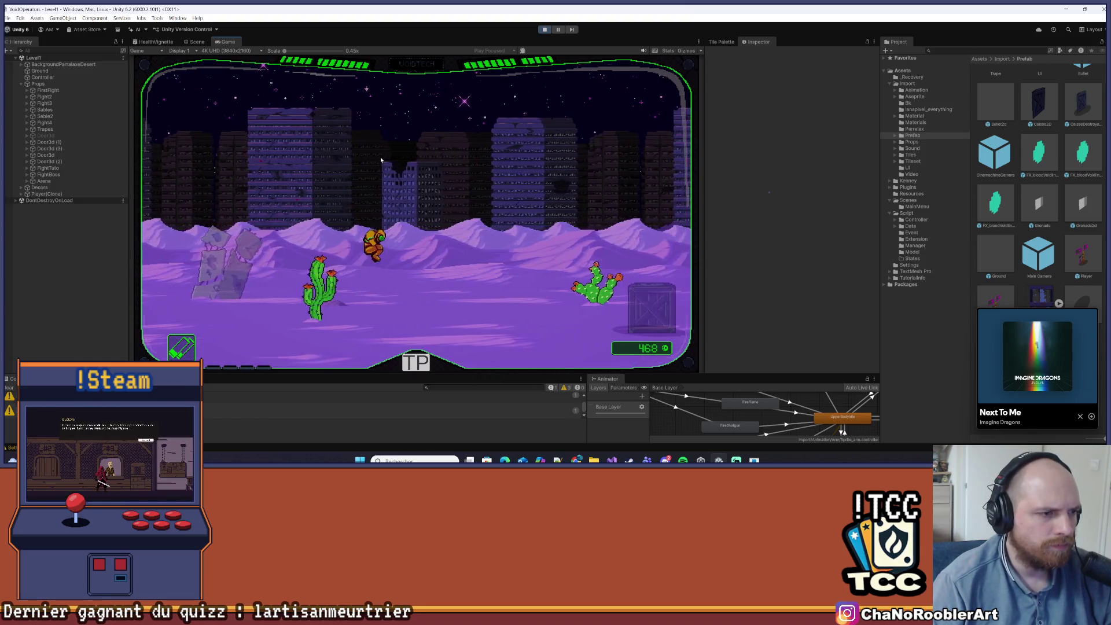
key("d")
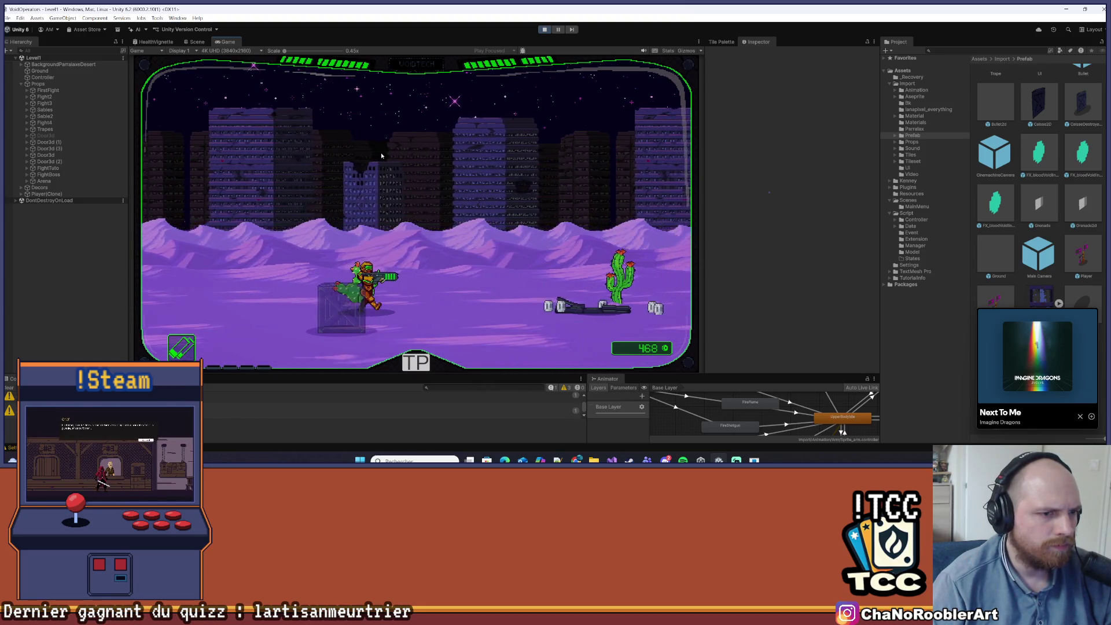
key("d")
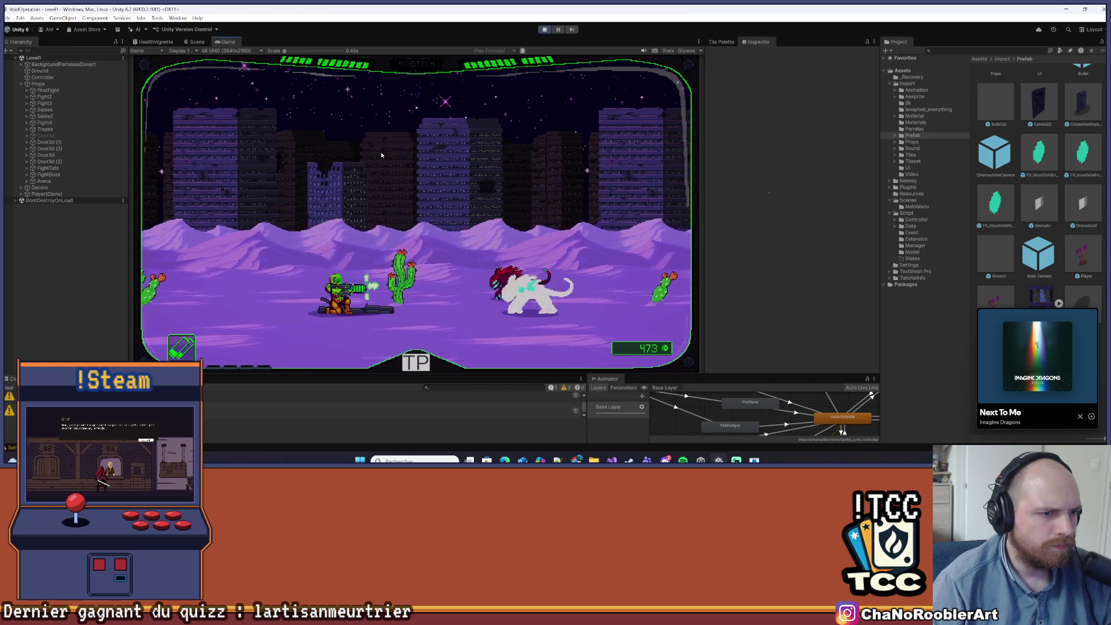
key("d")
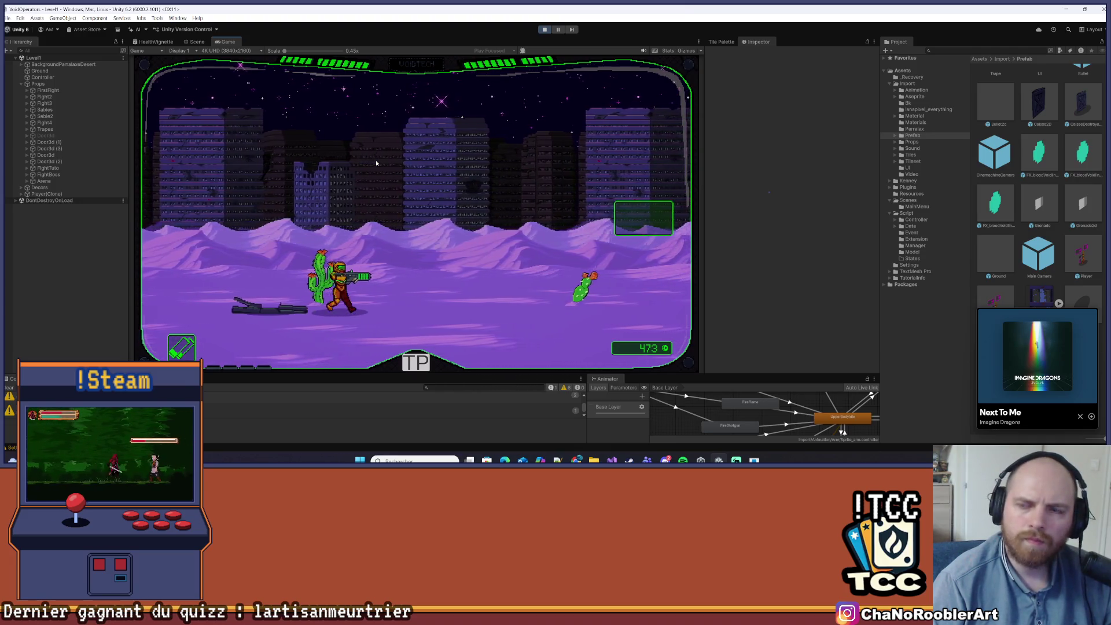
key("Tab")
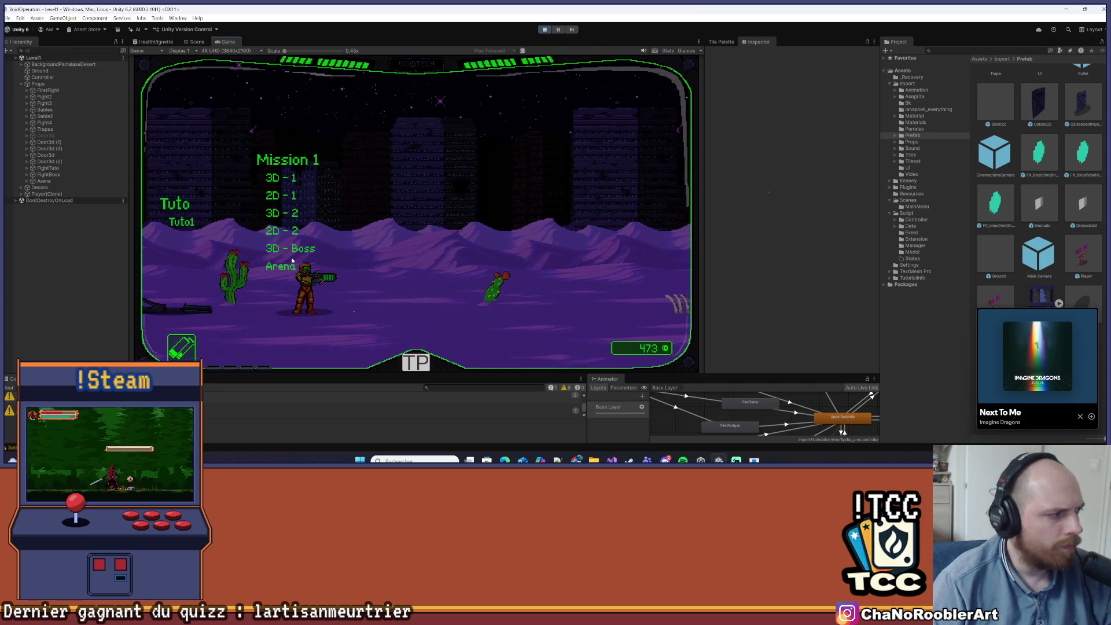
- Load a level from the Mission 1 list and fire at the scorpion boss while moving
left_click(292, 263)
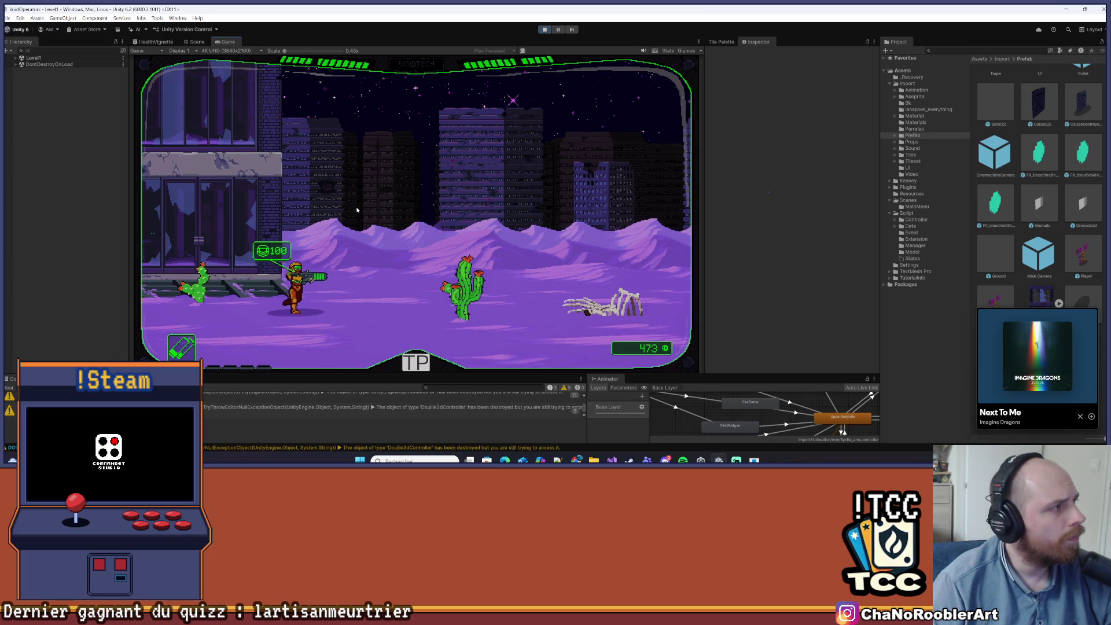
key("d")
key("space")
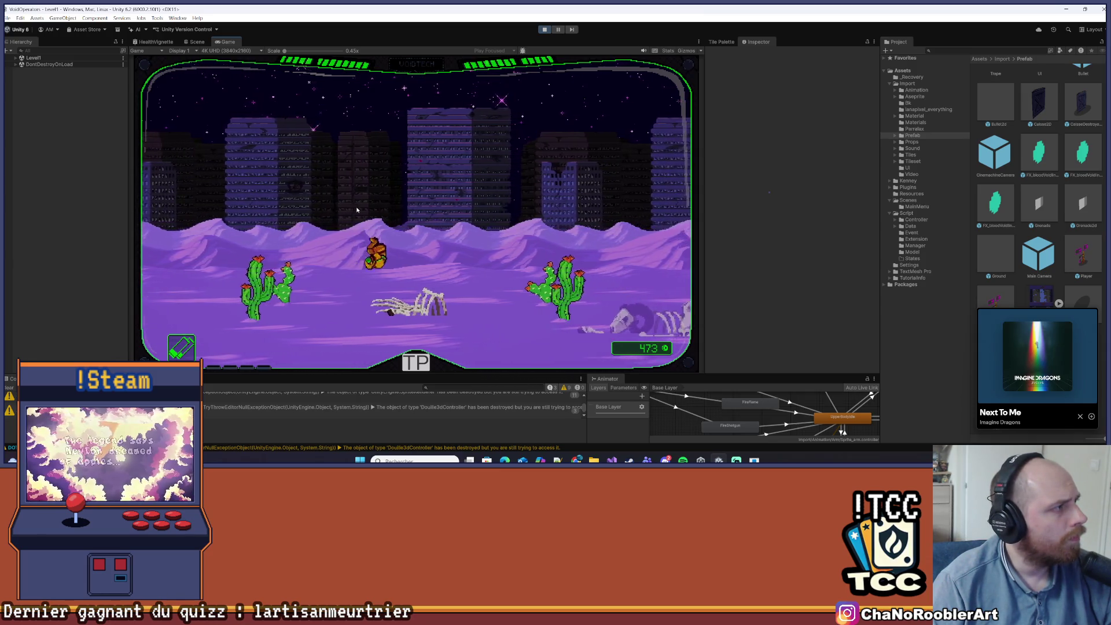
key("d")
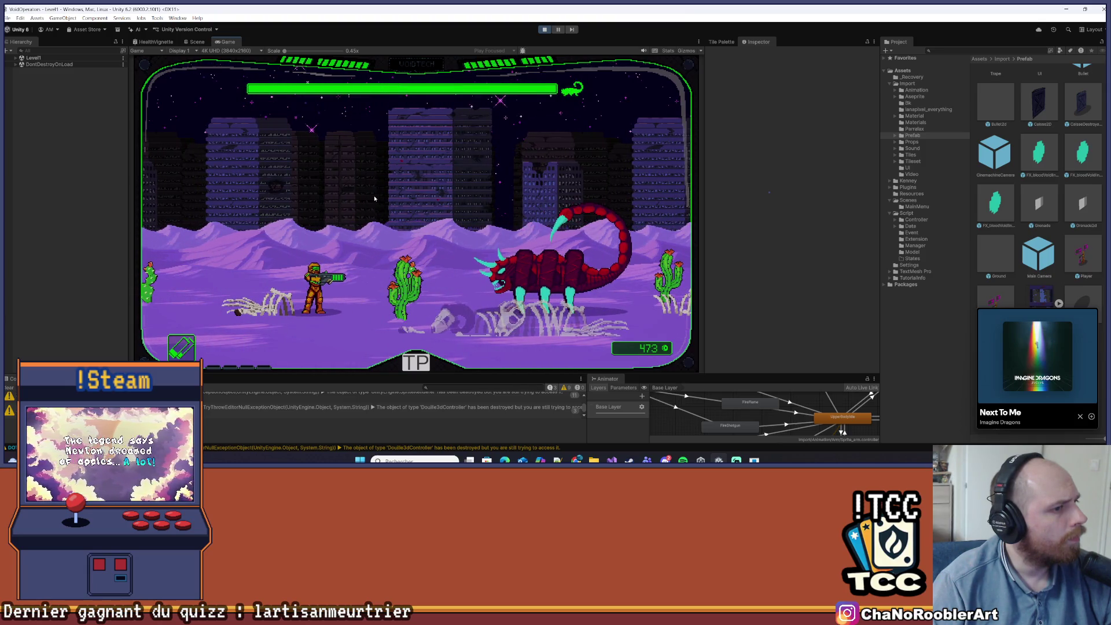
key("a")
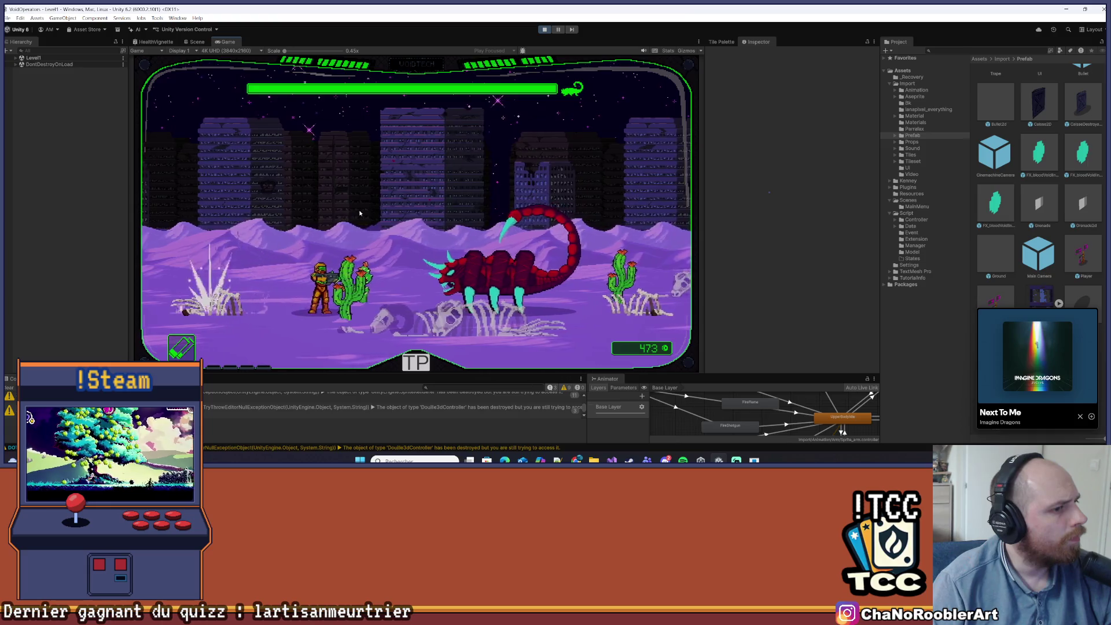
left_click(358, 215)
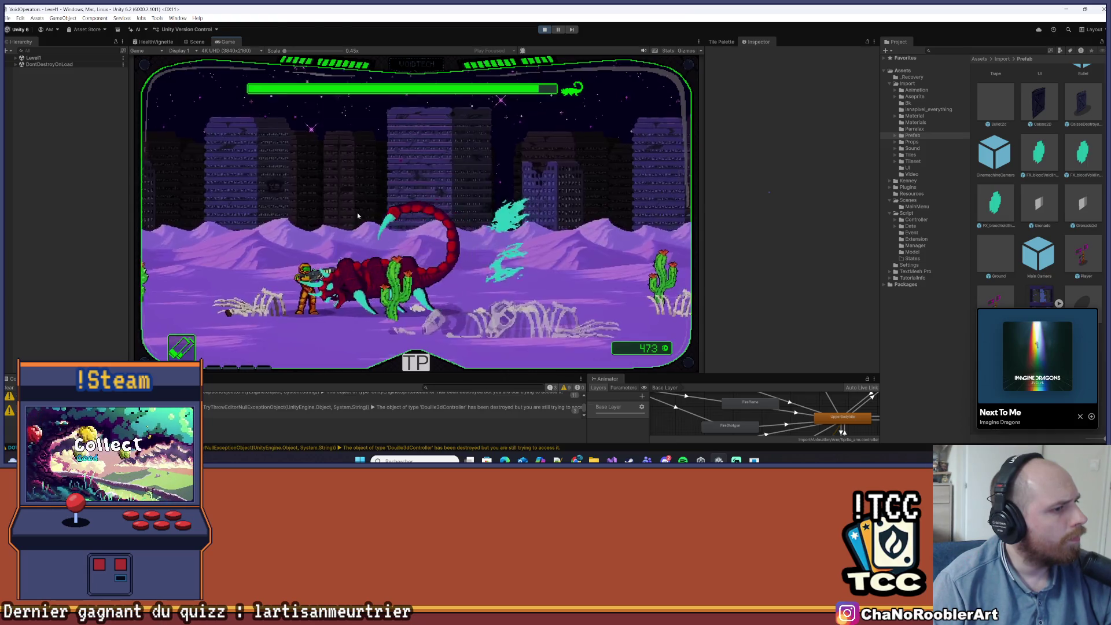
key("d")
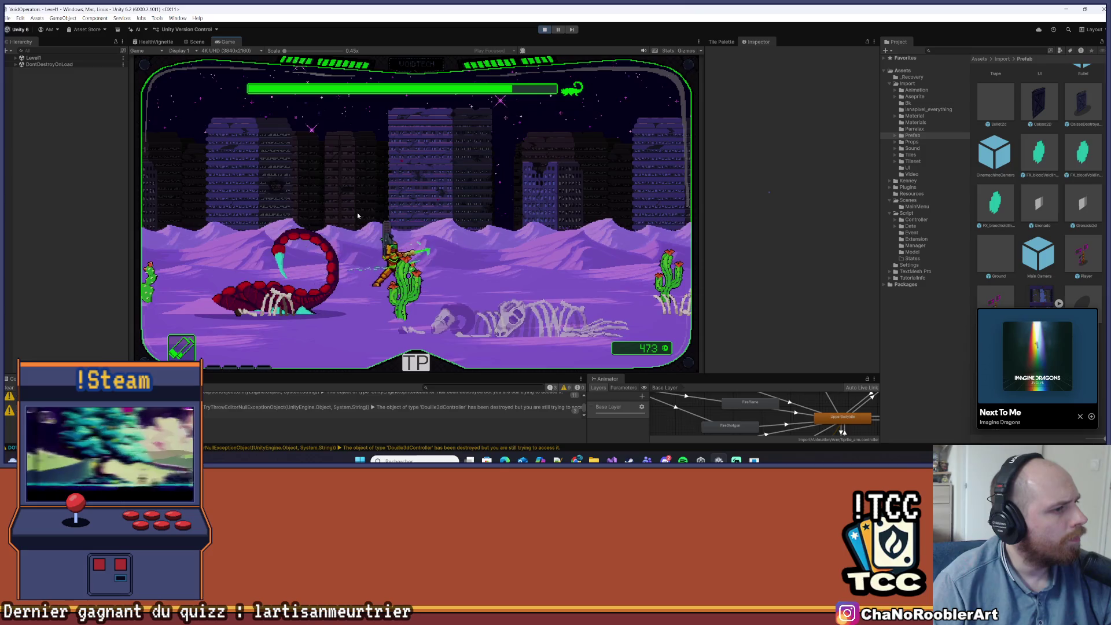
left_click(357, 215)
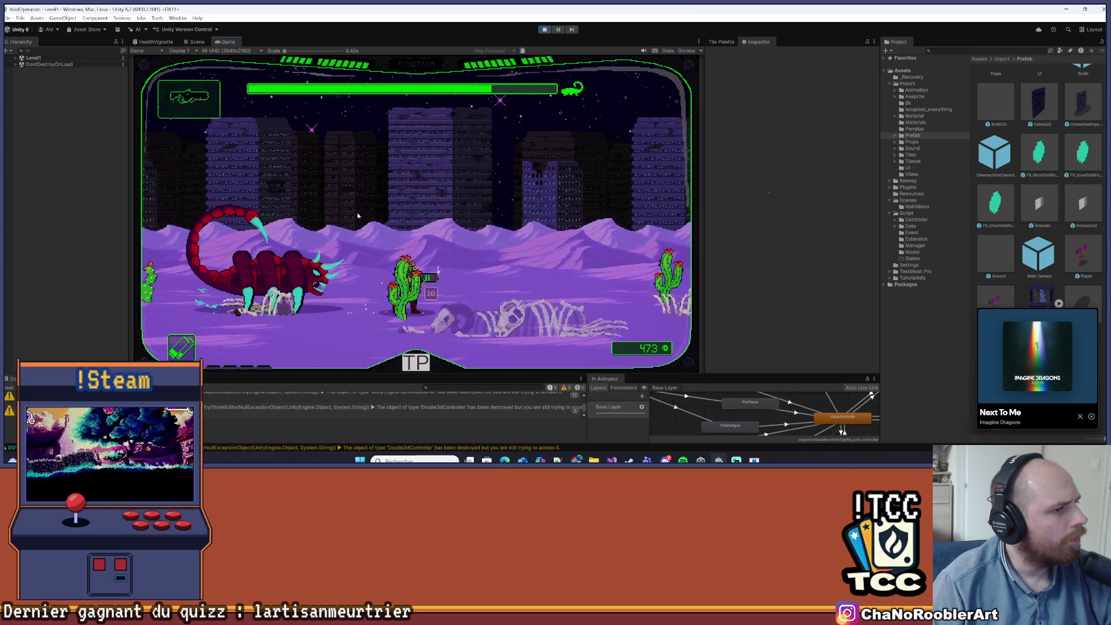
key("d")
key("d")
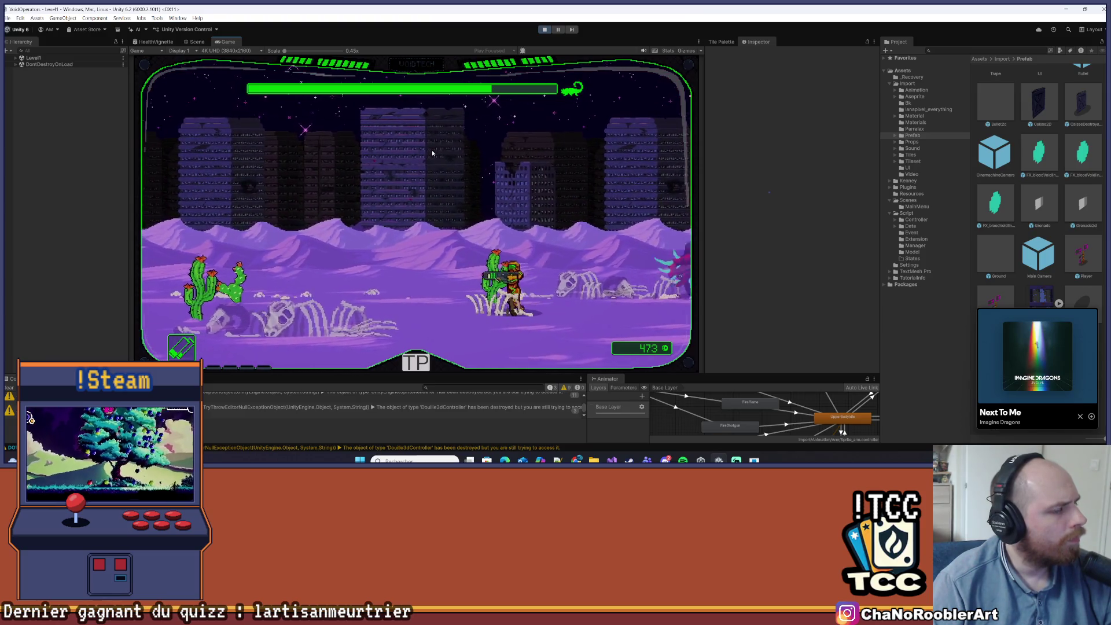
key("a")
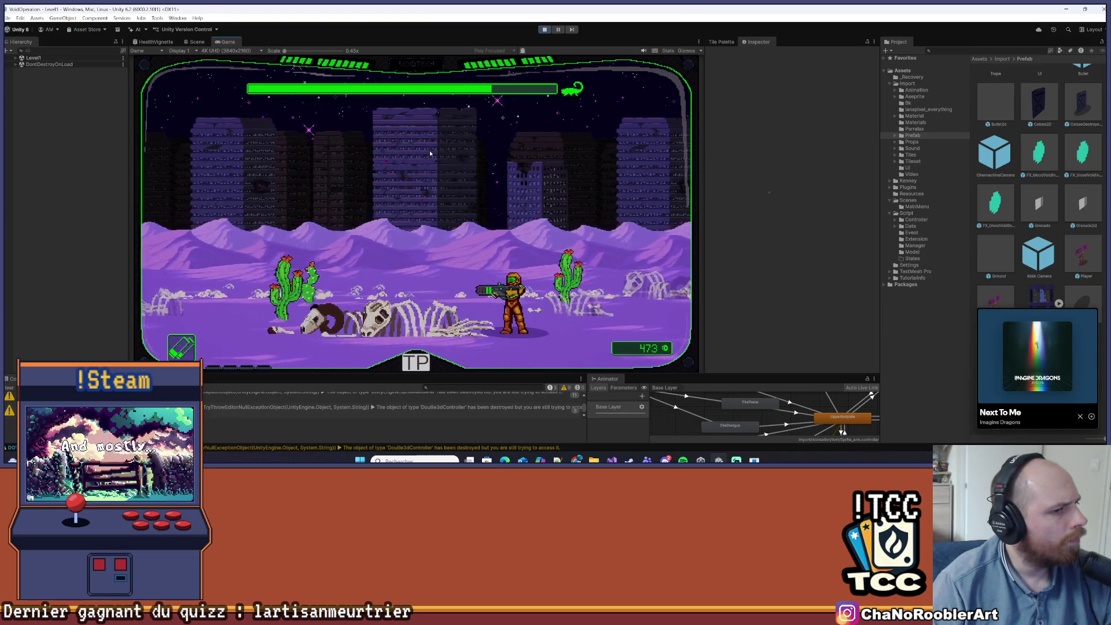
key("d")
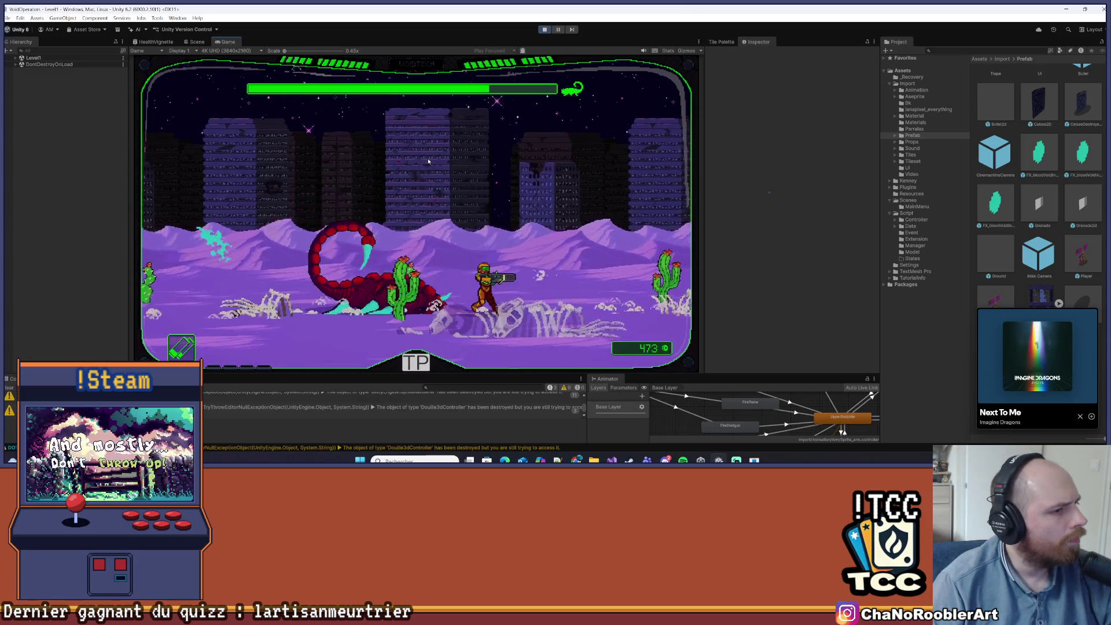
key("d")
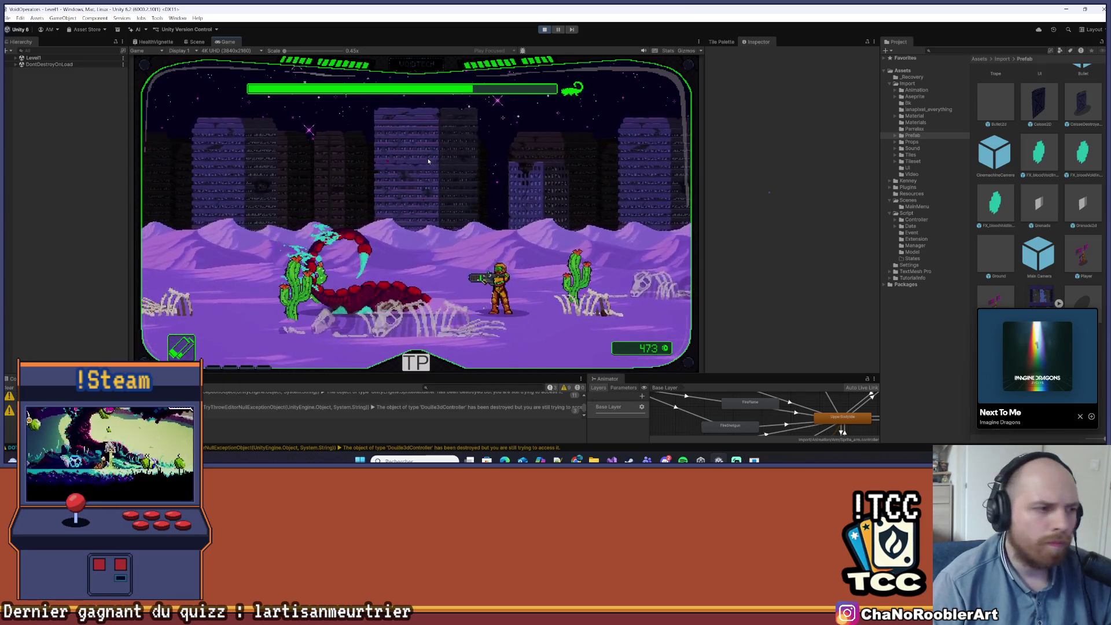
key("d")
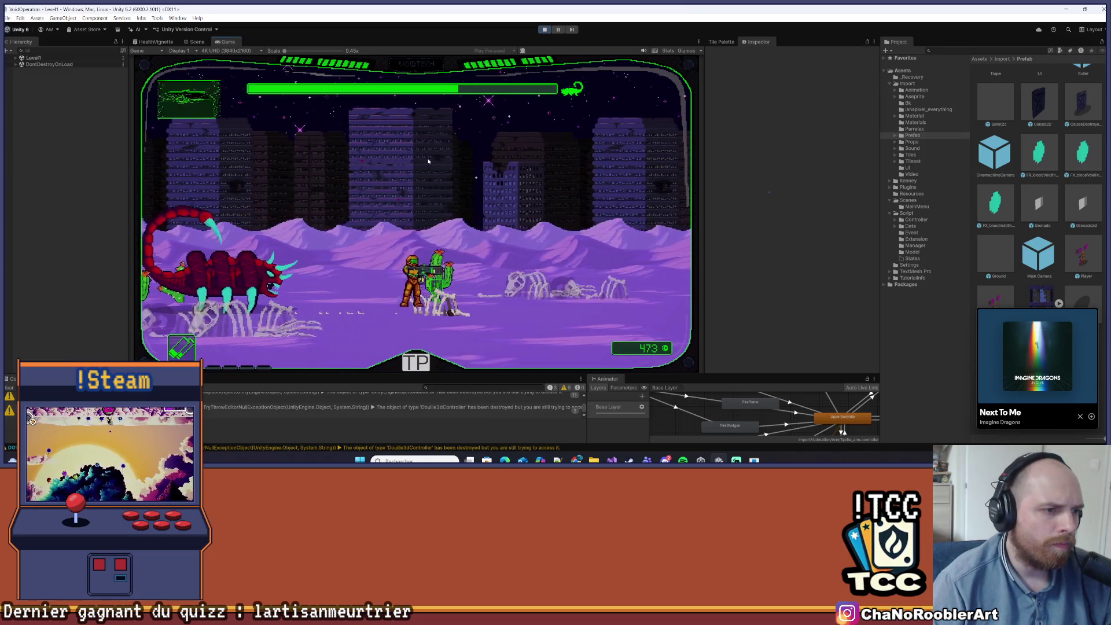
- Keep dodging and fighting the scorpion, bring up the weapon panel, then stop the playtest
key("space")
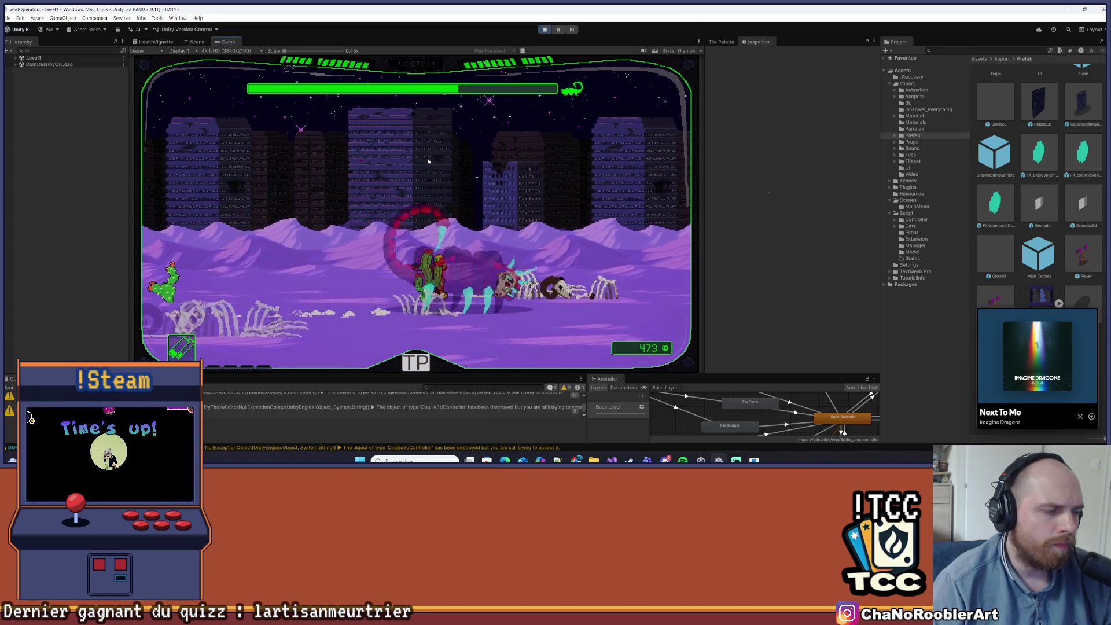
key("a")
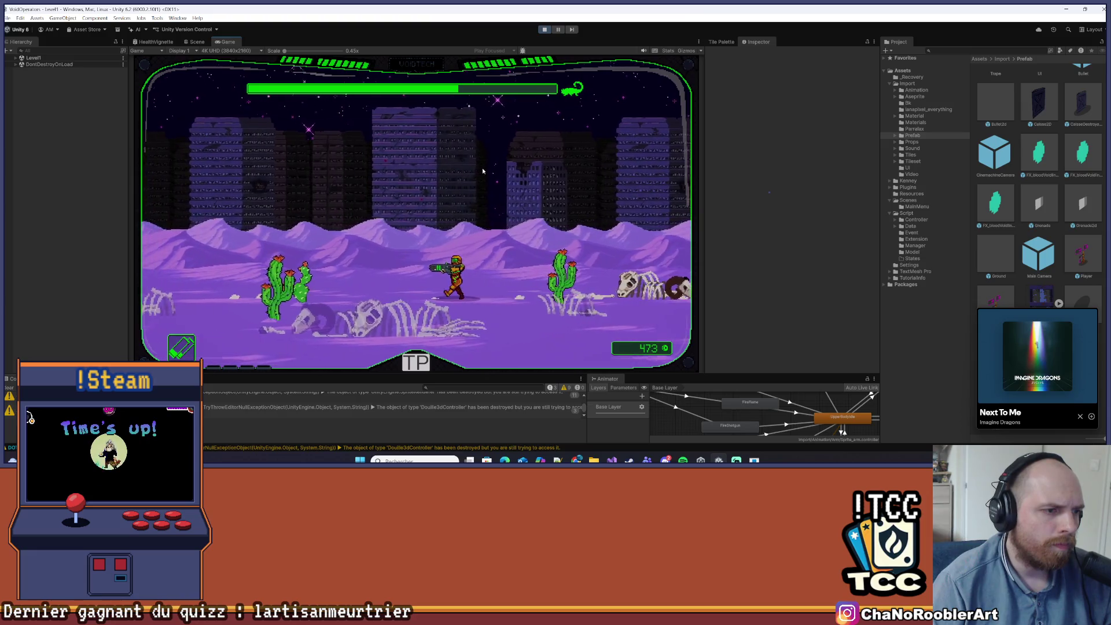
key("a")
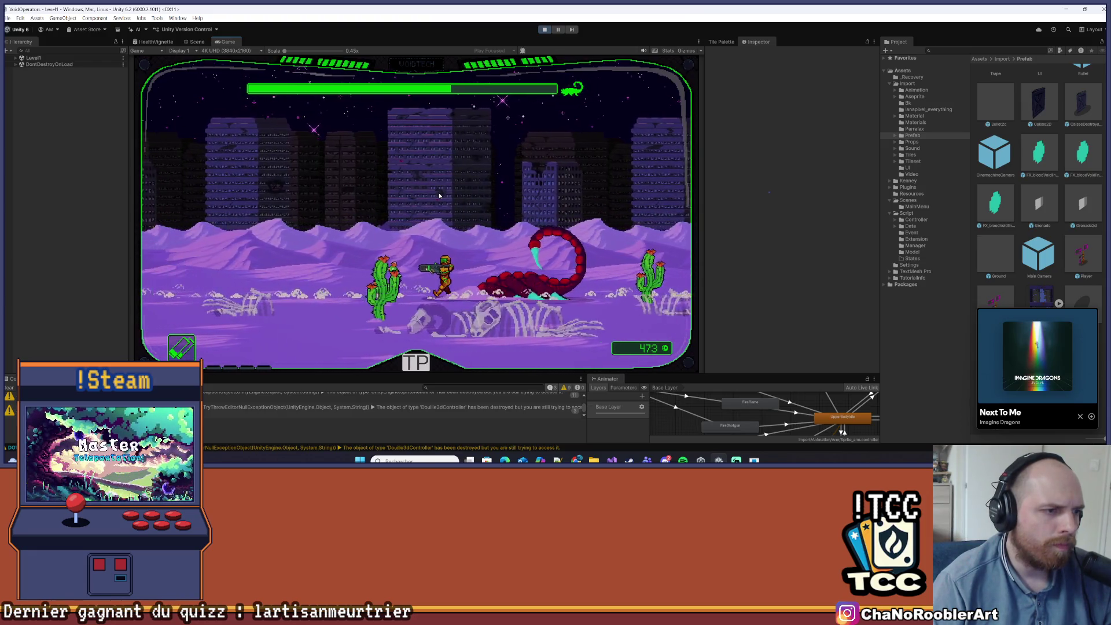
key("a")
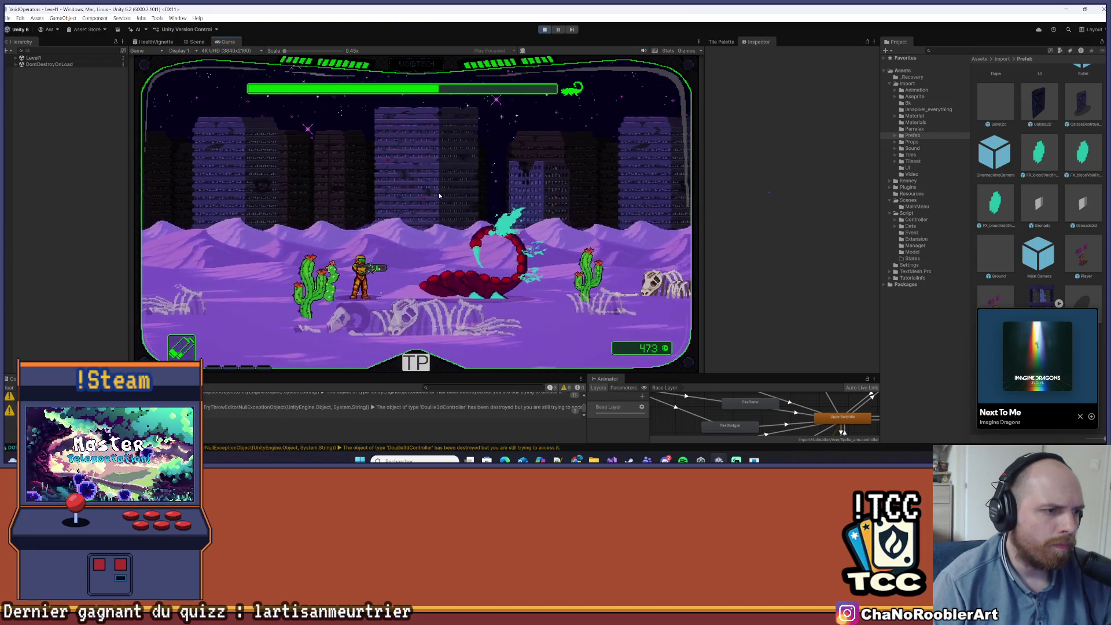
key("d")
key("q")
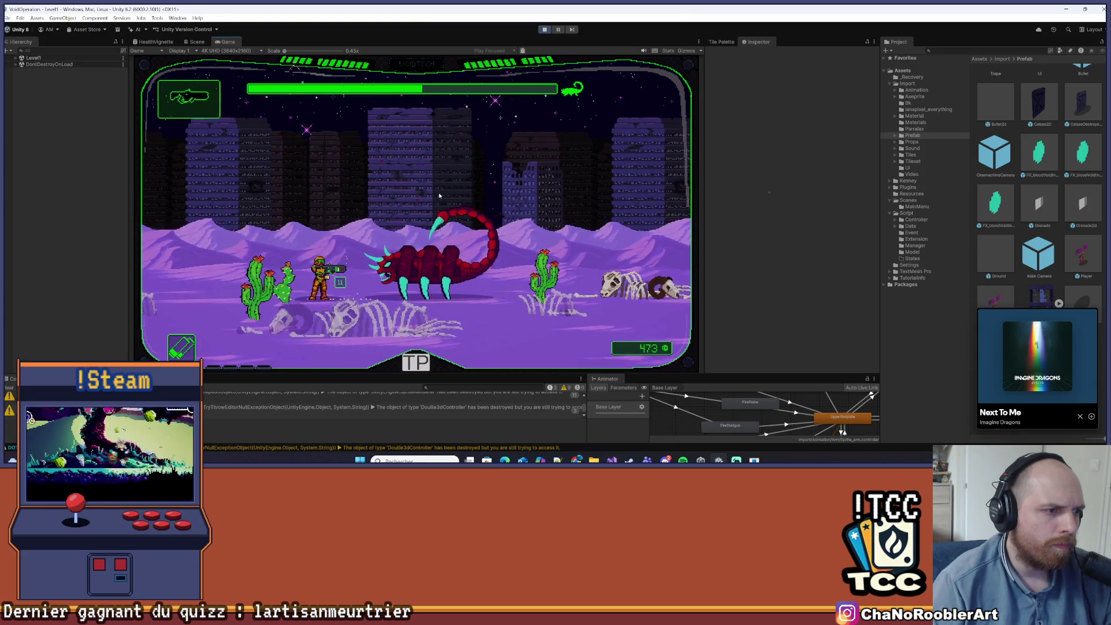
key("d")
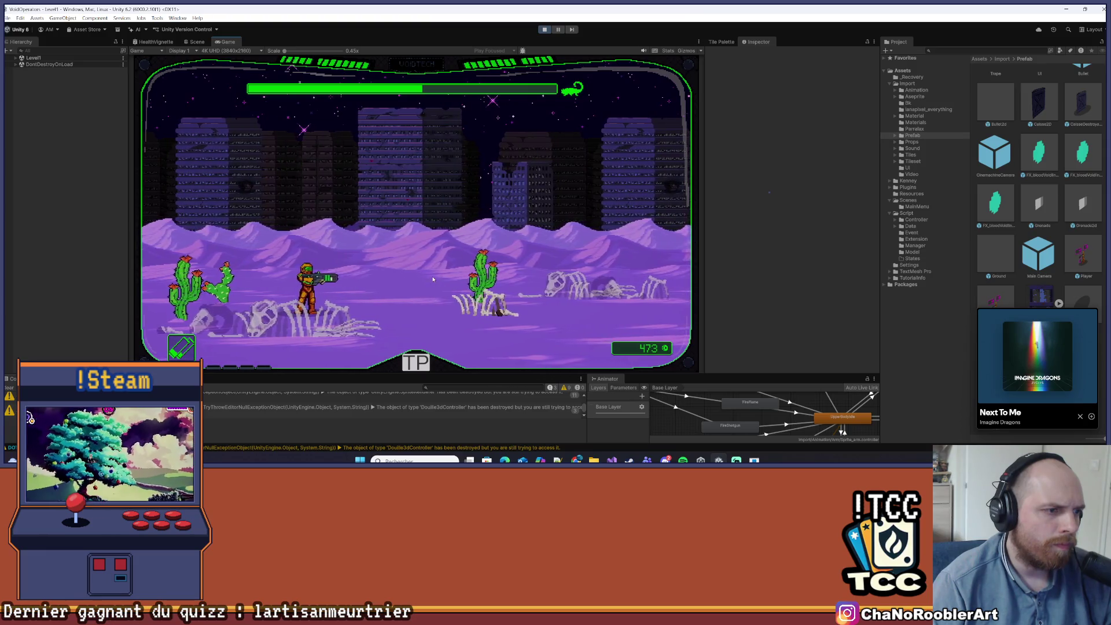
key("d")
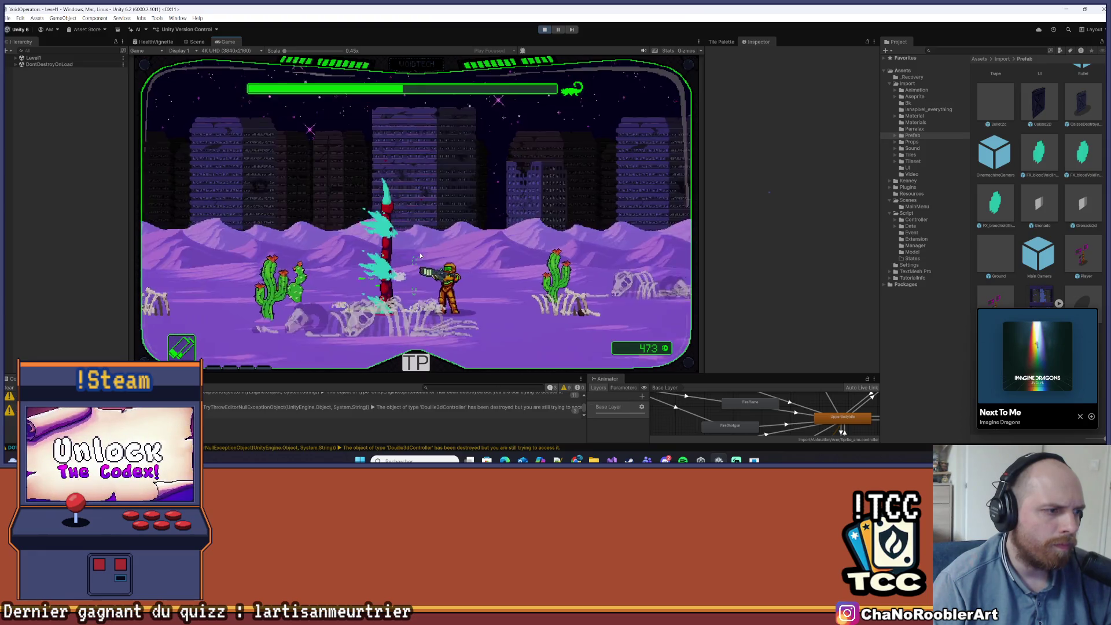
key("a")
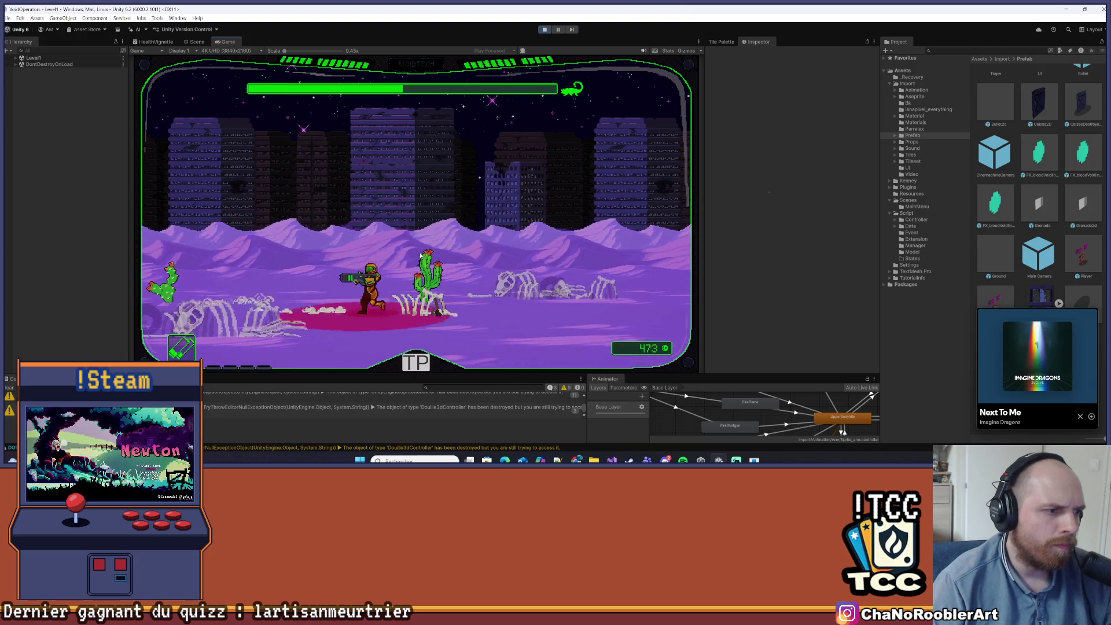
key("d")
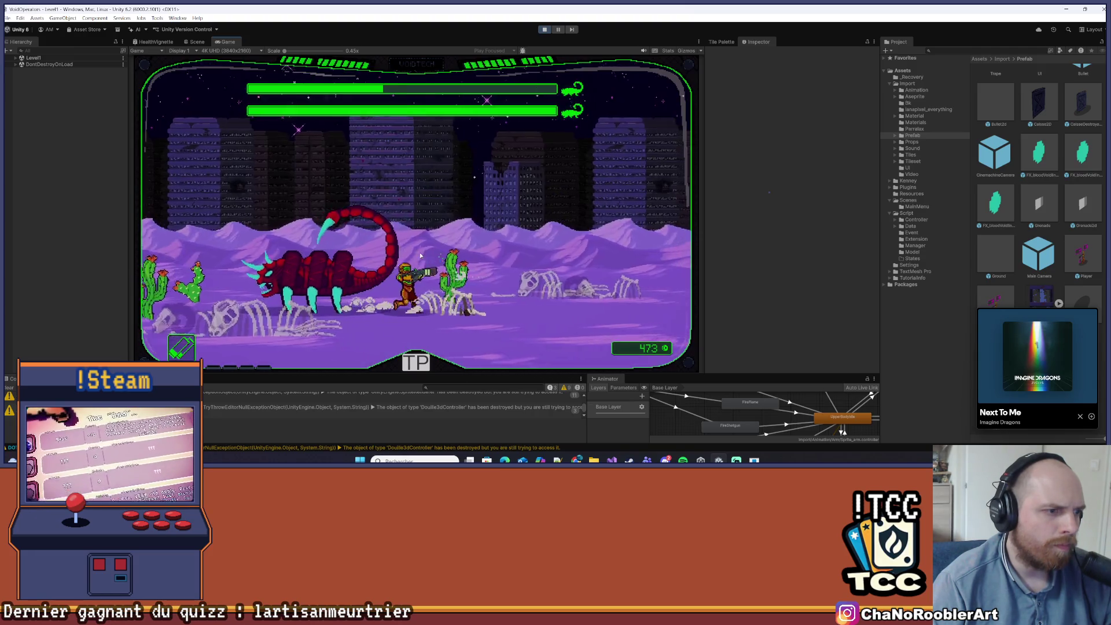
key("d")
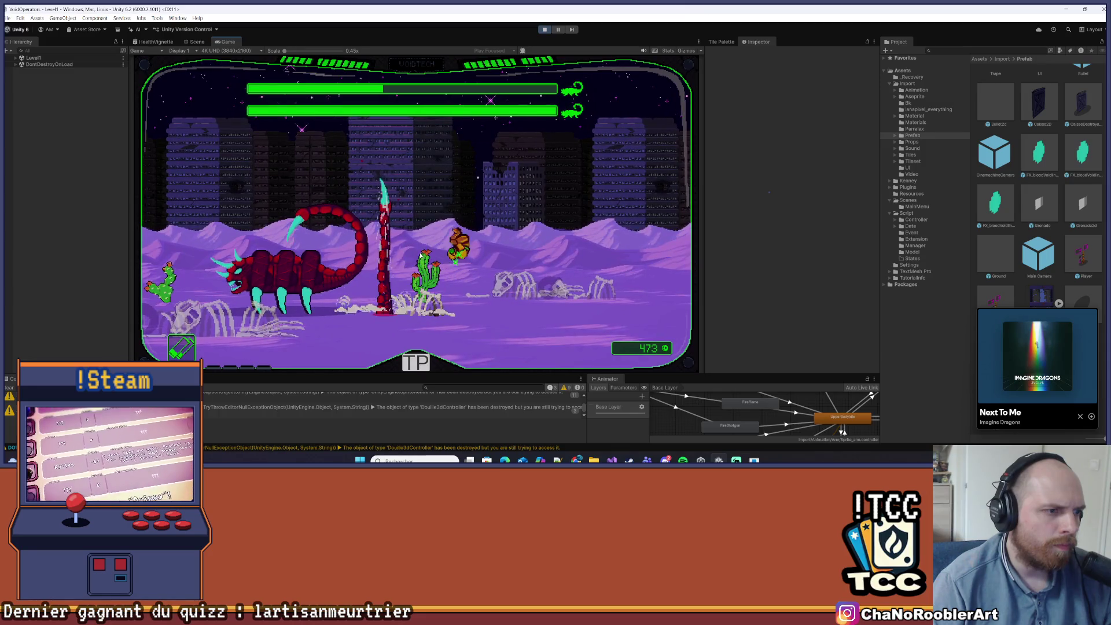
key("d")
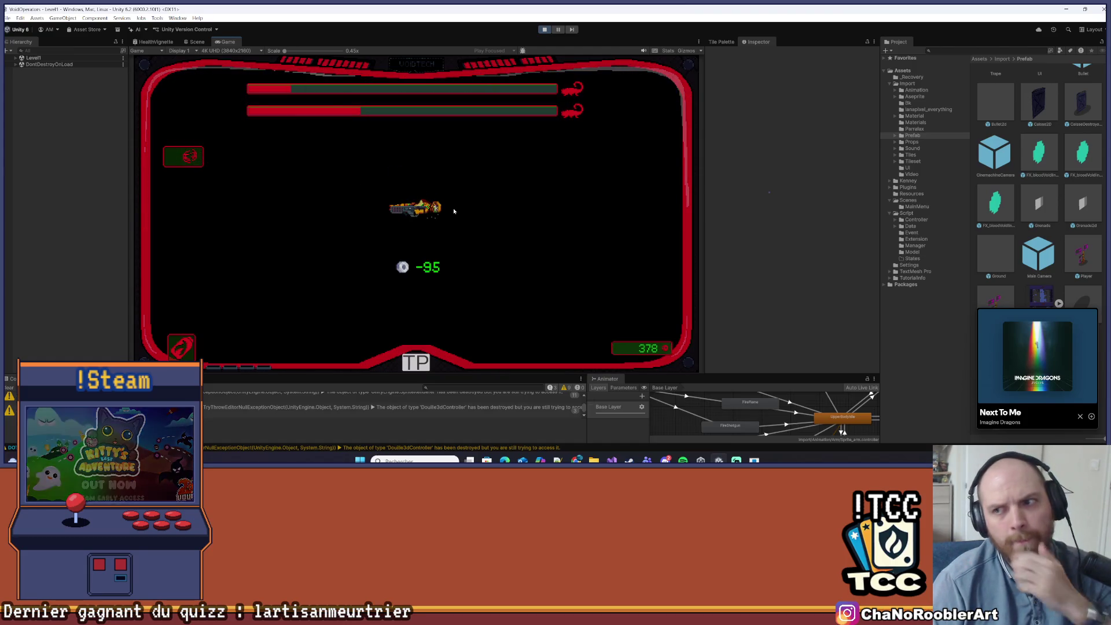
left_click(544, 30)
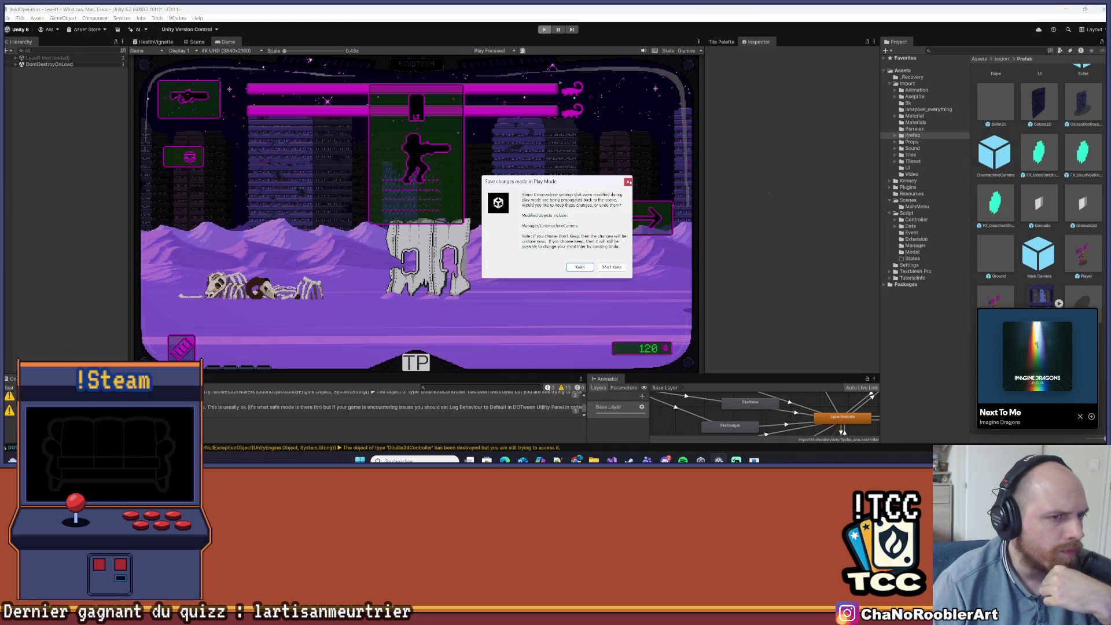
- Answer the Play Mode changes prompt, open and close the File menu, and return to Visual Studio
left_click(630, 181)
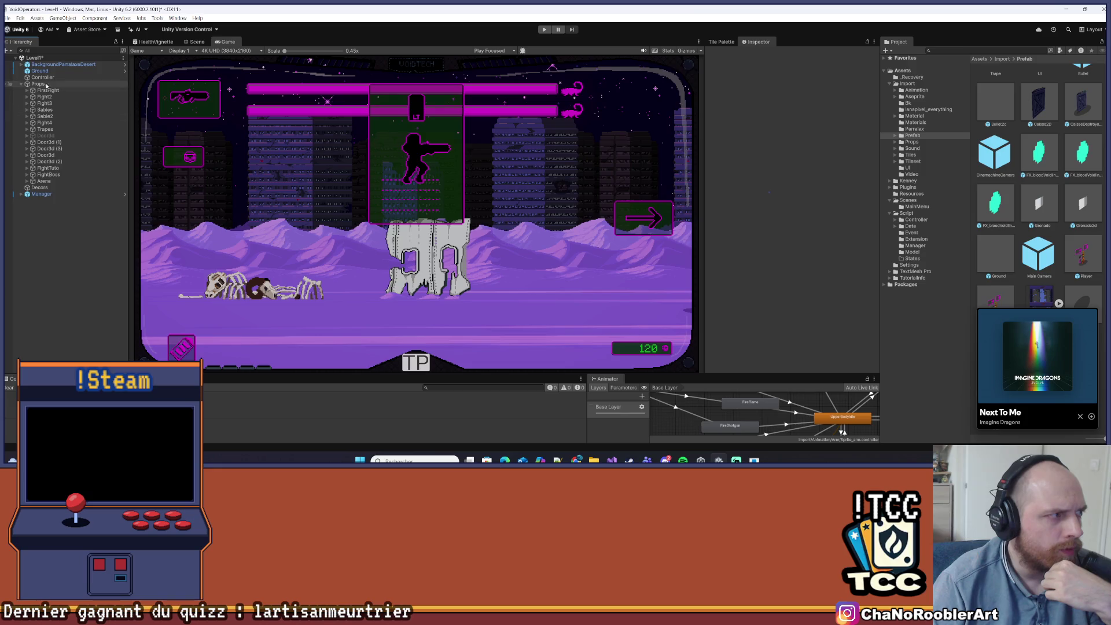
left_click(7, 18)
left_click(35, 44)
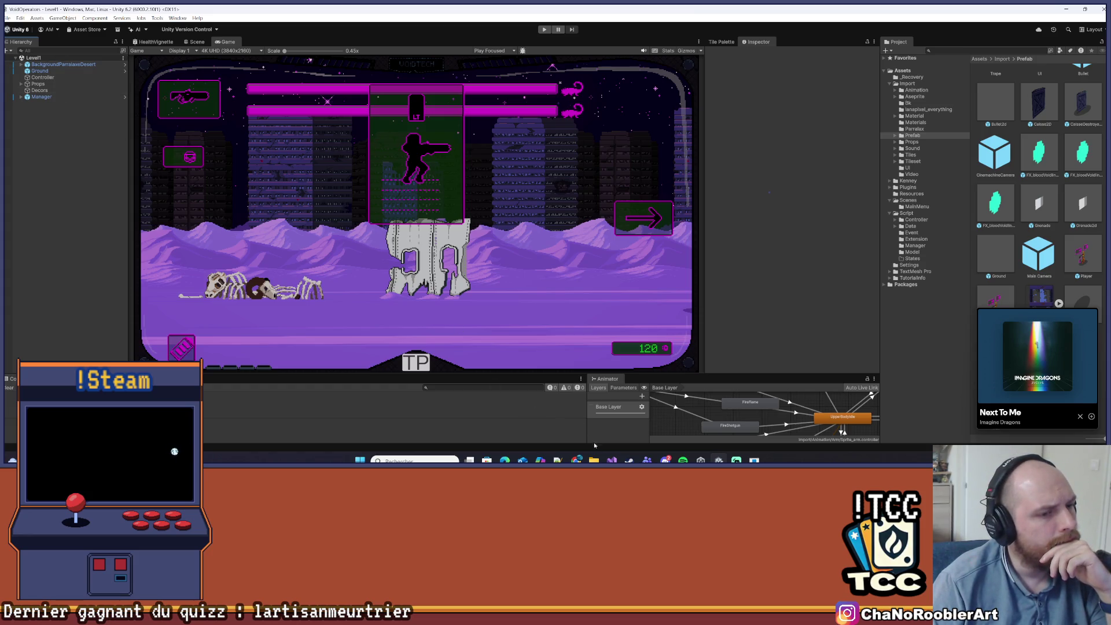
key("alt+Tab")
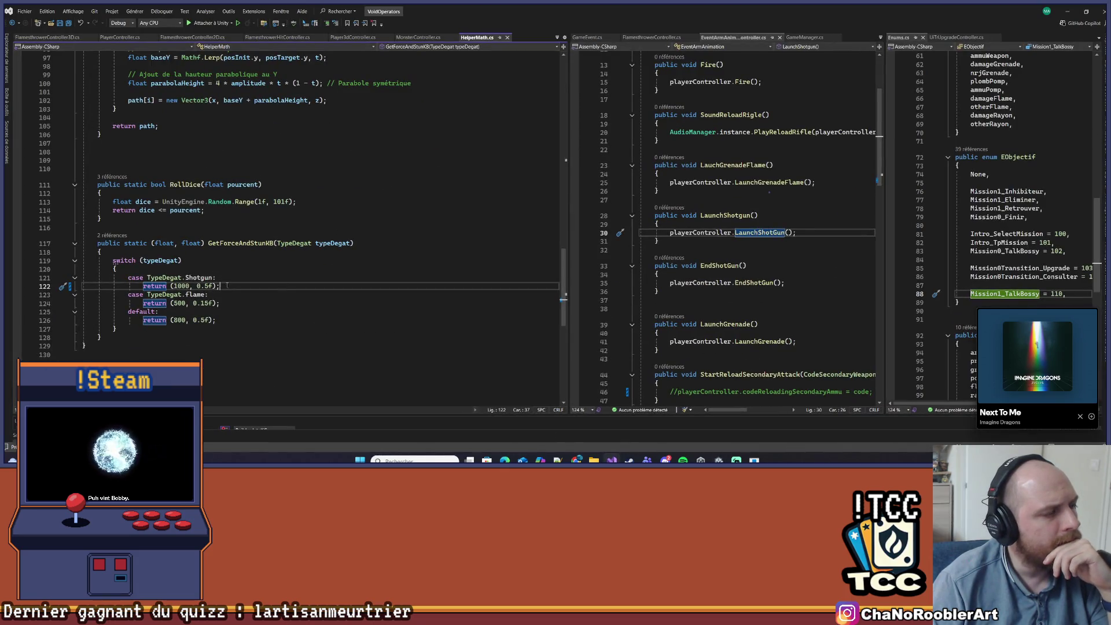
- Browse PlayerController.cs, then navigate back to HelperMath.cs and the GetForceAndStunKB call
scroll(114, 269, "up", 20)
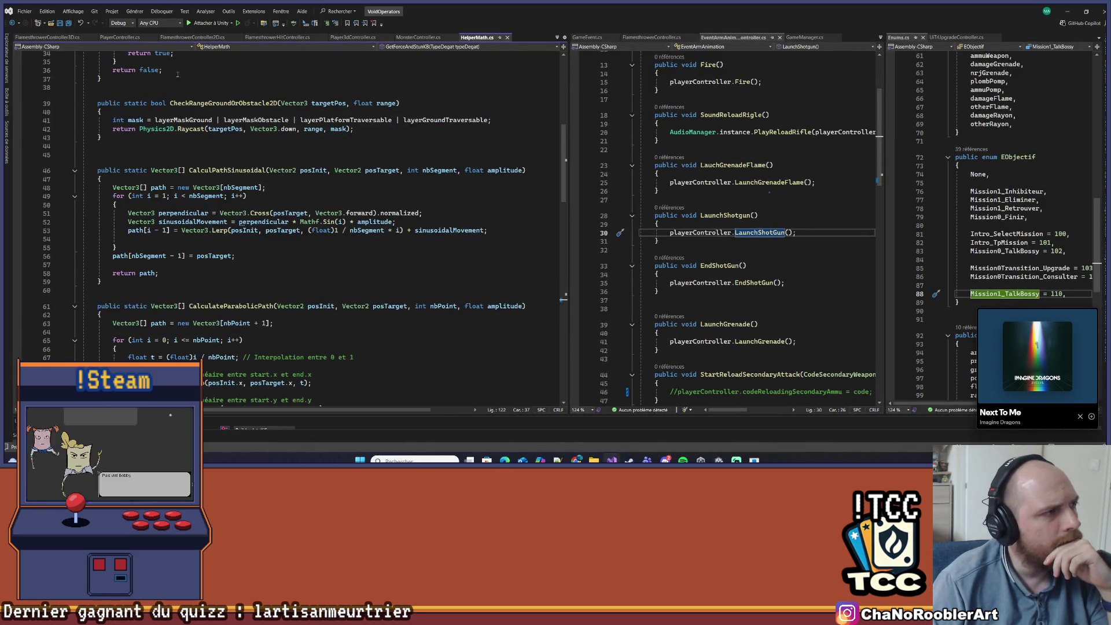
left_click(122, 38)
scroll(275, 159, "up", 1)
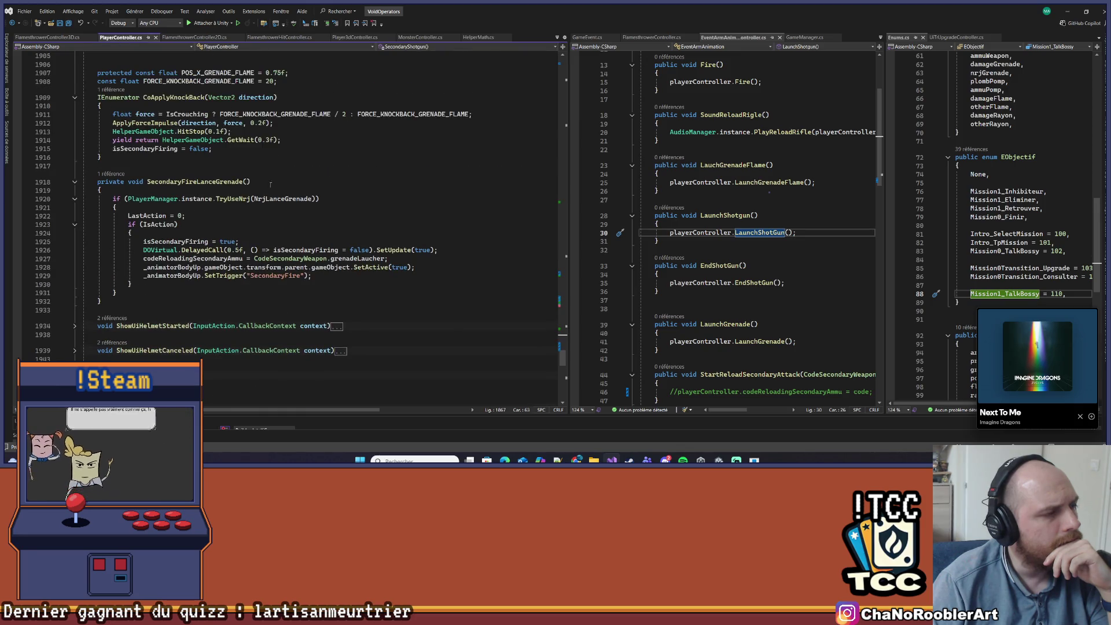
scroll(192, 230, "up", 11)
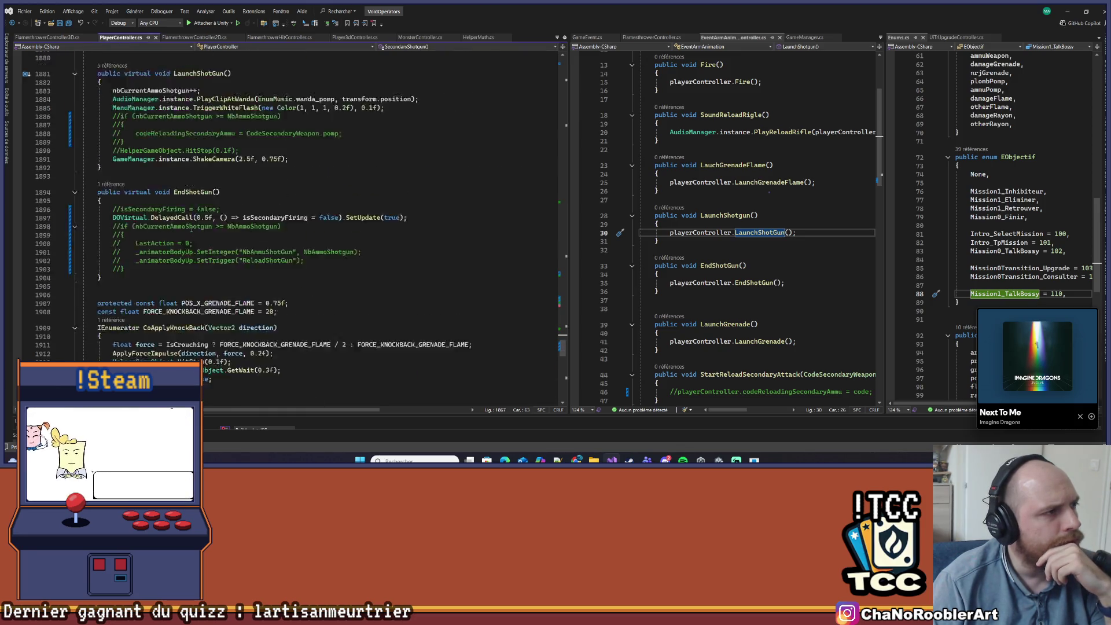
scroll(164, 201, "up", 12)
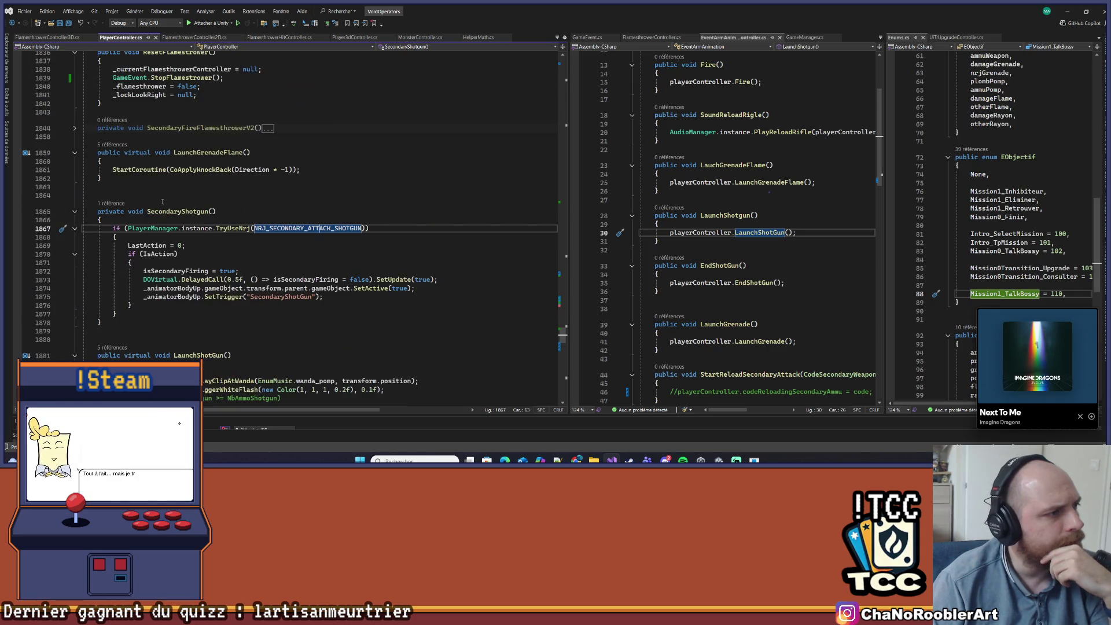
scroll(162, 202, "up", 3)
scroll(220, 205, "down", 20)
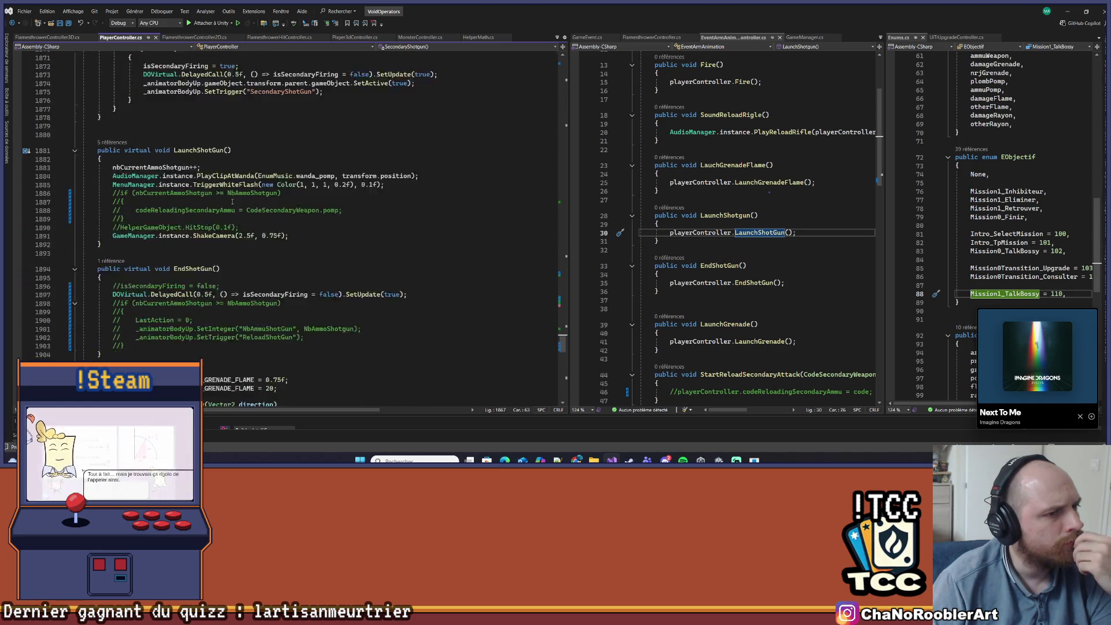
scroll(228, 205, "up", 20)
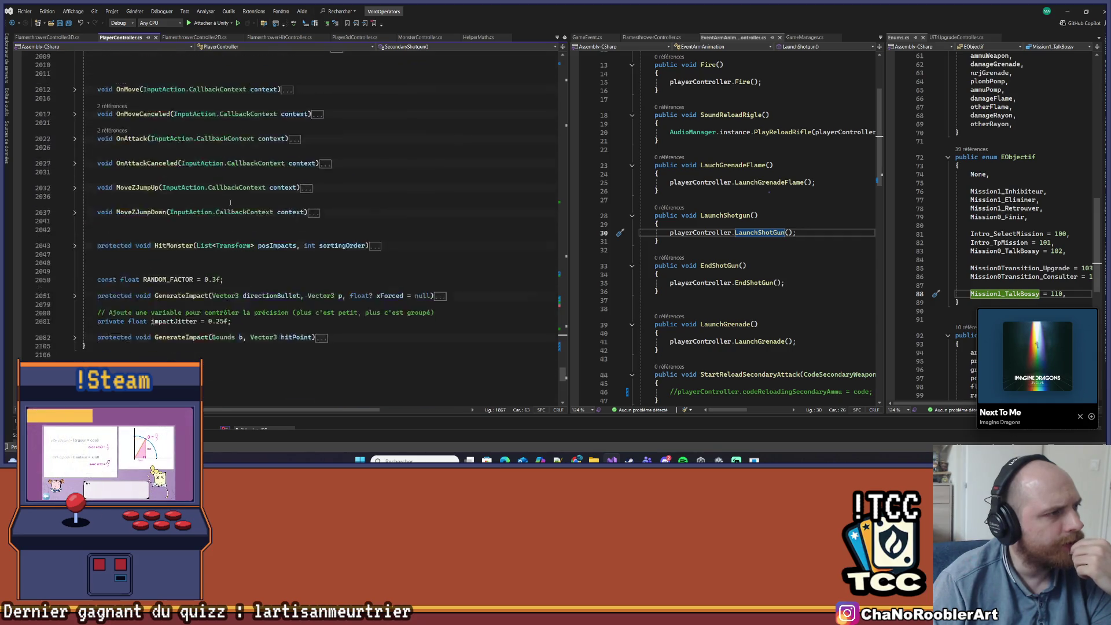
key("ctrl+minus")
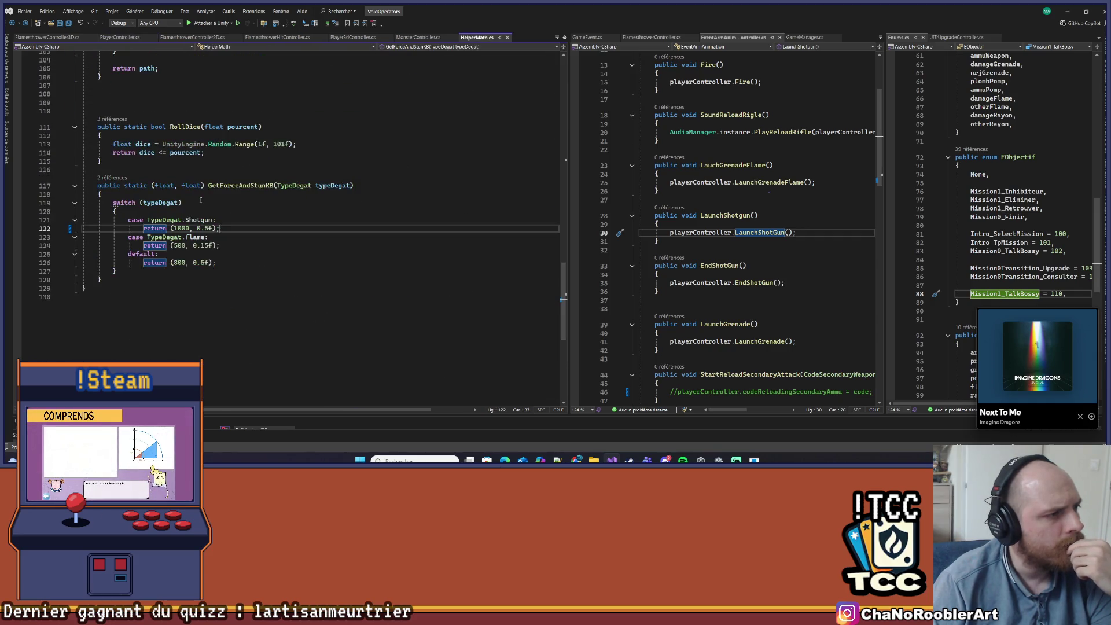
key("ctrl+minus")
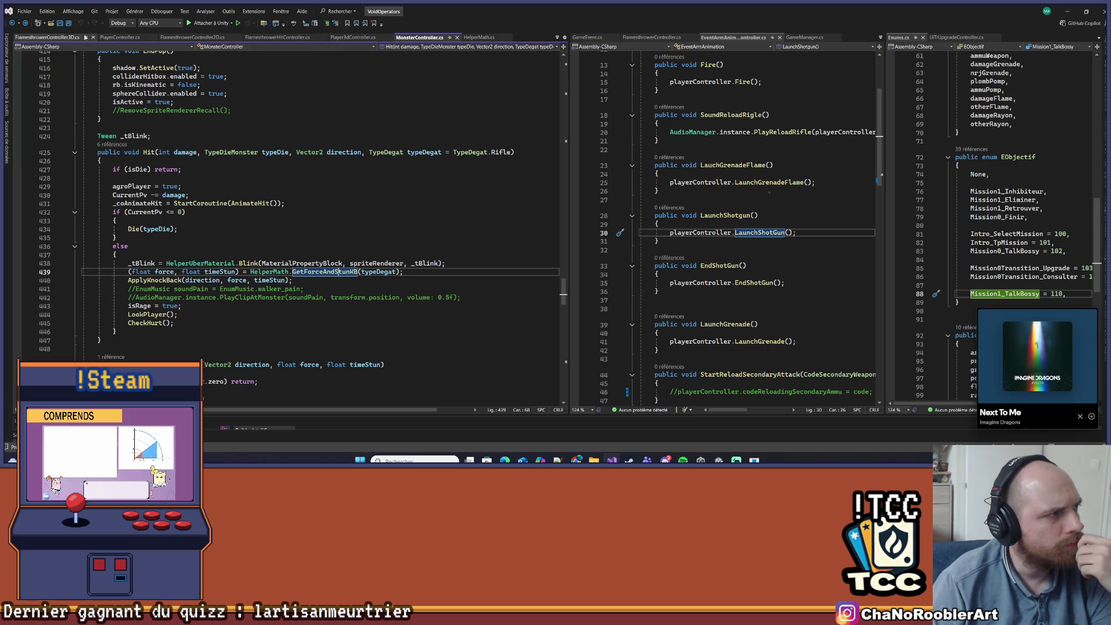
- Return to PlayerController.cs and scroll up to the secondaryWeapon switch calling SecondaryFireFlamesthrower()
left_click(114, 39)
scroll(241, 275, "down", 10)
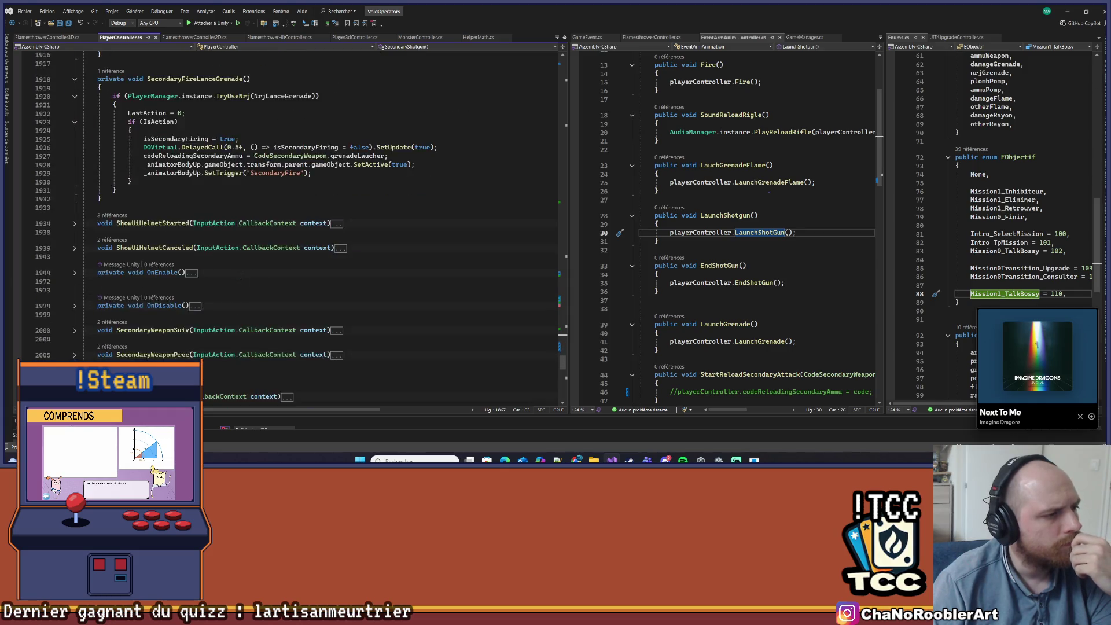
scroll(241, 276, "down", 9)
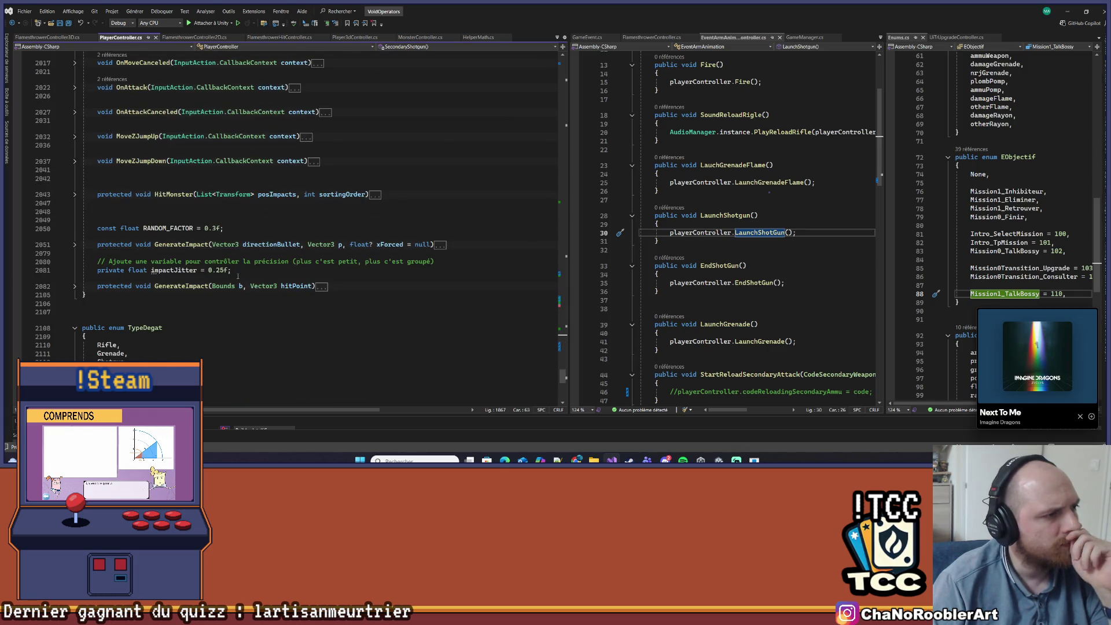
scroll(230, 279, "up", 10)
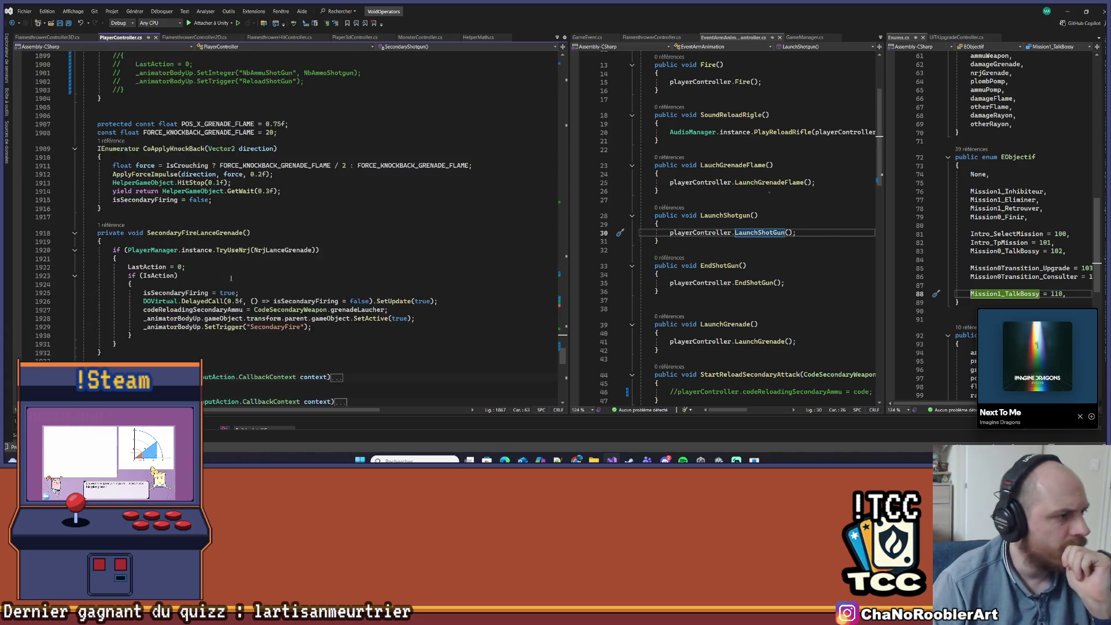
scroll(231, 279, "up", 12)
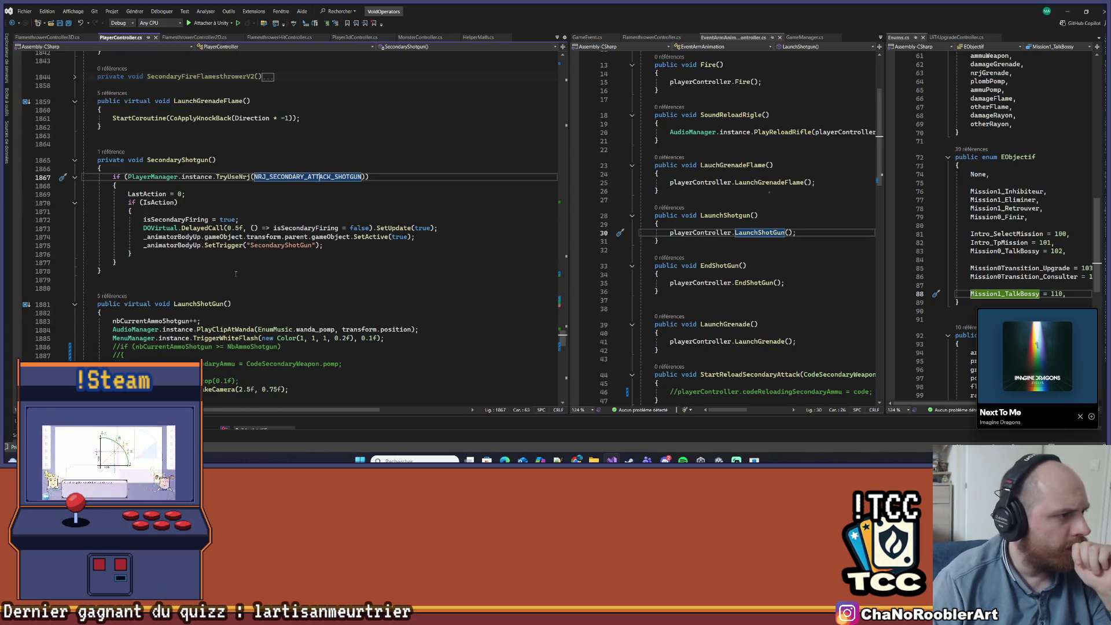
scroll(234, 269, "up", 2)
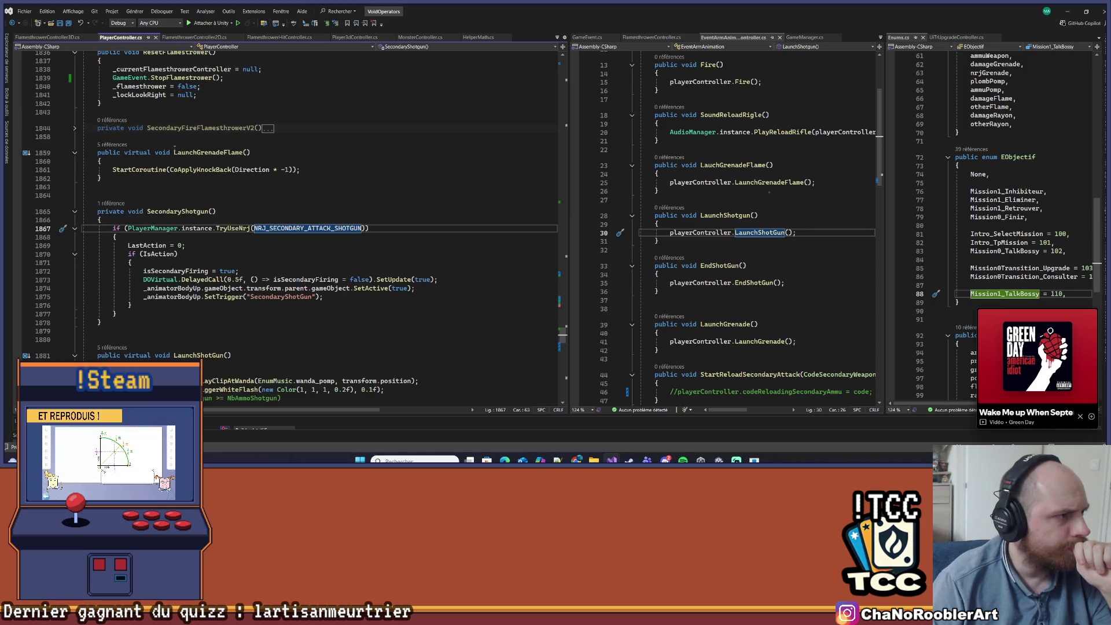
scroll(128, 144, "up", 3)
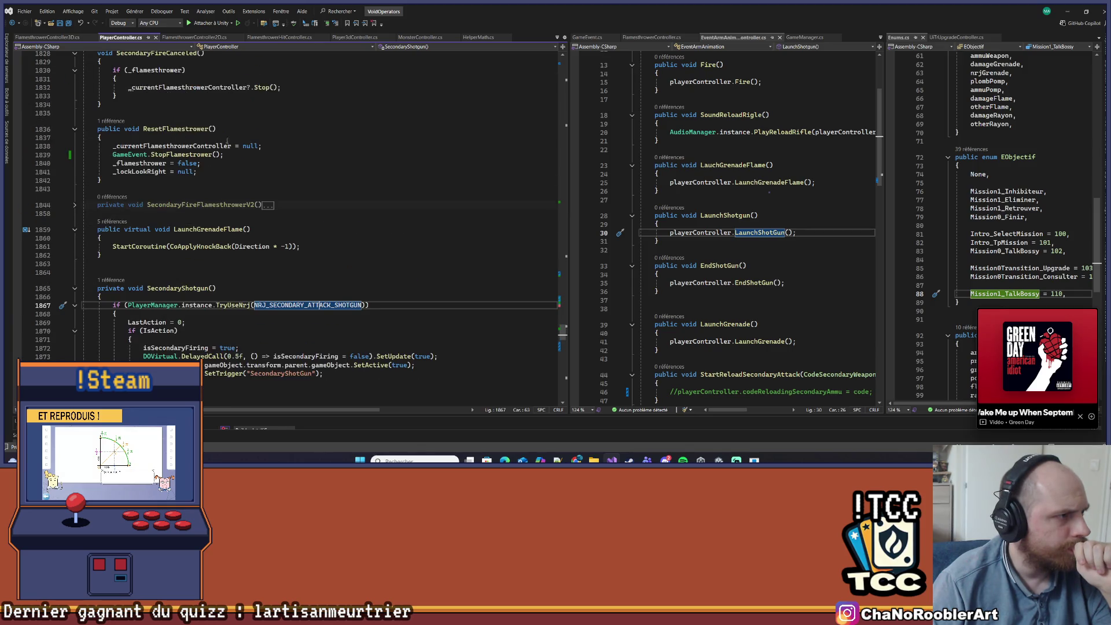
left_click(188, 131)
scroll(210, 129, "up", 3)
scroll(348, 159, "up", 15)
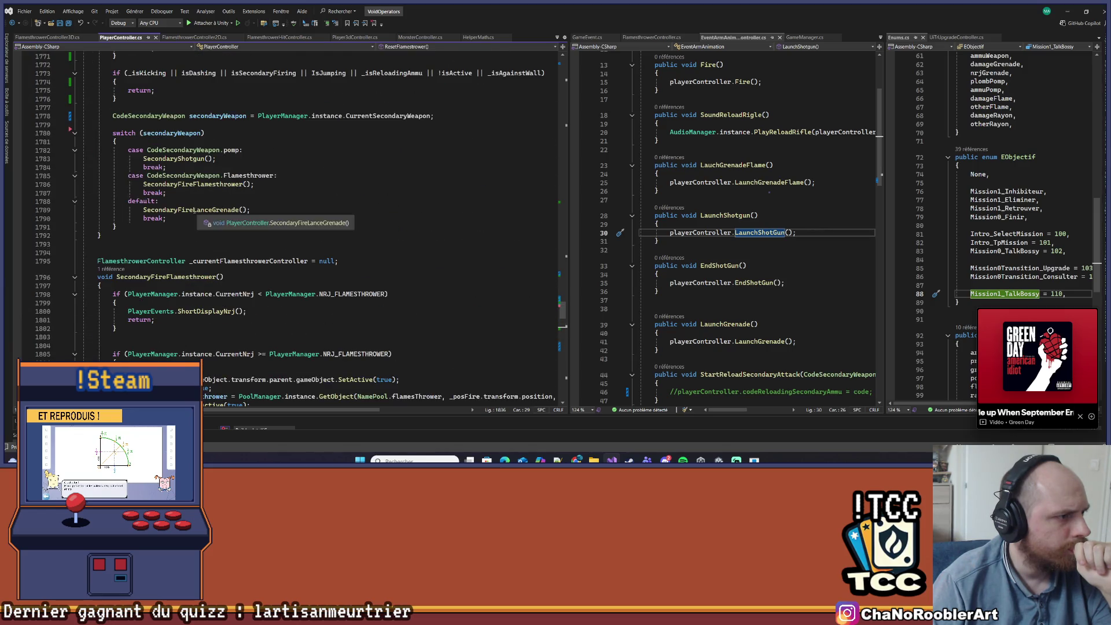
- Go to the definitions of SecondaryFireFlamesthrower and of its NRJ_FLAMESTHROWER energy constant
right_click(218, 184)
left_click(219, 250)
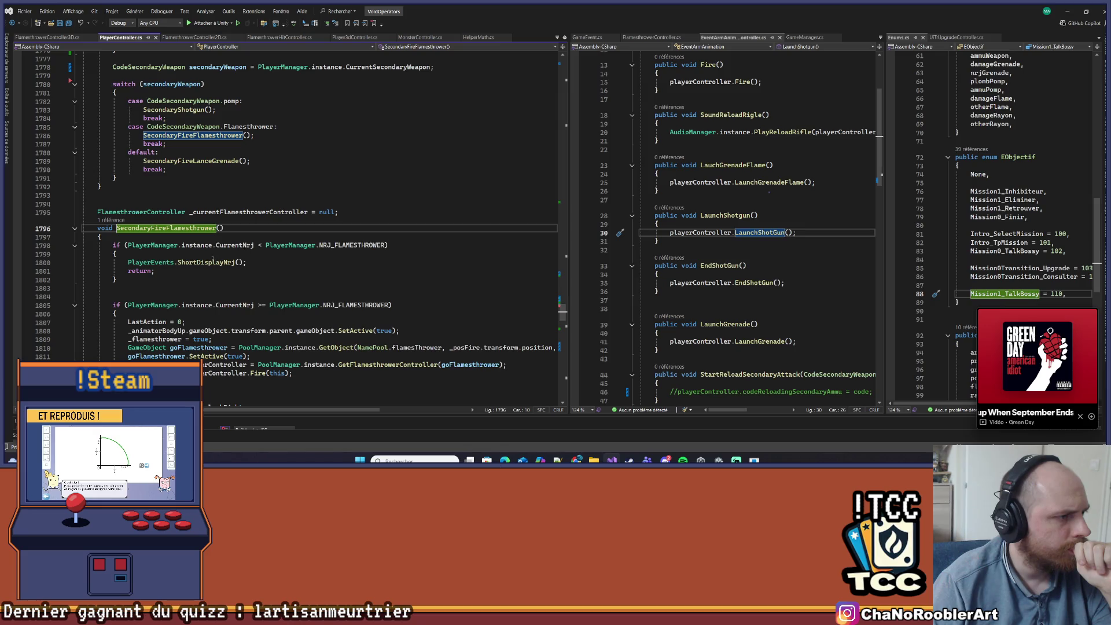
scroll(328, 217, "down", 4)
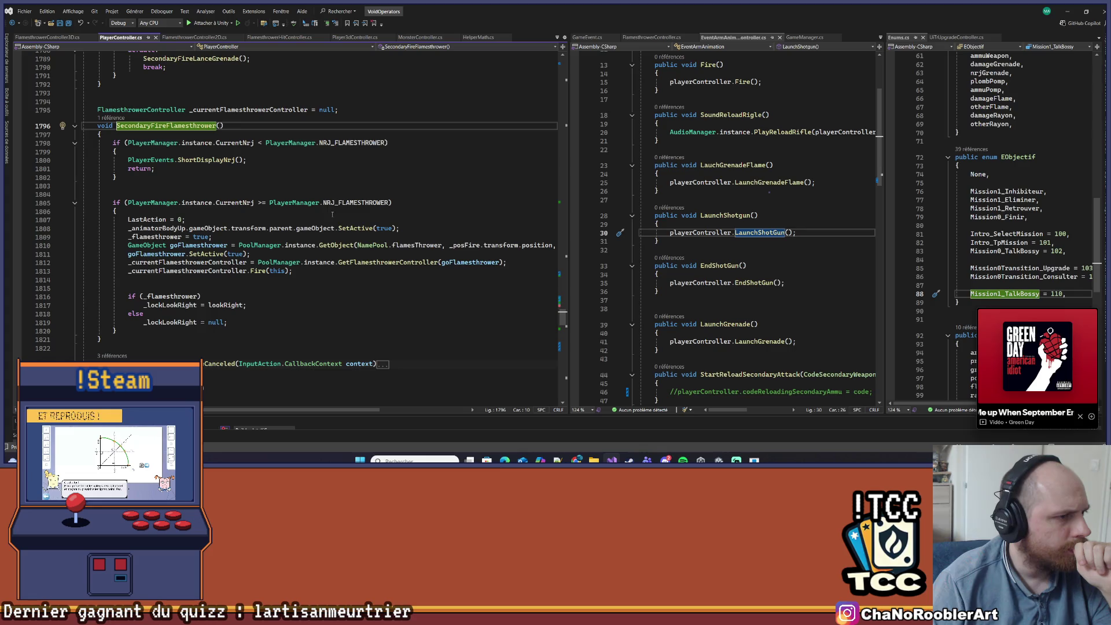
left_click(354, 203)
right_click(354, 202)
left_click(361, 264)
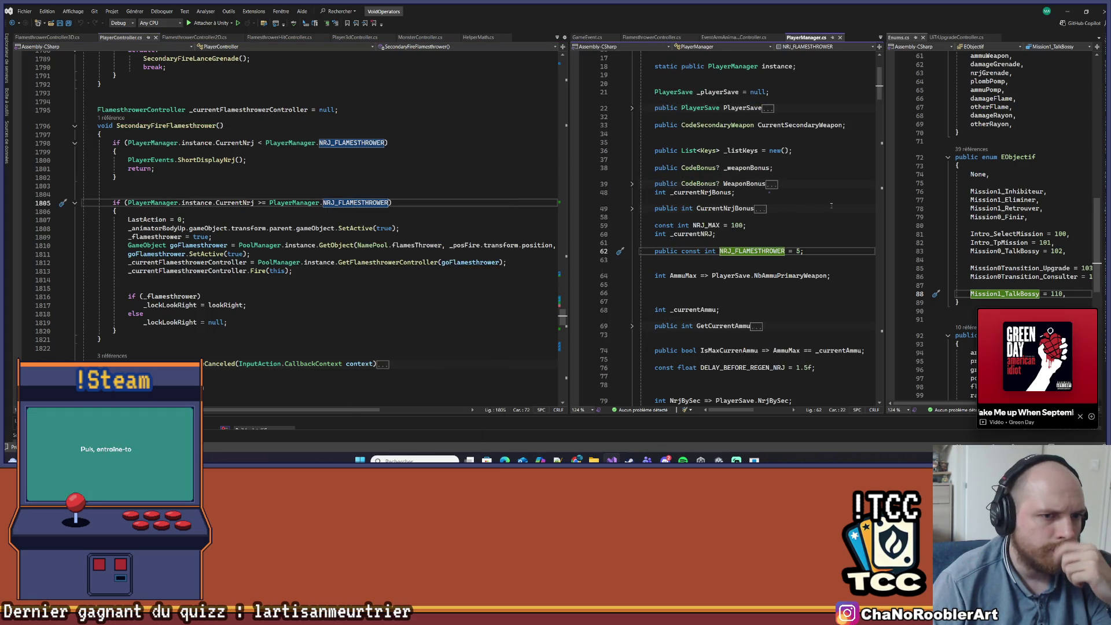
- Open FlamethrowerController's Fire method from the Fire(this) call in the right pane
key("Down")
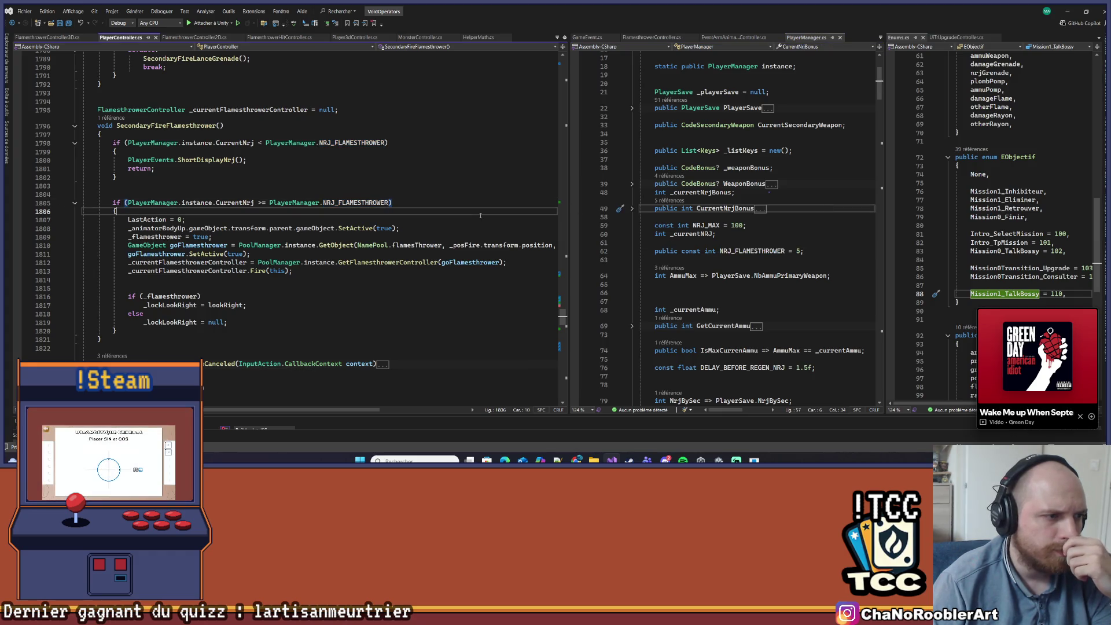
scroll(475, 217, "down", 1)
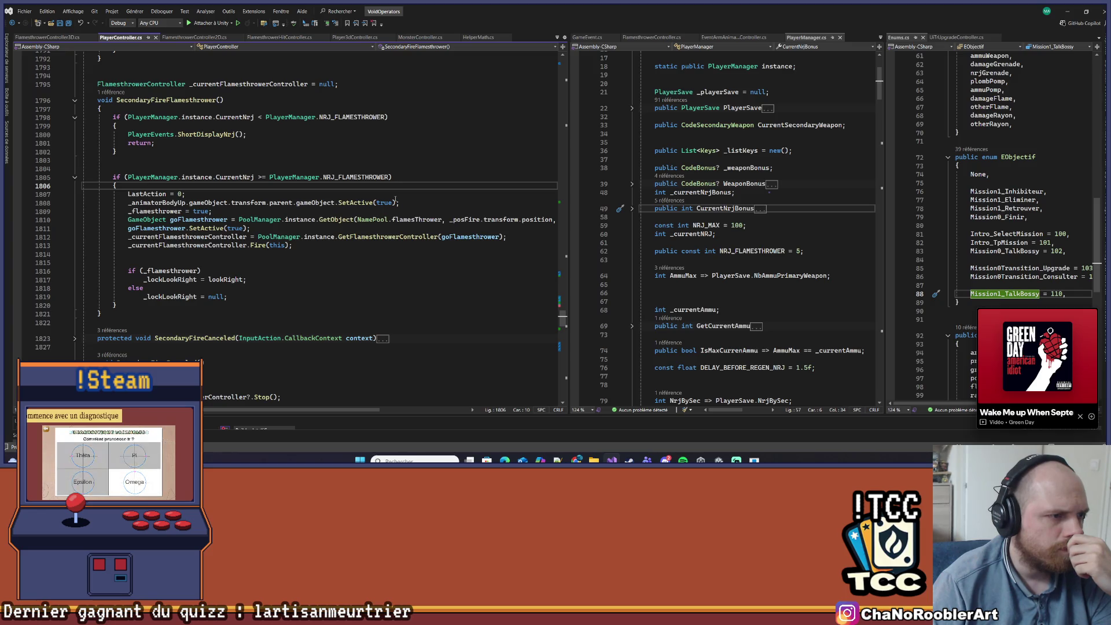
right_click(375, 237)
key("Escape")
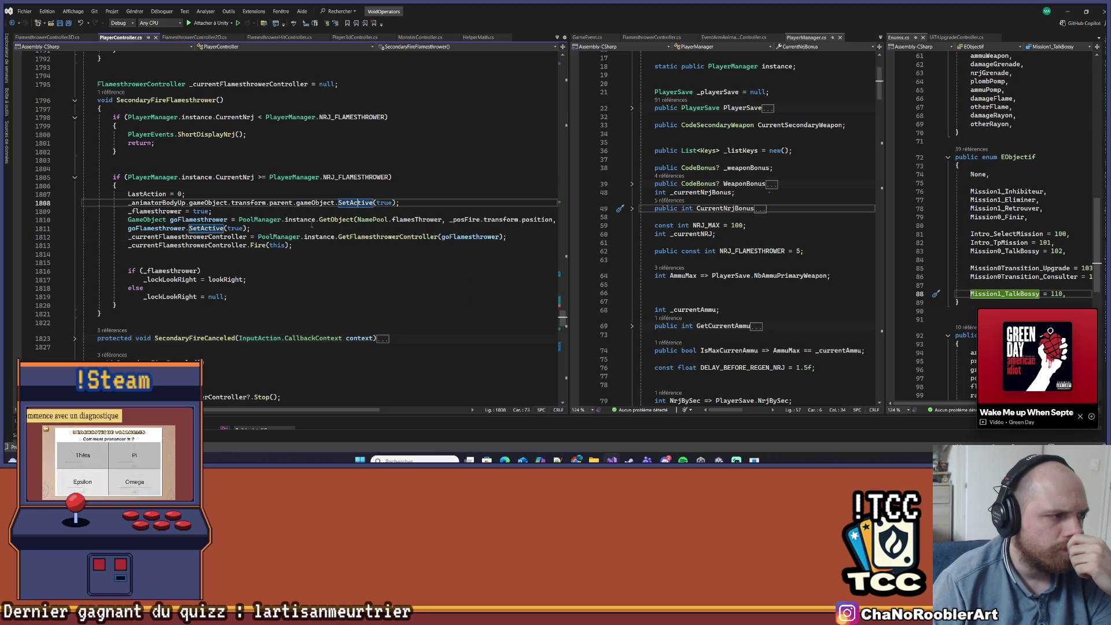
left_click(265, 245)
right_click(251, 246)
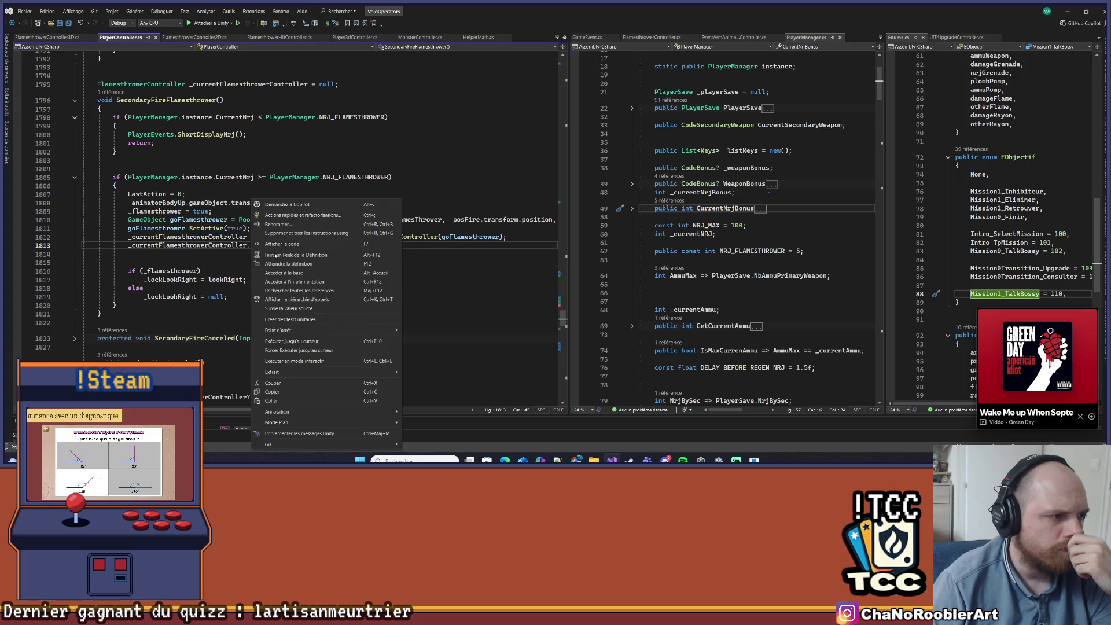
left_click(278, 269)
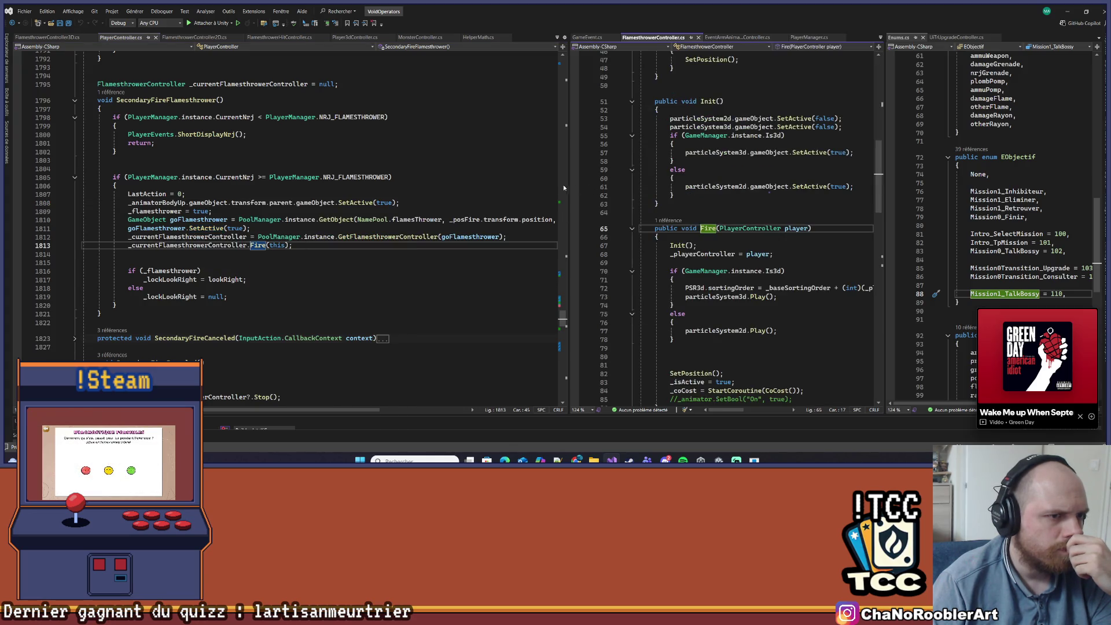
- Widen the middle pane and add the missing ')' to CoCost's energy check on line 92
left_click_drag(563, 185, 333, 191)
scroll(539, 235, "down", 6)
scroll(540, 235, "down", 4)
left_click(600, 210)
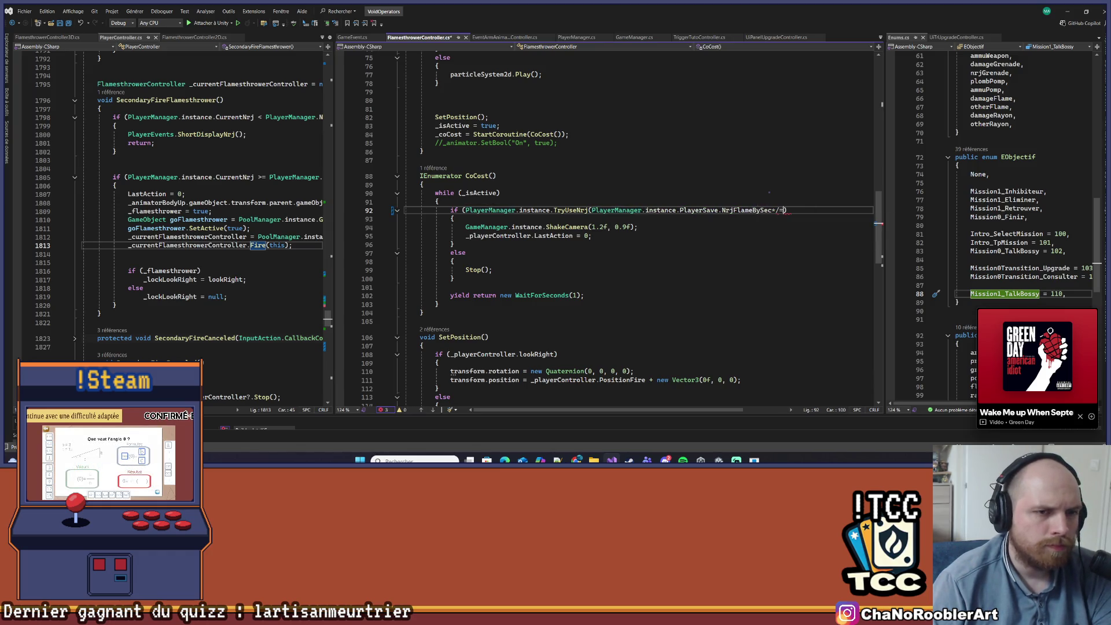
key("Left")
type(")")
- Look up the NrjFlameBySec definition in PlayerSave, then the NRJ_FLAMESTHROWER definition from line 1798
left_click(752, 194)
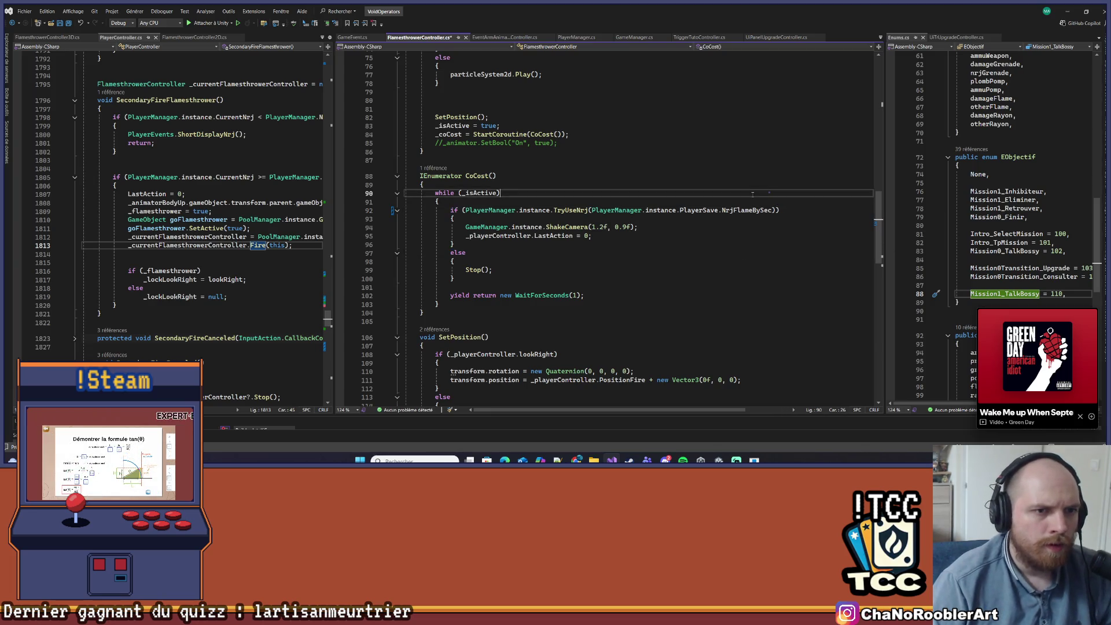
right_click(740, 210)
left_click(753, 263)
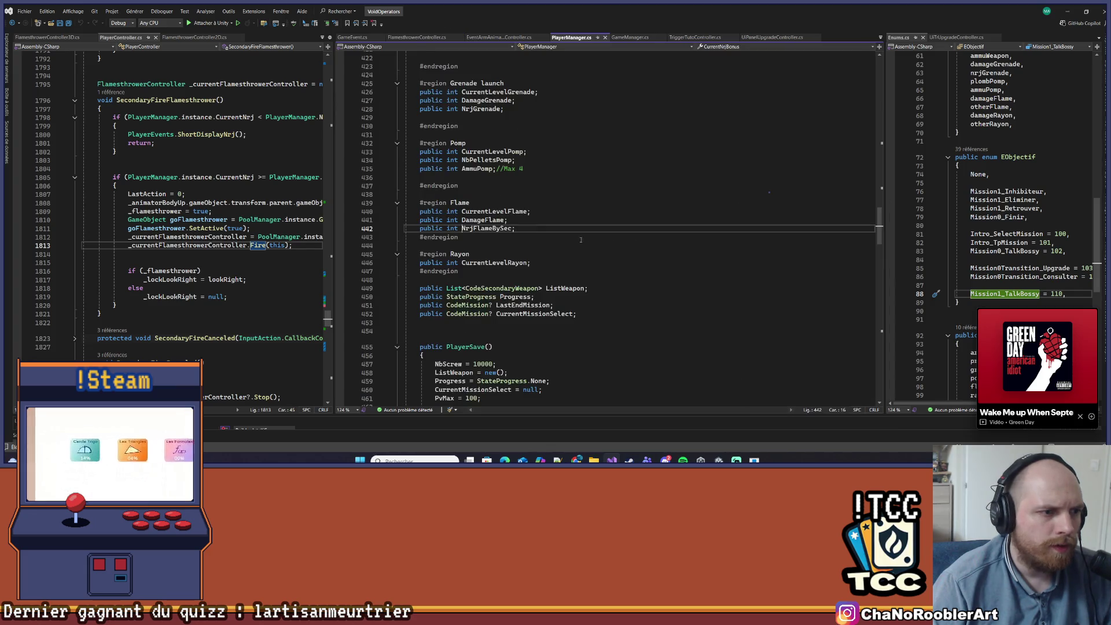
scroll(341, 212, "up", 4)
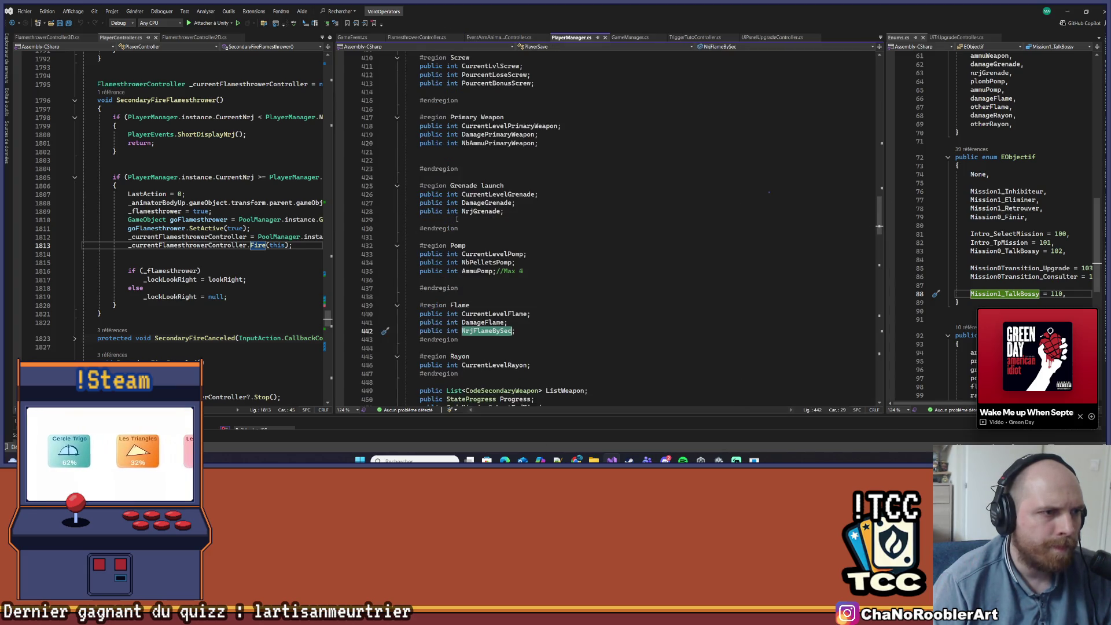
left_click_drag(340, 212, 542, 208)
scroll(405, 203, "up", 2)
double_click(347, 168)
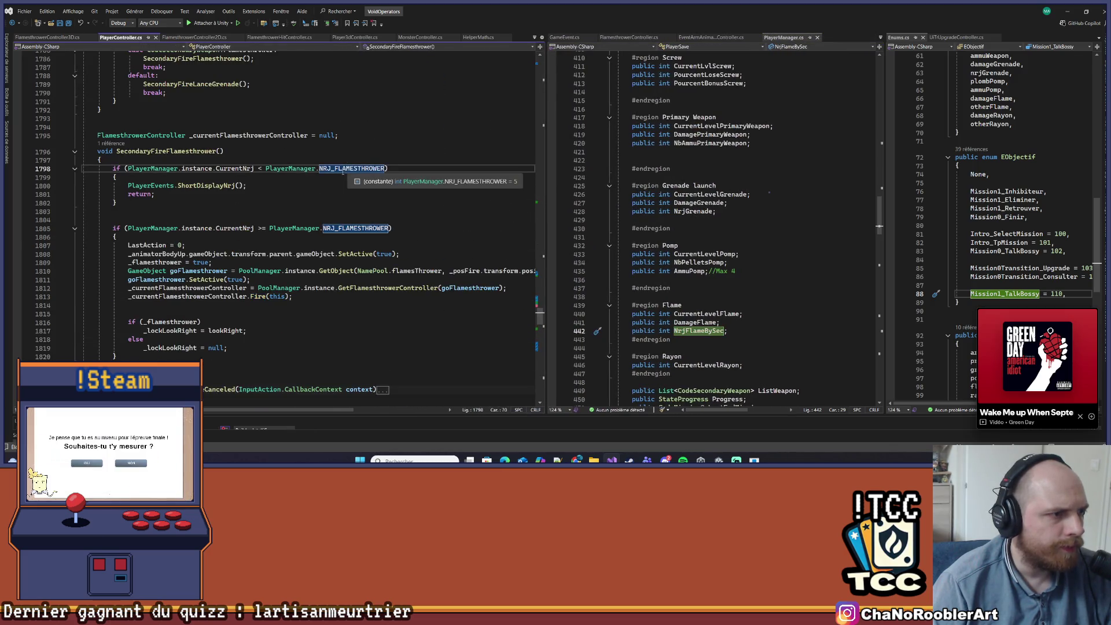
right_click(351, 170)
left_click(384, 232)
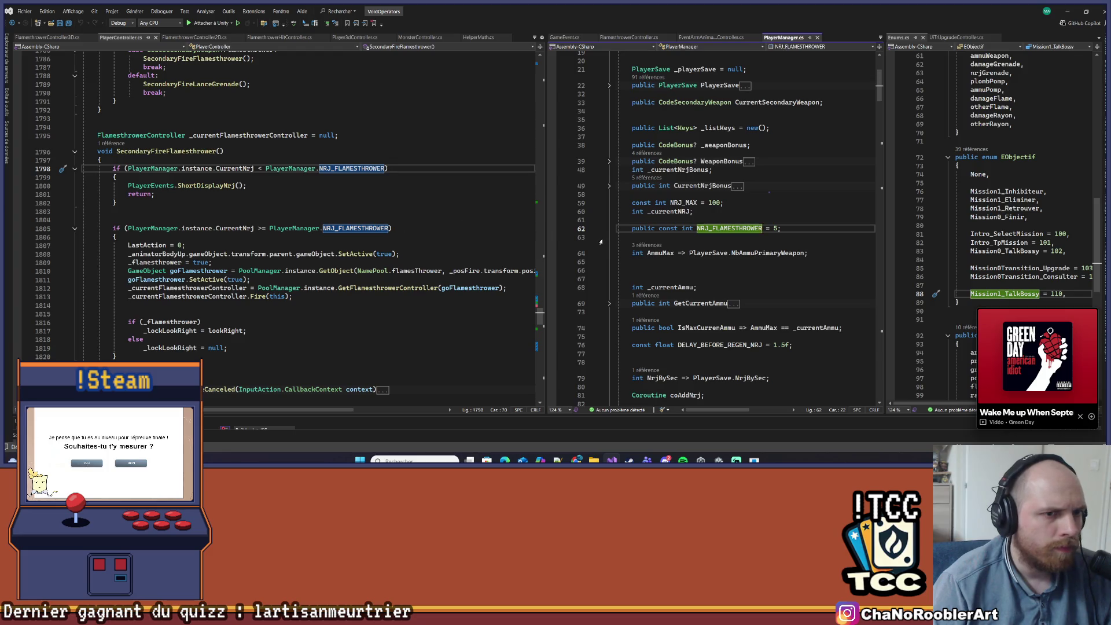
- Scroll PlayerManager.cs to the PlayerSave constructor defaults: DamageFlame = 10 and NrjFlameBySec = 15
scroll(753, 212, "down", 6)
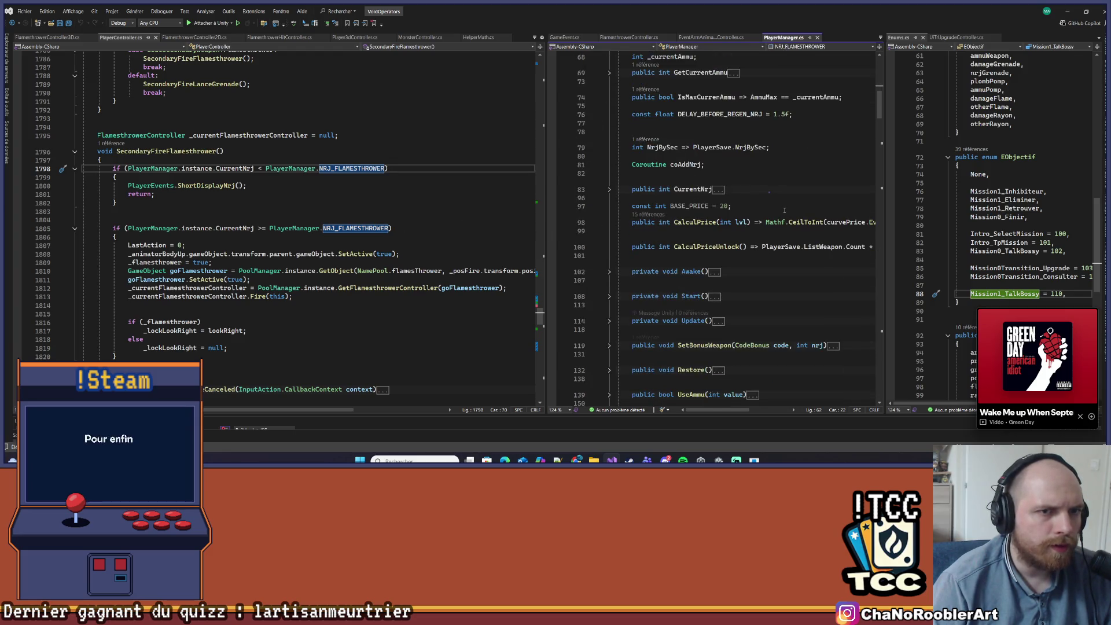
scroll(785, 210, "up", 1)
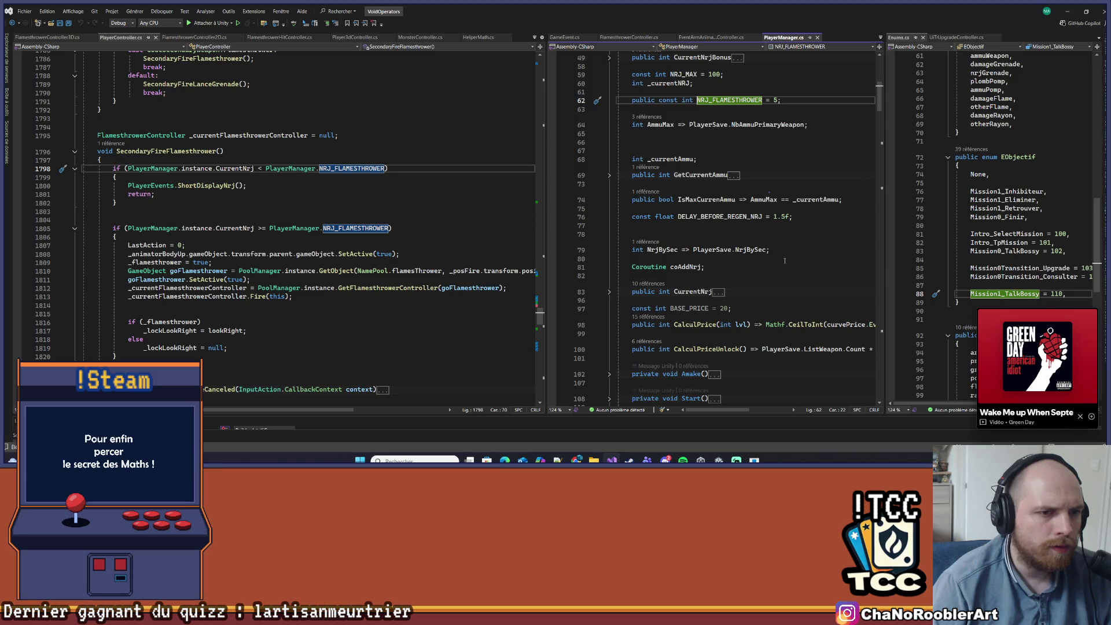
scroll(784, 243, "up", 2)
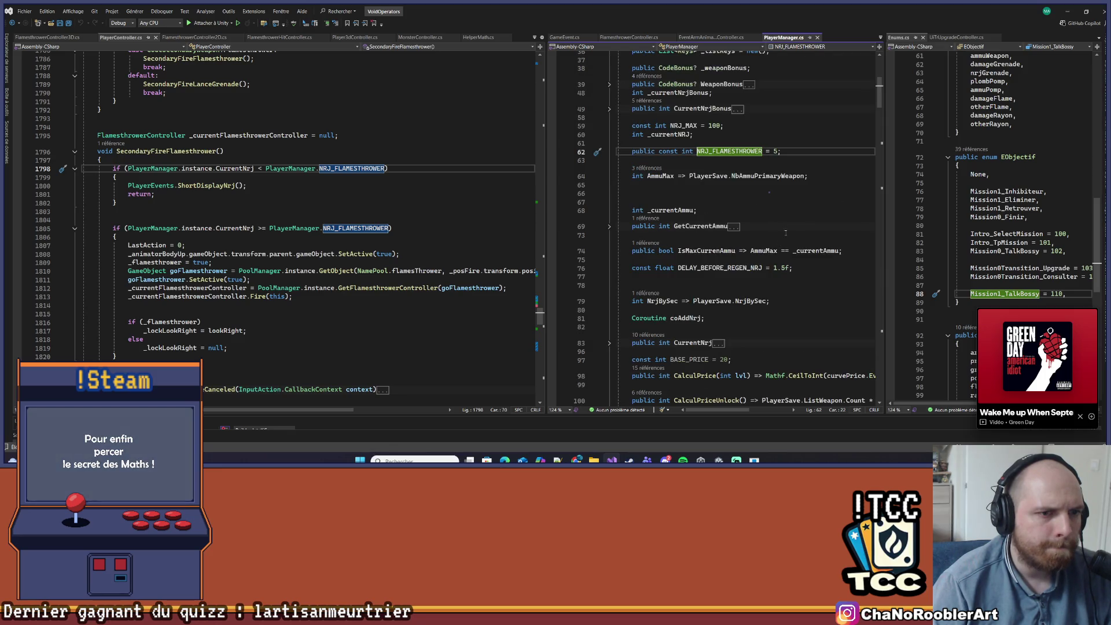
scroll(785, 229, "up", 4)
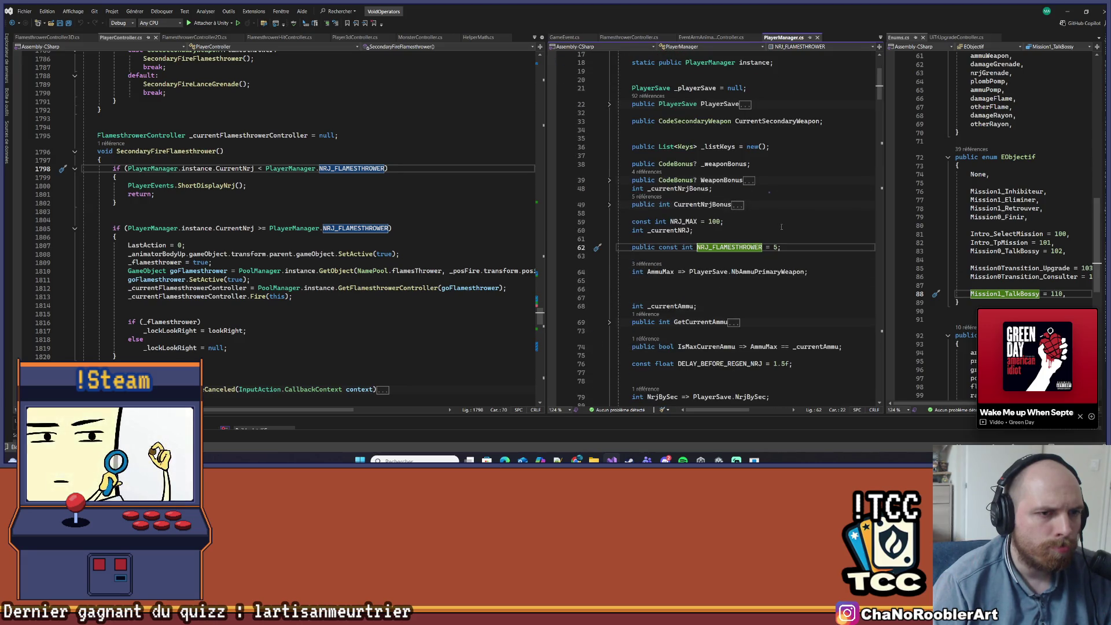
scroll(781, 227, "down", 20)
scroll(767, 222, "down", 15)
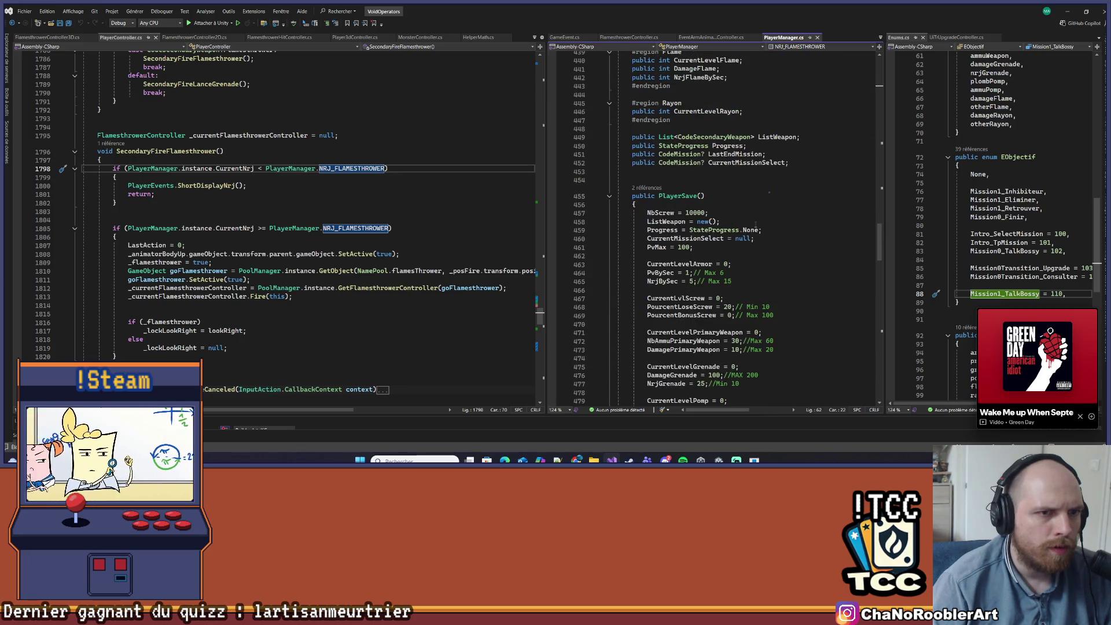
scroll(757, 224, "down", 4)
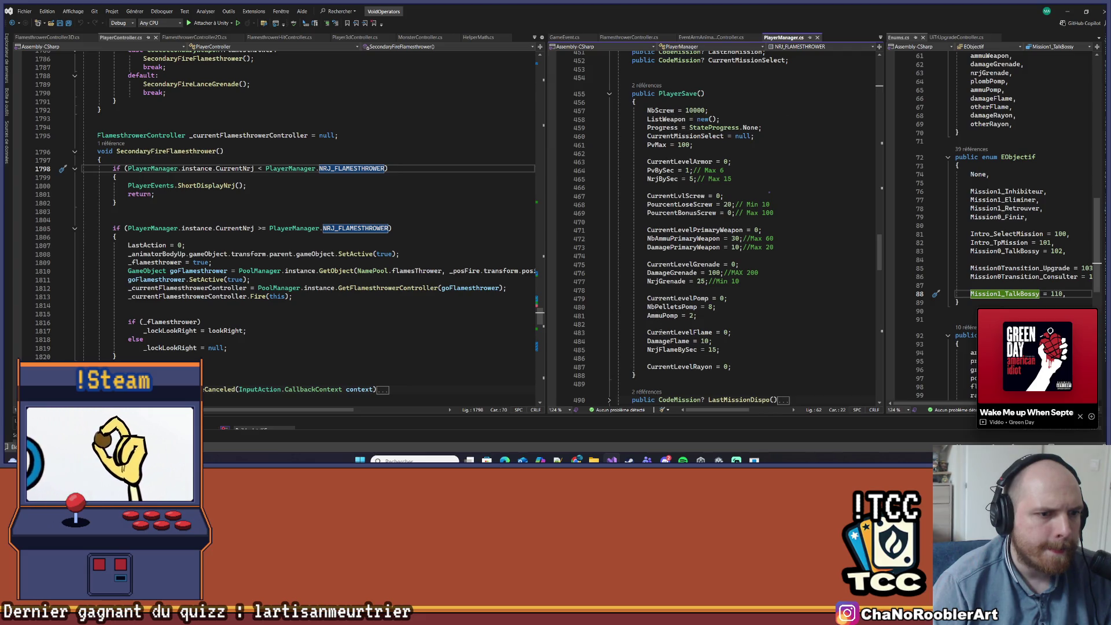
left_click(671, 350)
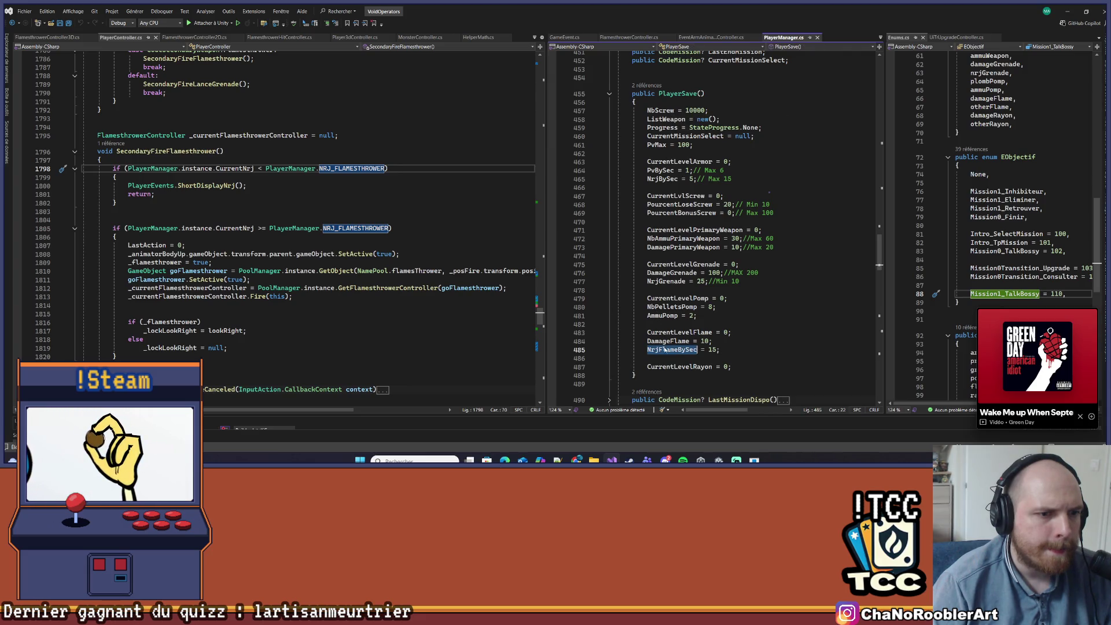
- Replace NRJ_FLAMESTHROWER on line 1798 with PlayerManager.instance.PlayerSave.NrjFlameBySec
double_click(351, 168)
key("ctrl+v")
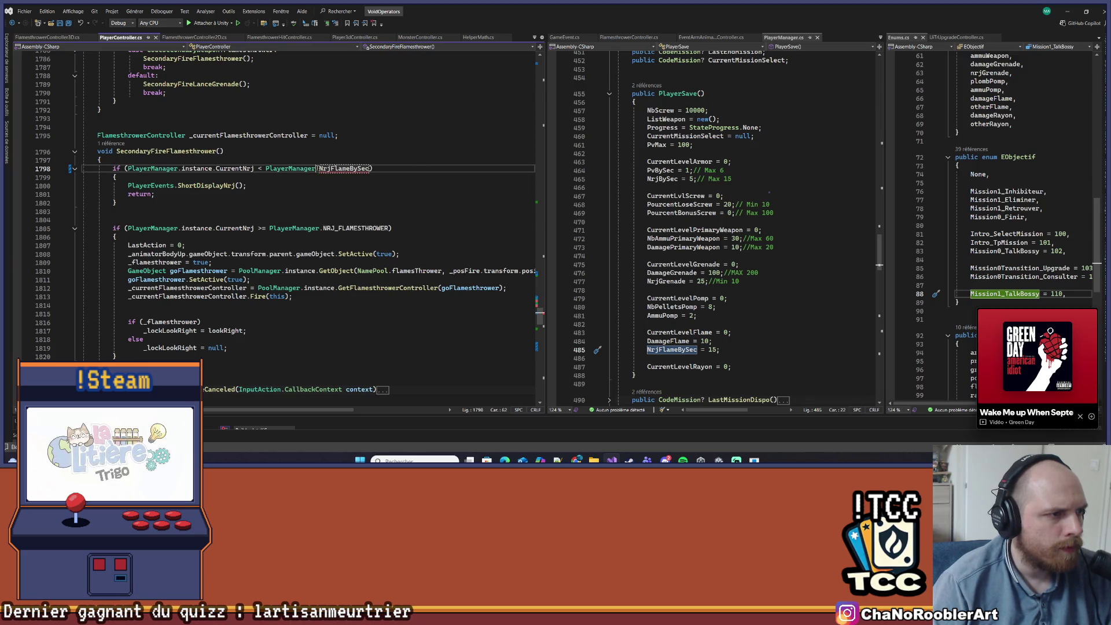
type(".P")
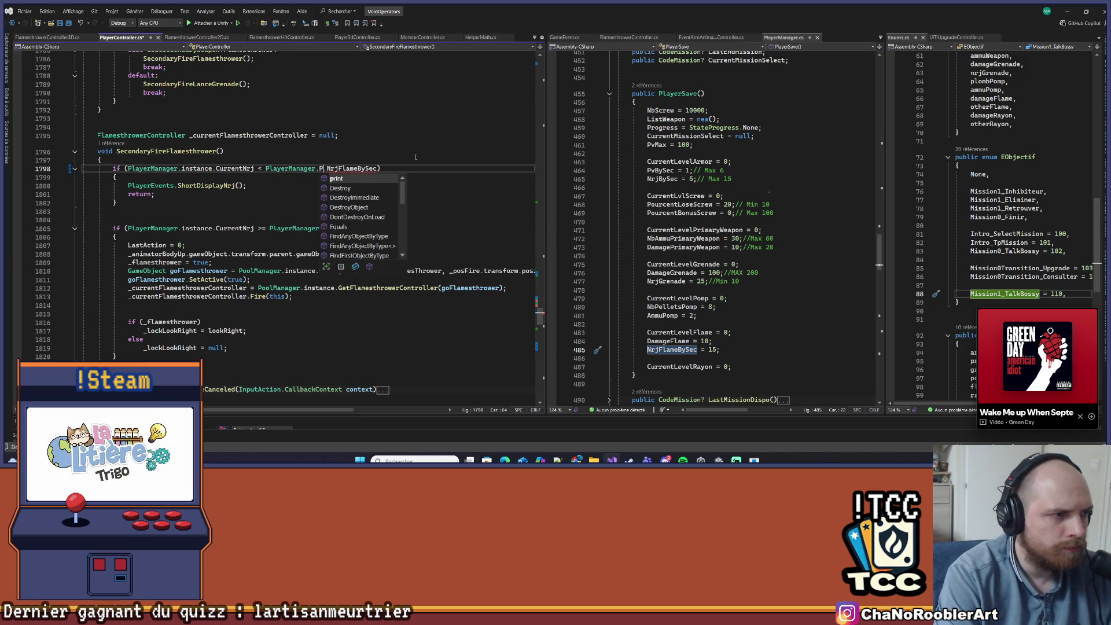
key("BackSpace")
key("BackSpace")
type("instance.p")
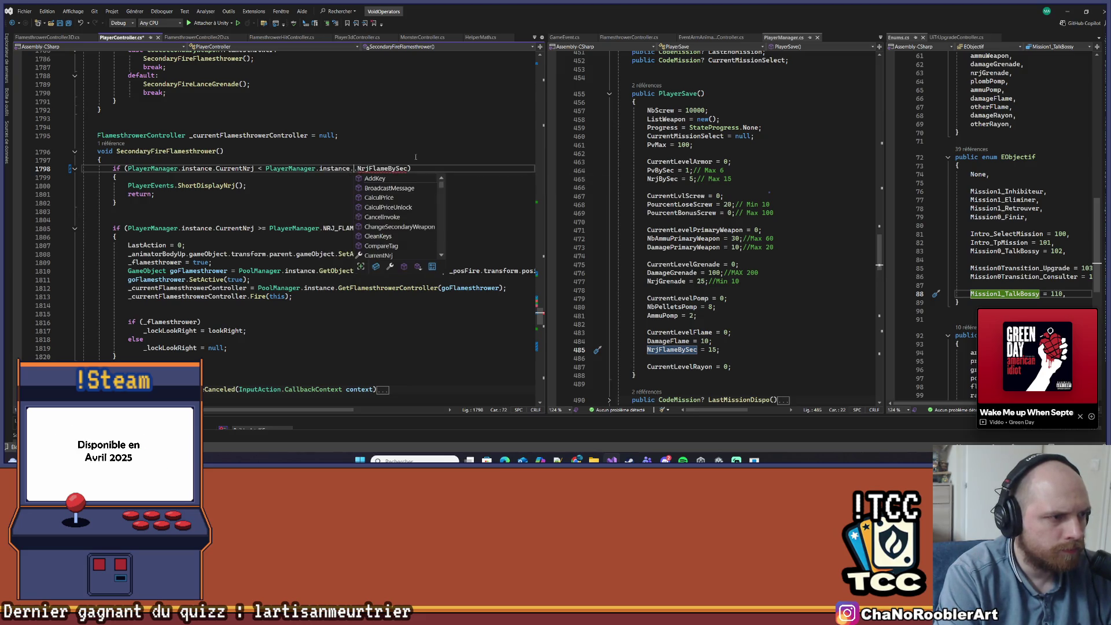
key("Tab")
- Paste the same NrjFlameBySec expression over the constant in the second check on line 1805, then minimize Visual Studio
left_click(417, 157)
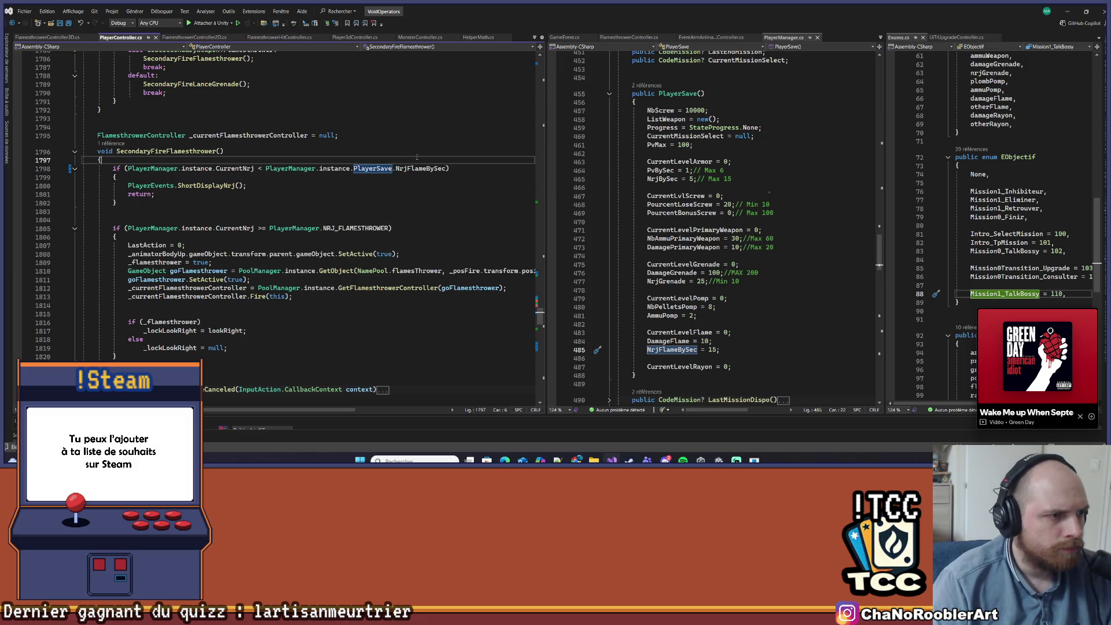
left_click_drag(264, 168, 393, 168)
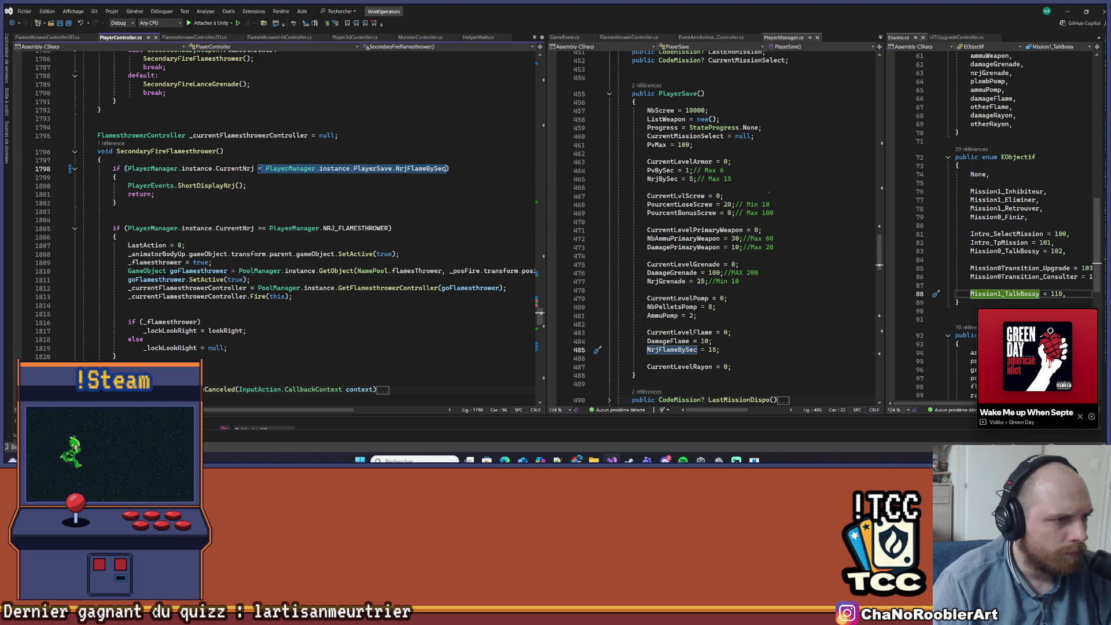
left_click(268, 228)
key("ctrl+v")
left_click(447, 205)
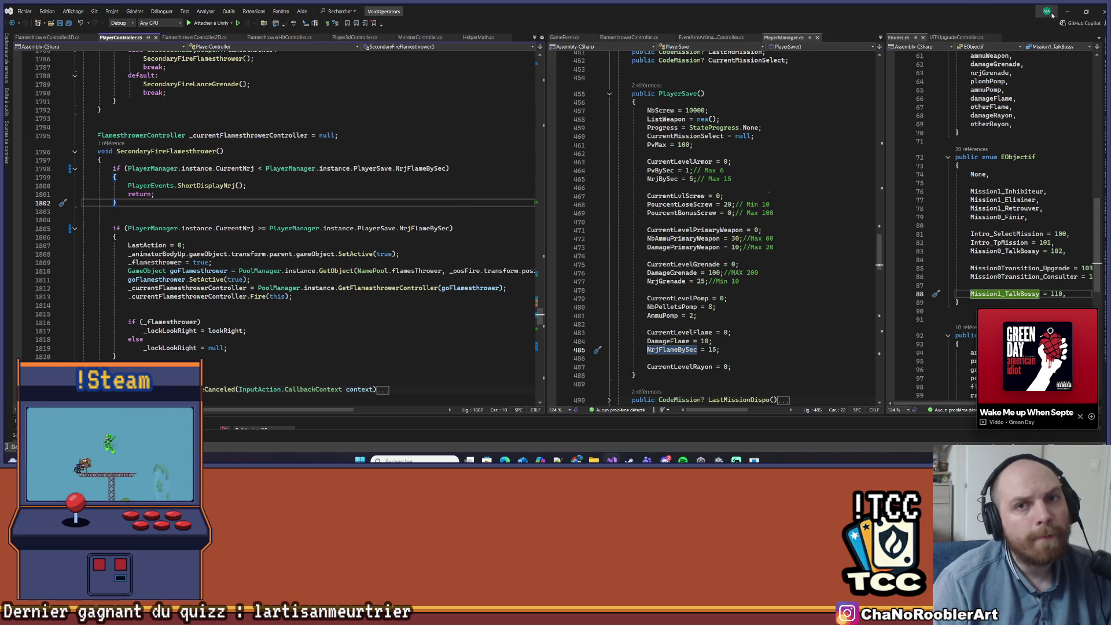
left_click(1068, 11)
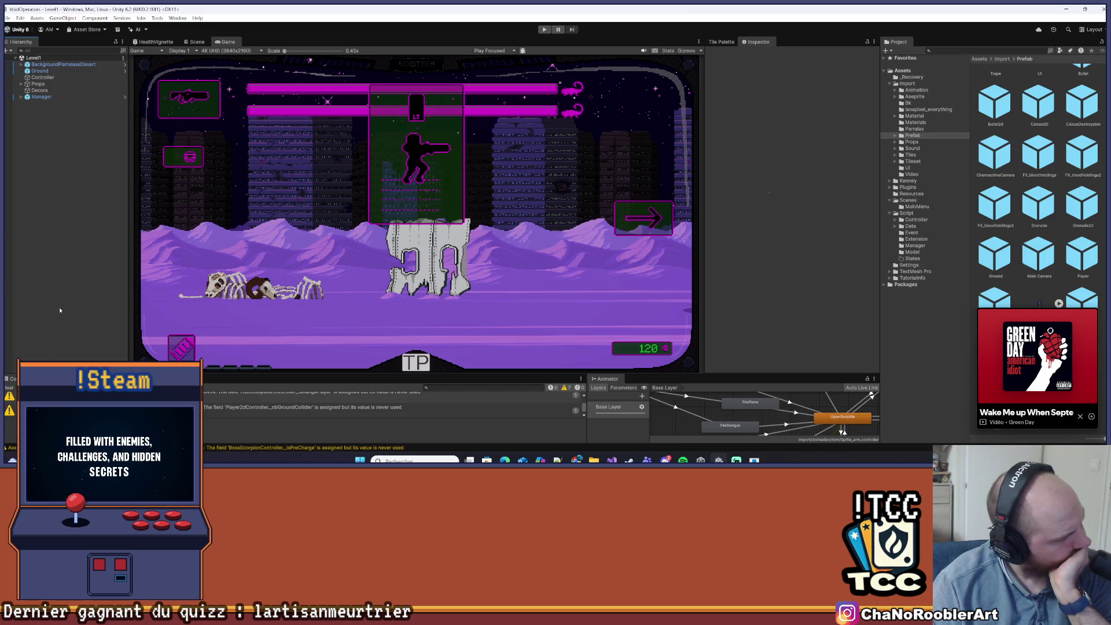
- Clear the Console, save the scene via File > Save, and enter Play mode
left_click(10, 386)
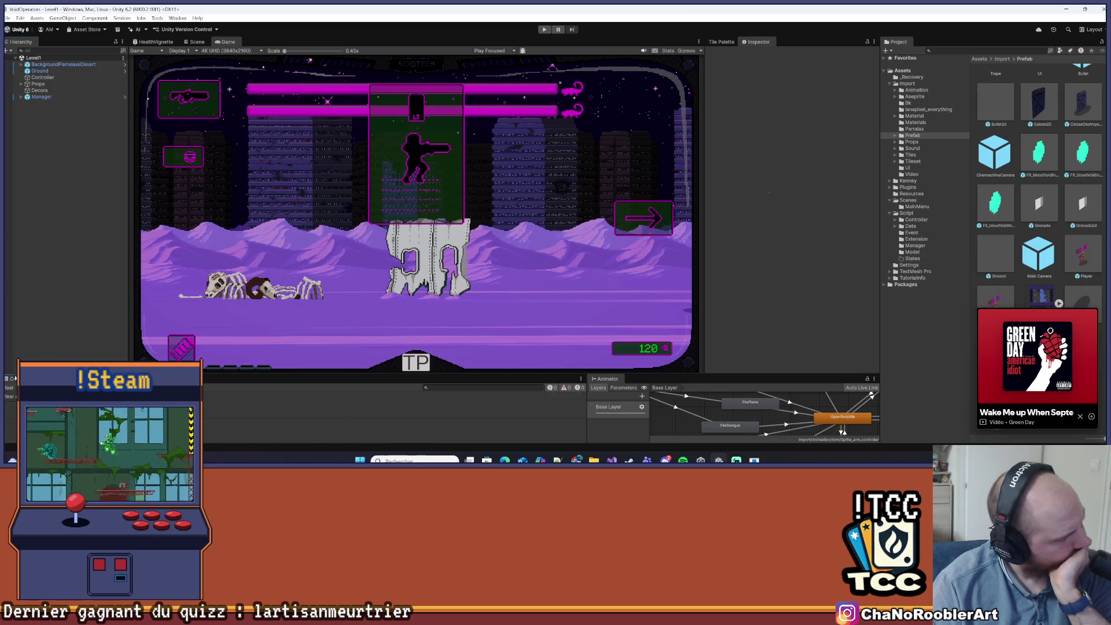
left_click(8, 17)
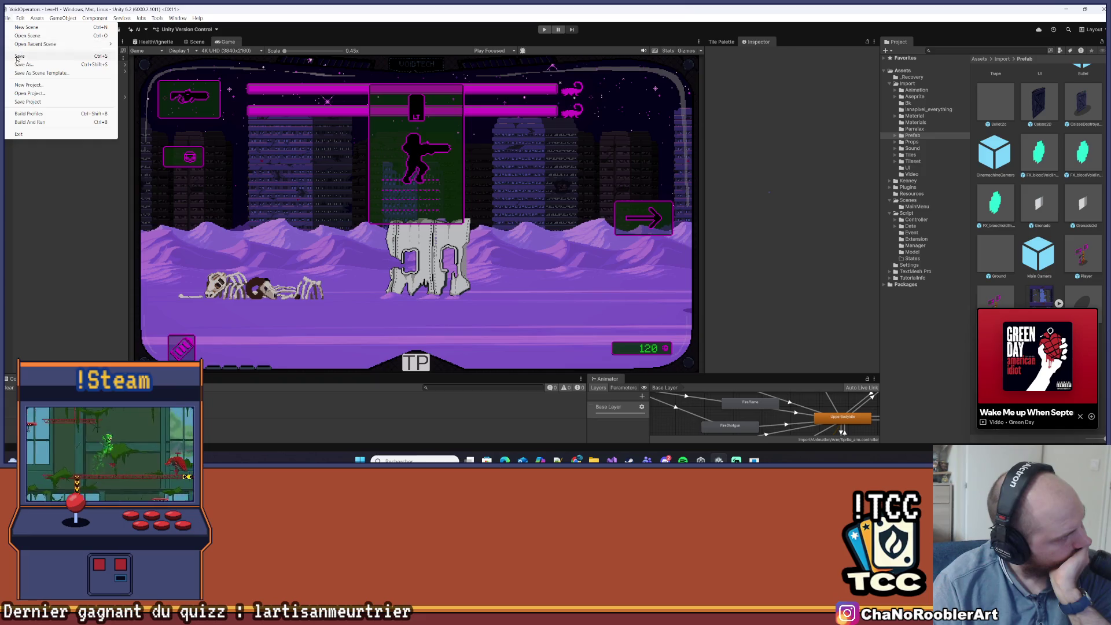
left_click(18, 56)
left_click(545, 29)
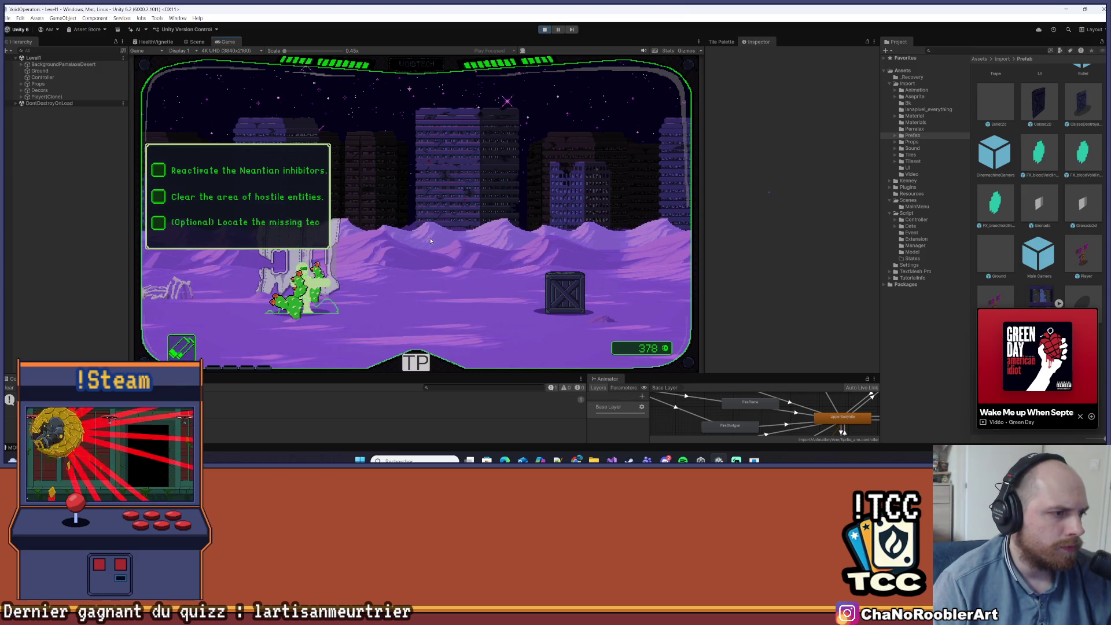
- Walk left and right through the level, shooting the crate and the red and purple creatures
left_click(452, 214)
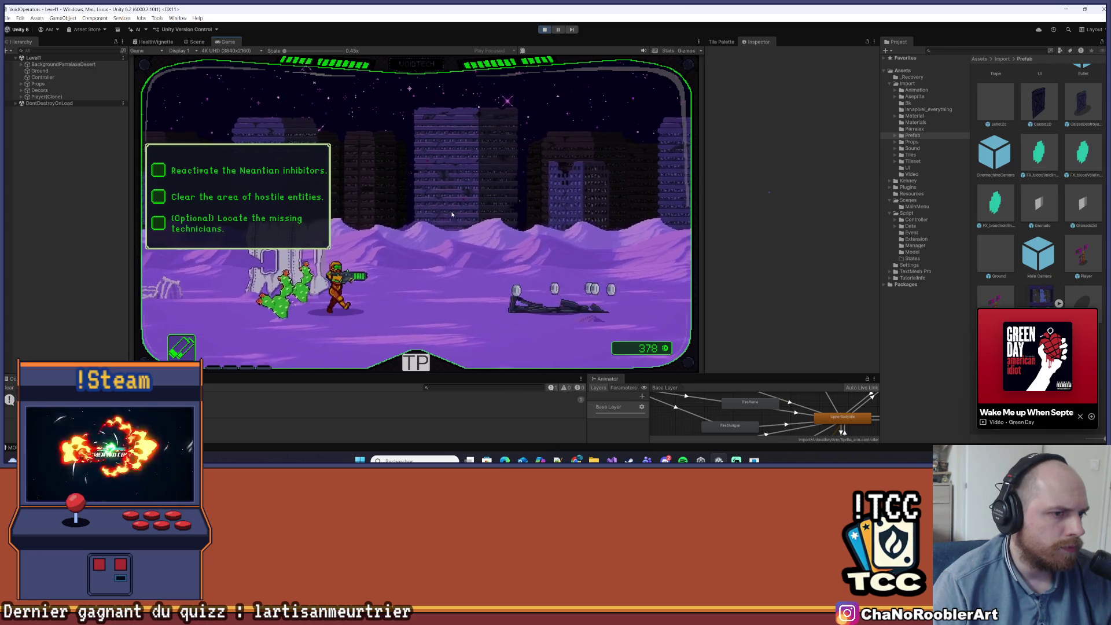
key("d")
key("d")
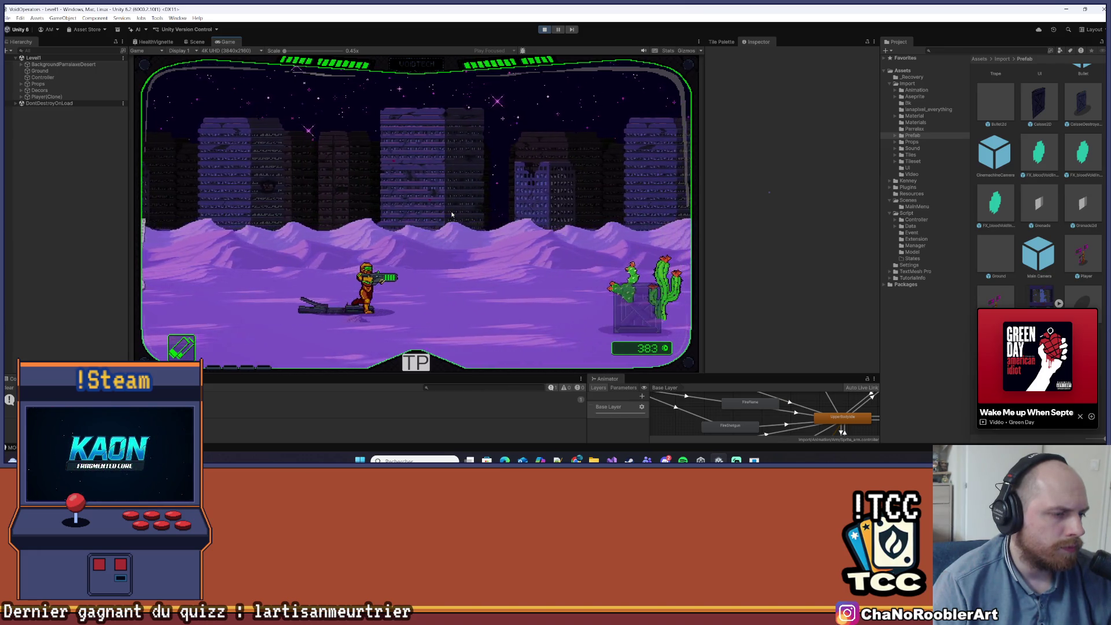
key("a")
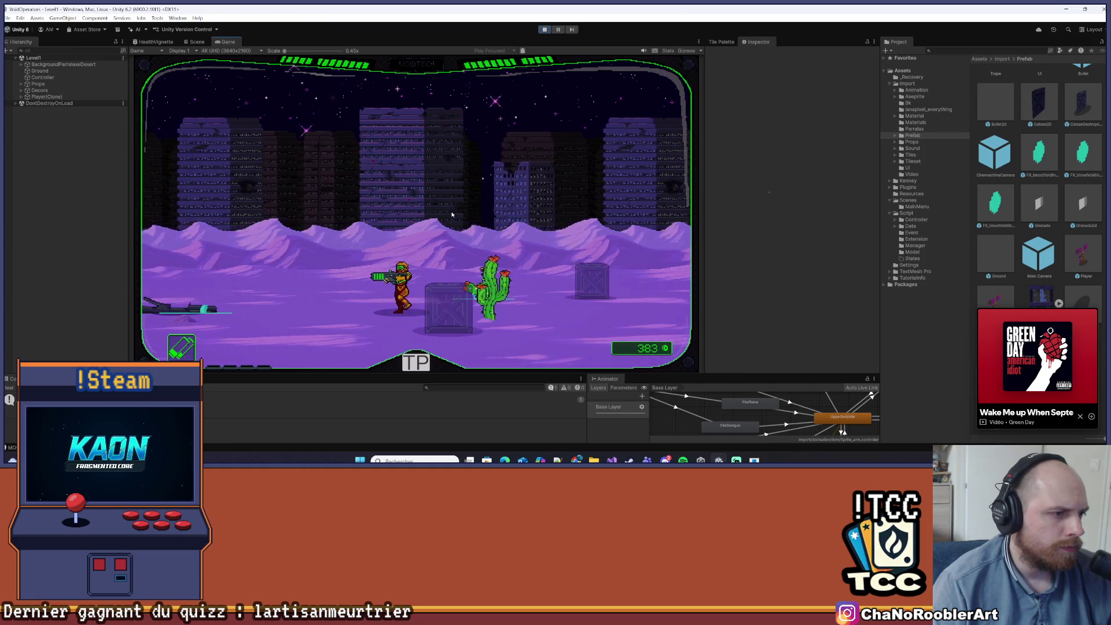
left_click(452, 214)
key("a")
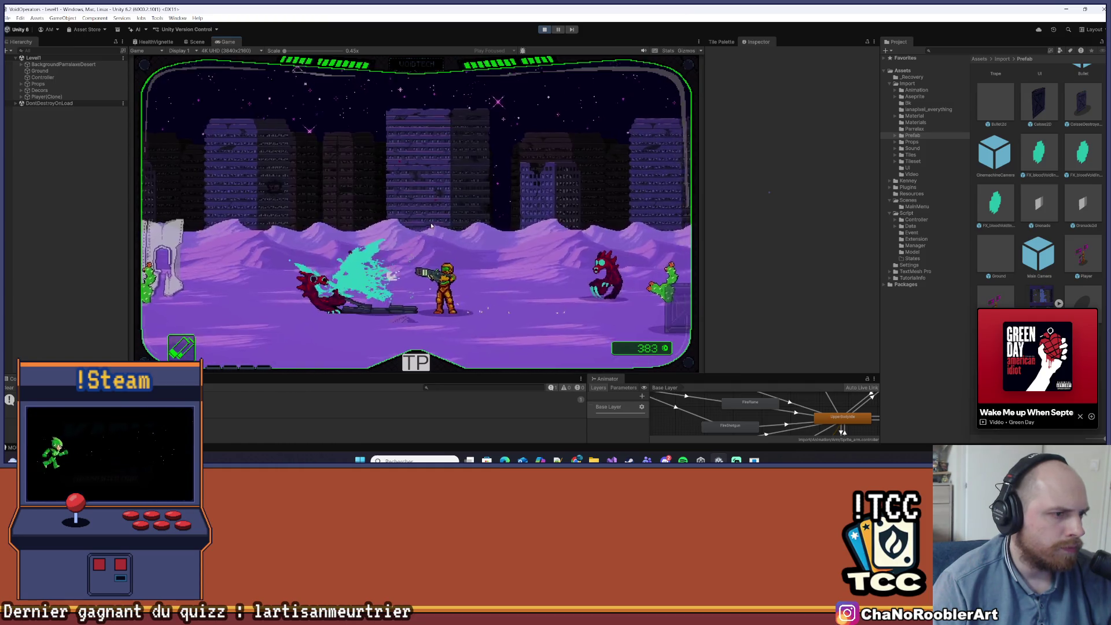
left_click(432, 225)
key("d")
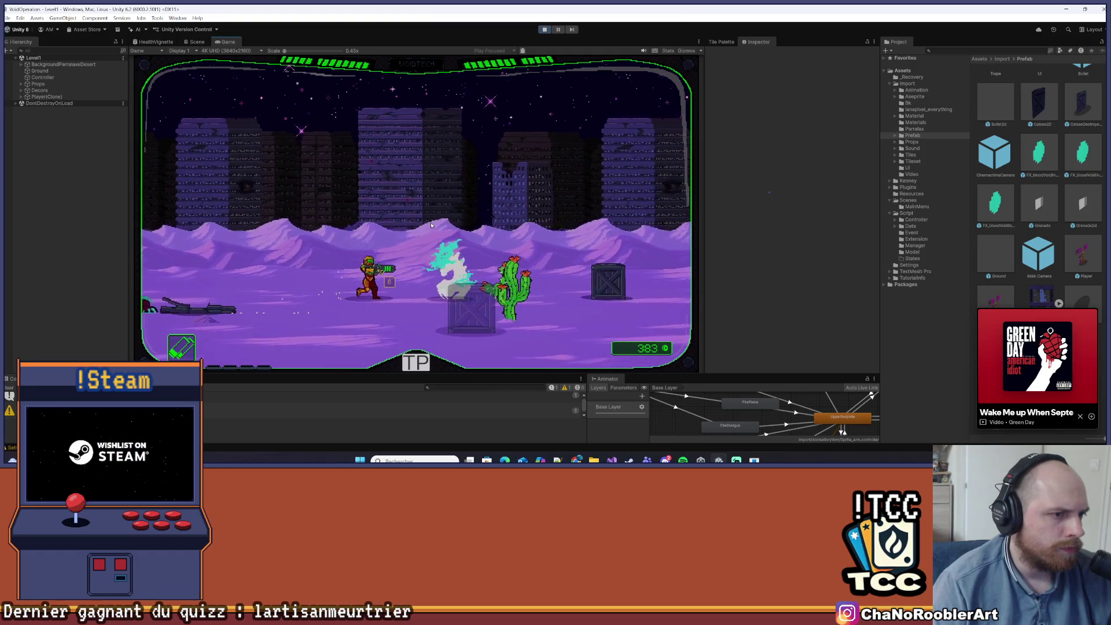
key("a")
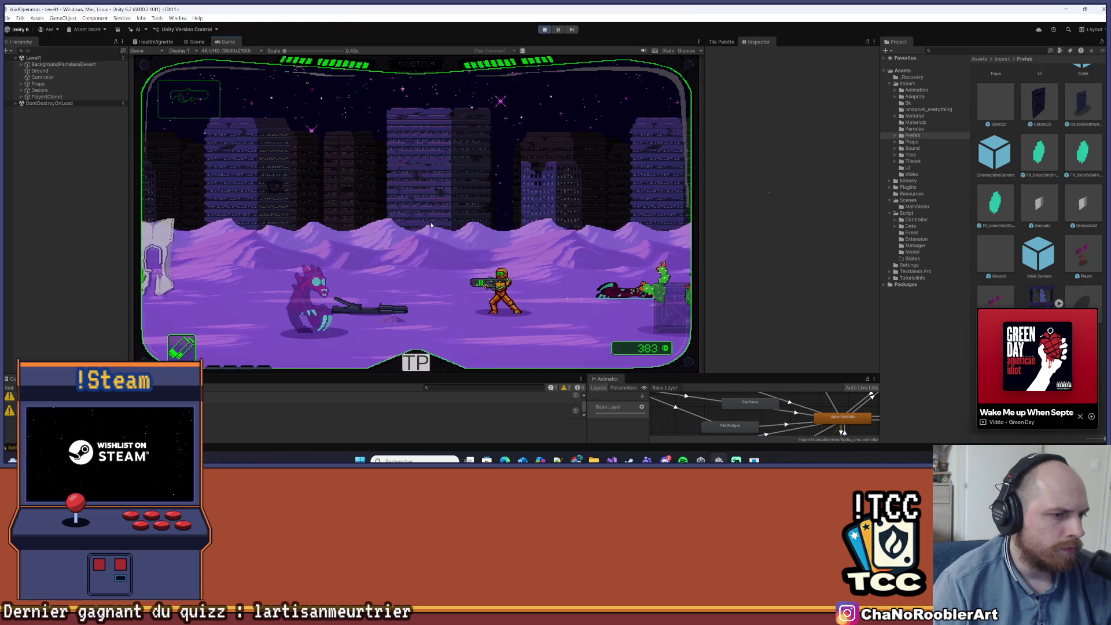
key("a")
left_click(431, 225)
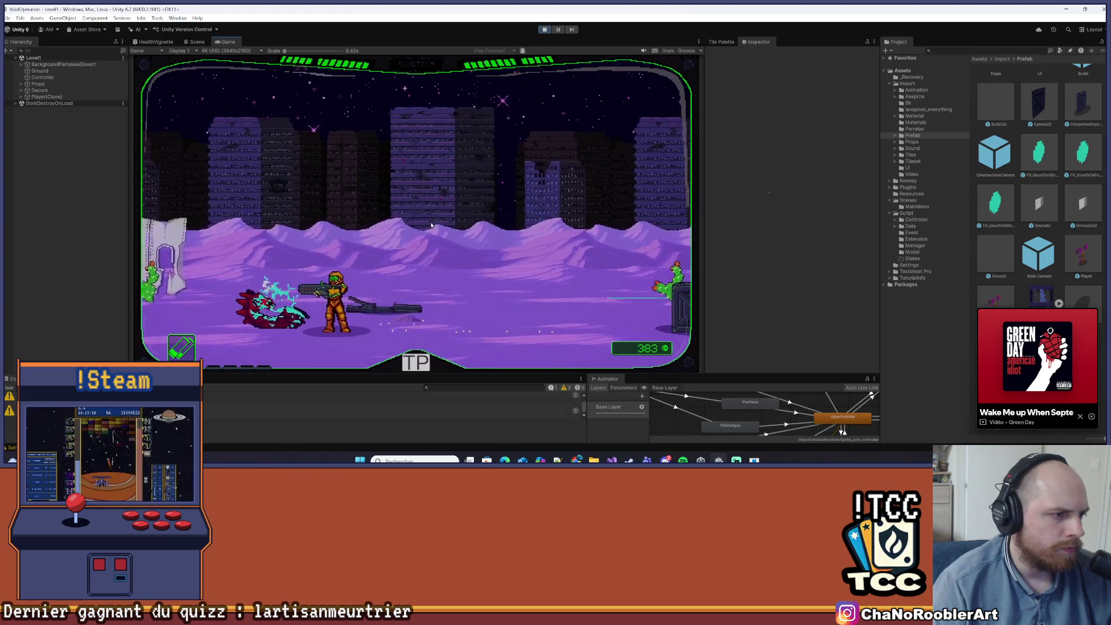
left_click(431, 226)
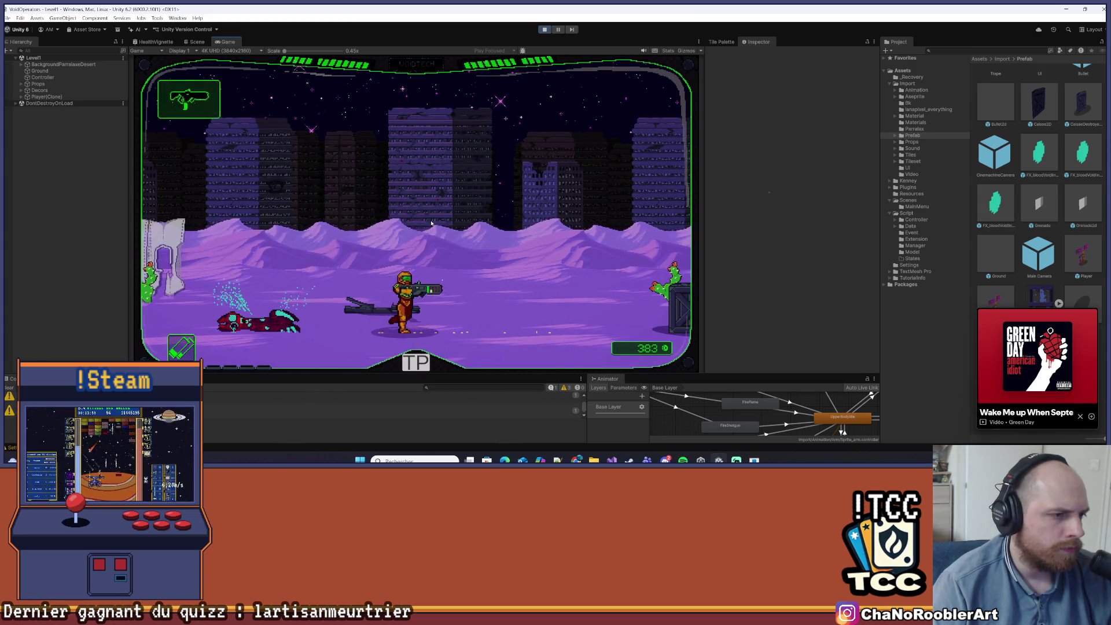
key("d")
left_click(431, 223)
key("d")
left_click(431, 224)
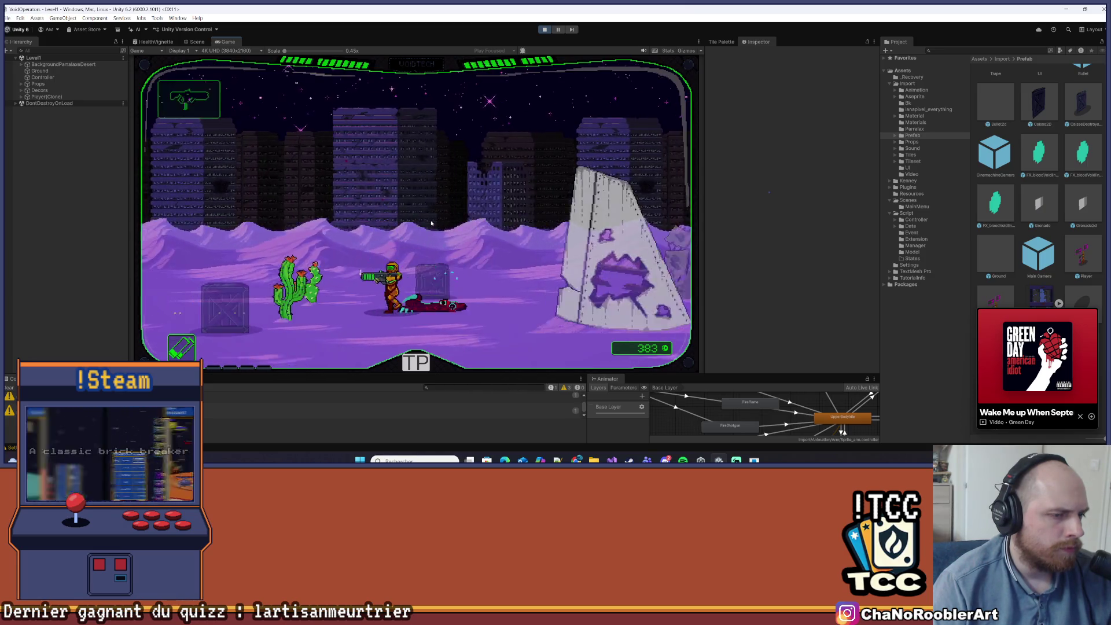
key("a")
key("d")
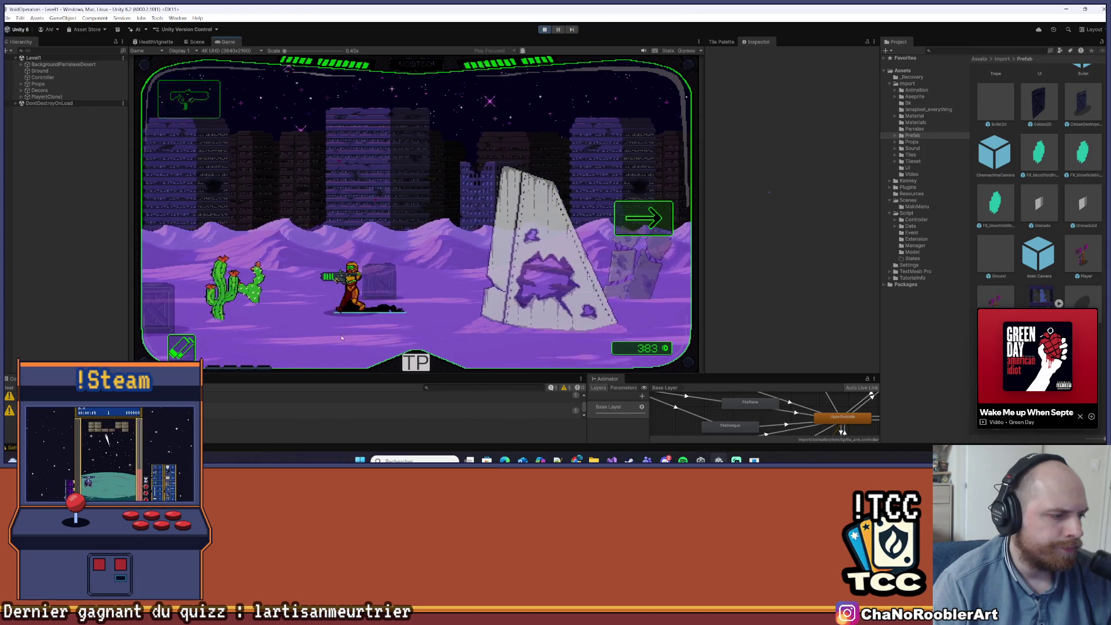
key("a")
key("d")
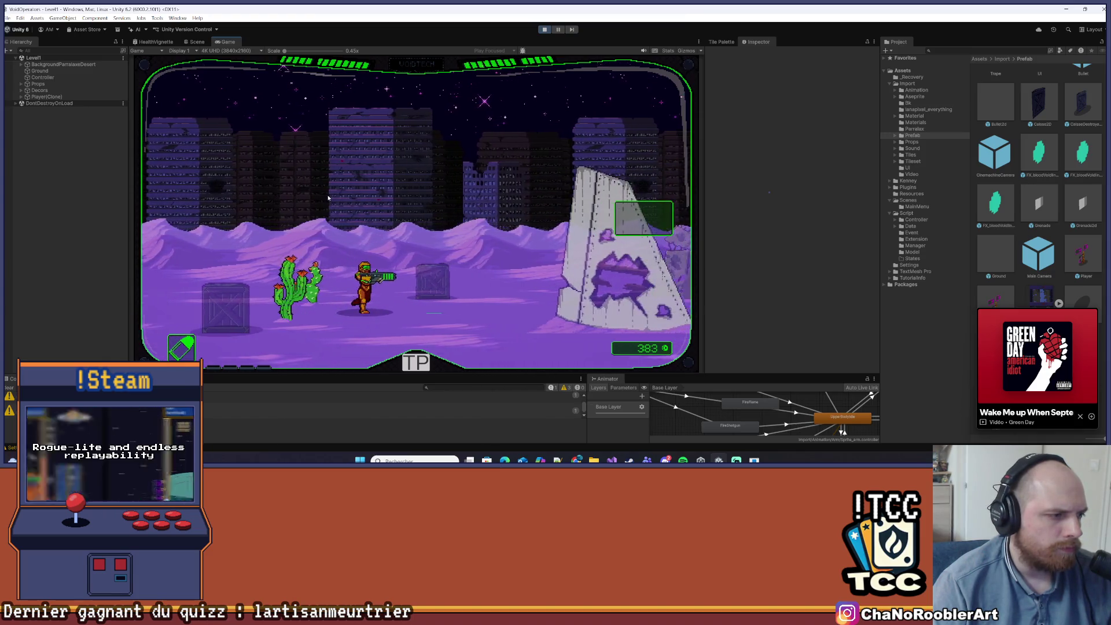
key("d")
- Spray the flamethrower at the wall, continue right through the level, then return to Visual Studio
left_click(329, 198)
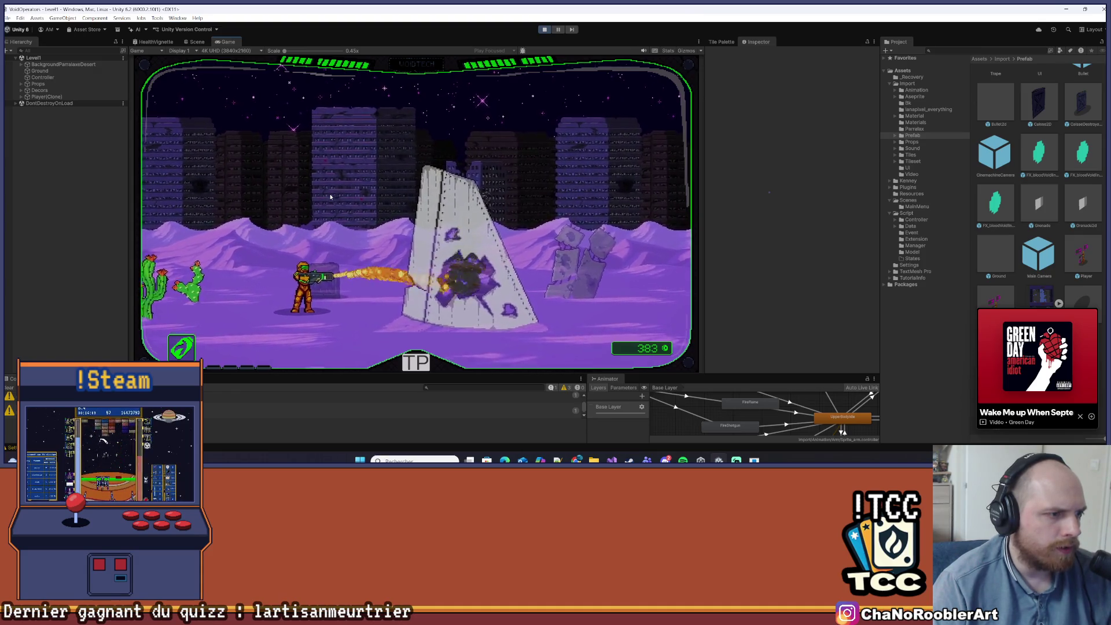
key("d")
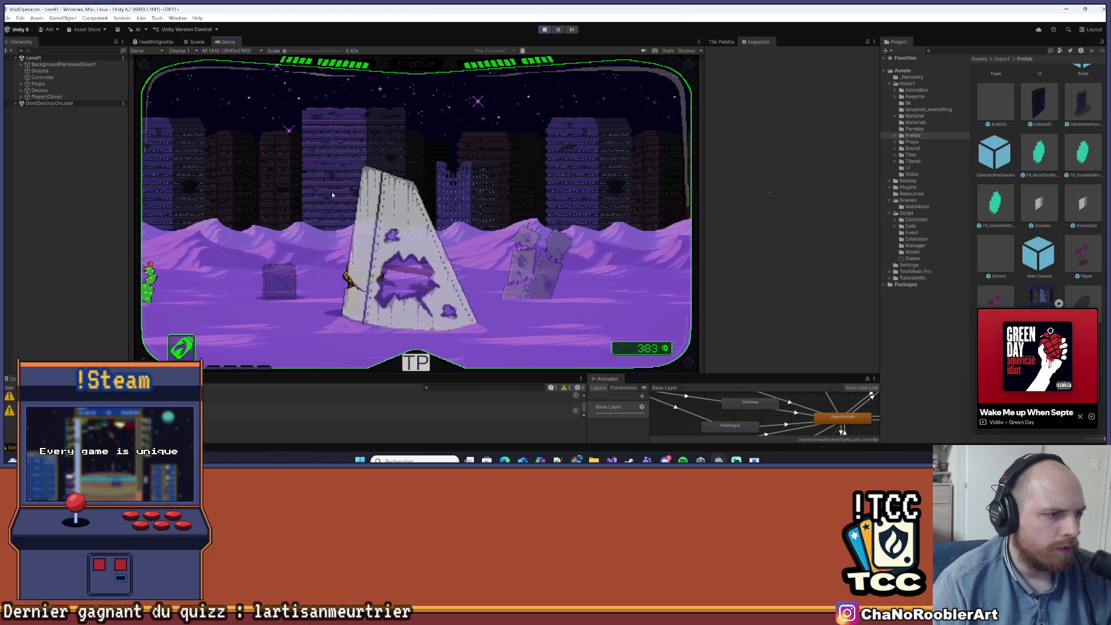
key("d")
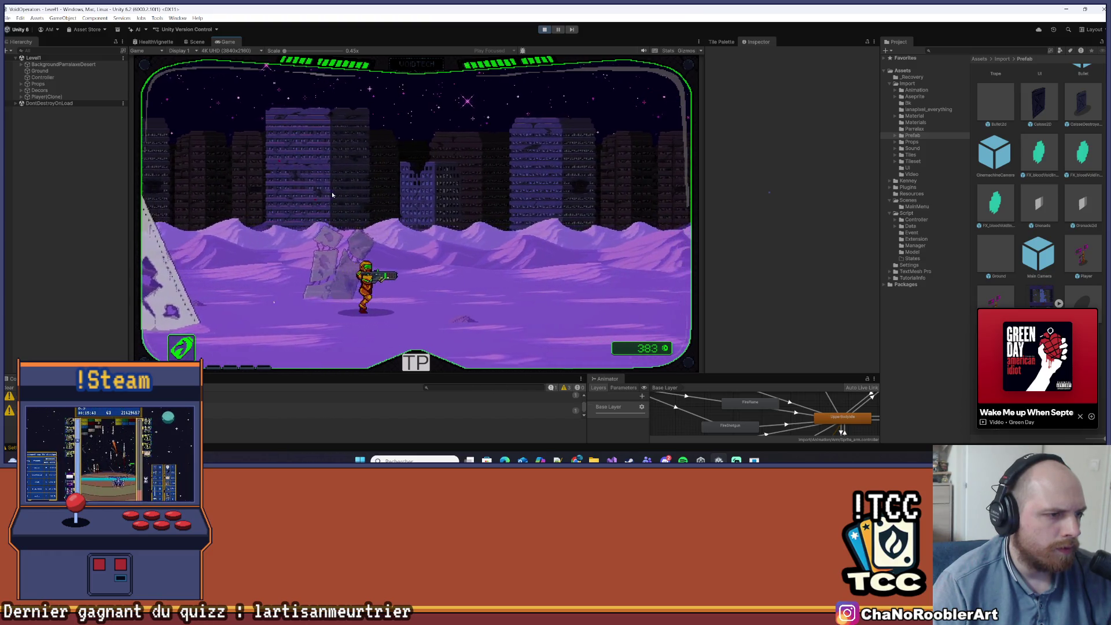
key("d")
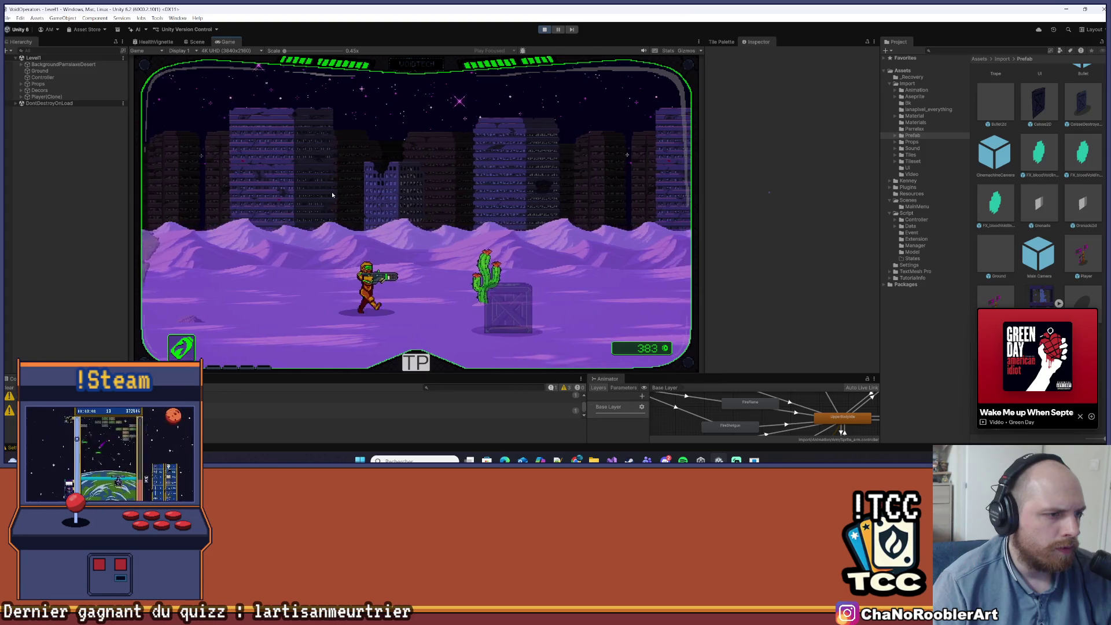
key("d")
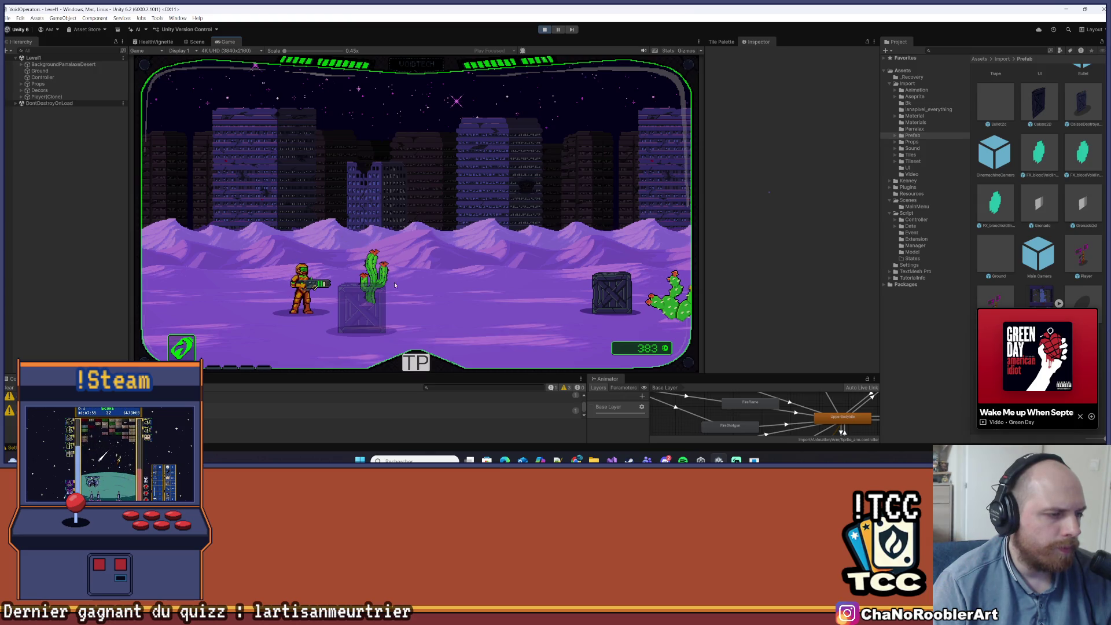
key("alt+Tab")
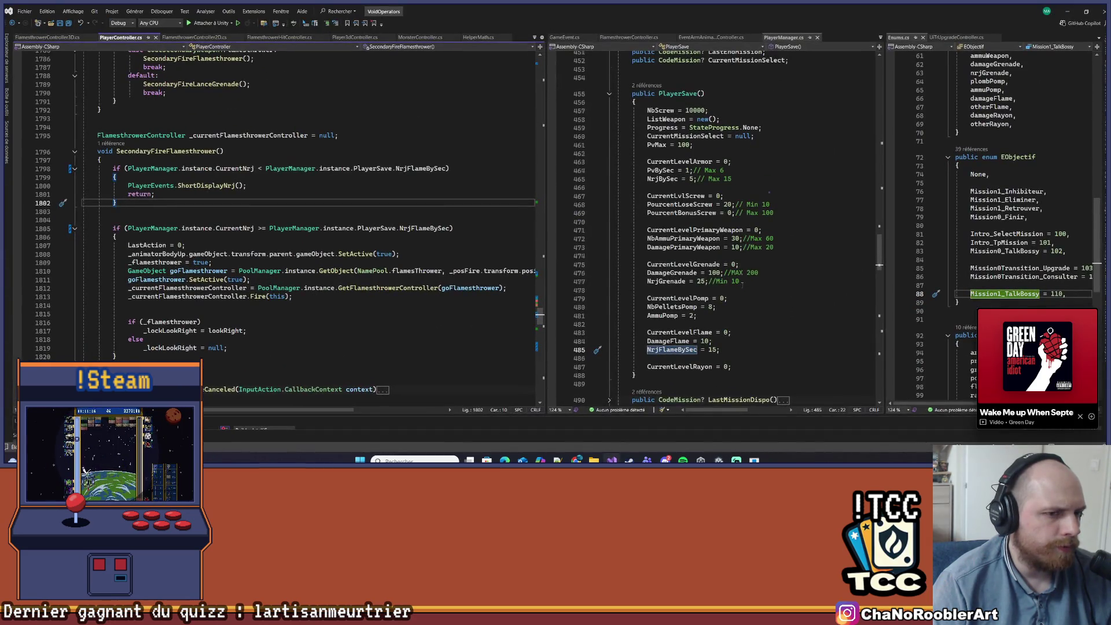
- Jump to the NrjFlameBySec declaration, return to its default of 15, then go back to Unity's running game
scroll(680, 306, "down", 2)
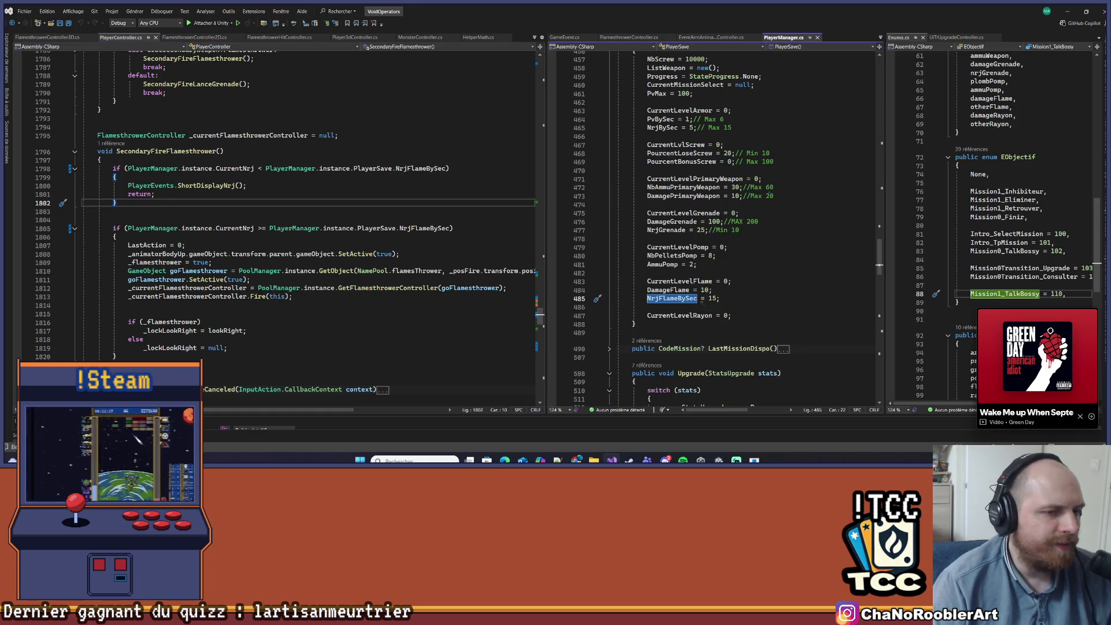
right_click(687, 301)
left_click(712, 264)
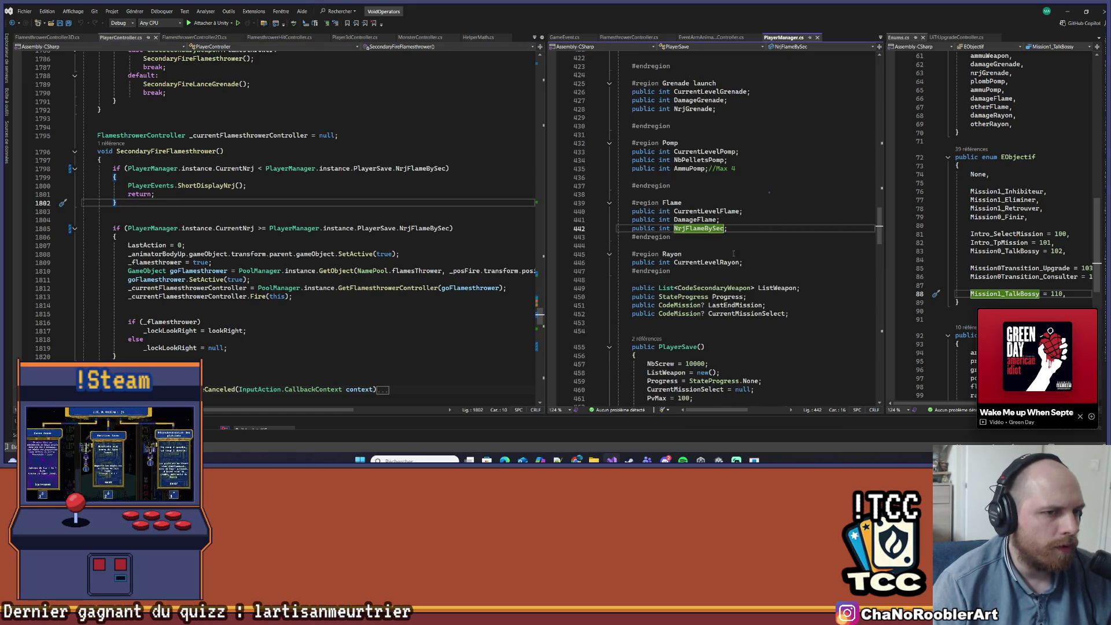
key("ctrl+shift+Down")
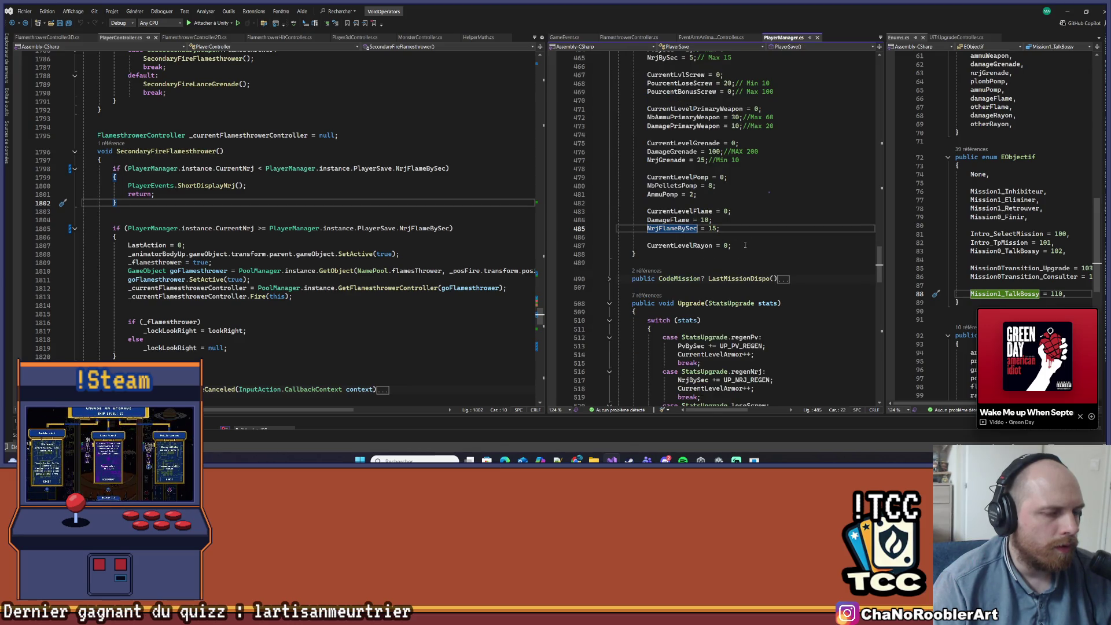
key("alt+Tab")
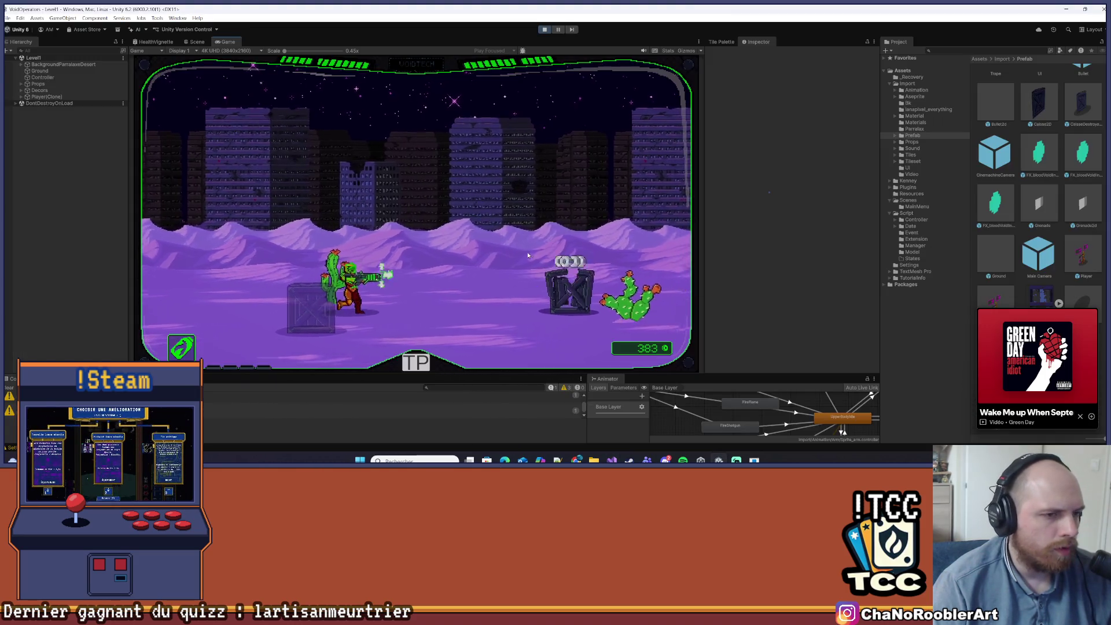